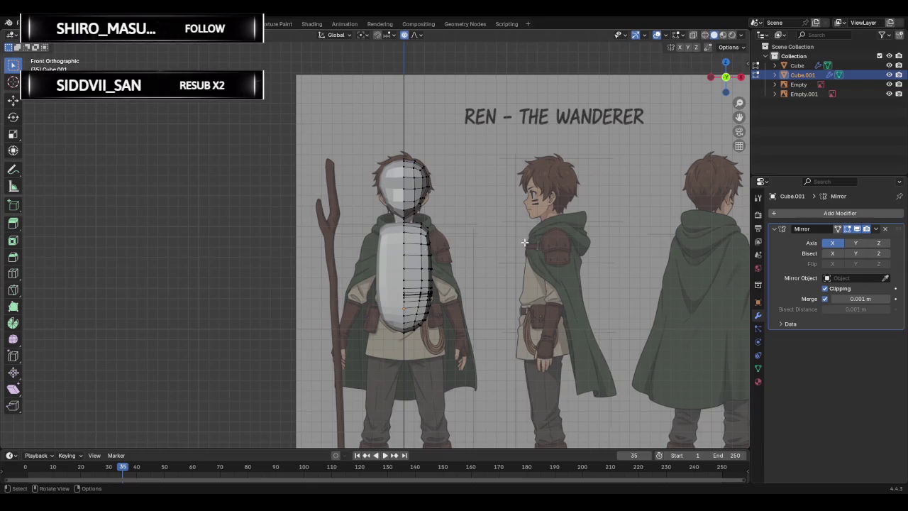
Return the body mesh to Object Mode and add a new circle mesh.
{"action": "key", "text": "Tab"}
{"action": "scroll", "coordinate": [495, 290], "scroll_direction": "down", "scroll_amount": 4}
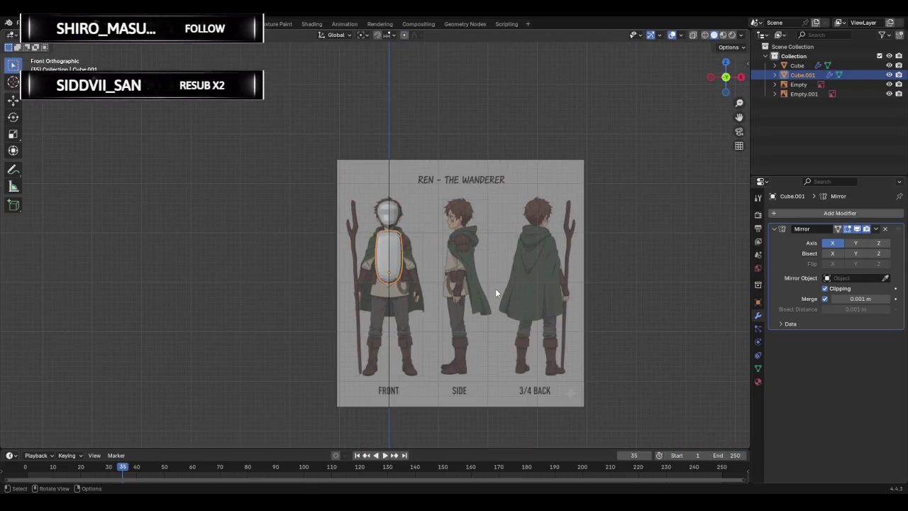
{"action": "key", "text": "shift+a"}
{"action": "mouse_move", "coordinate": [449, 301]}
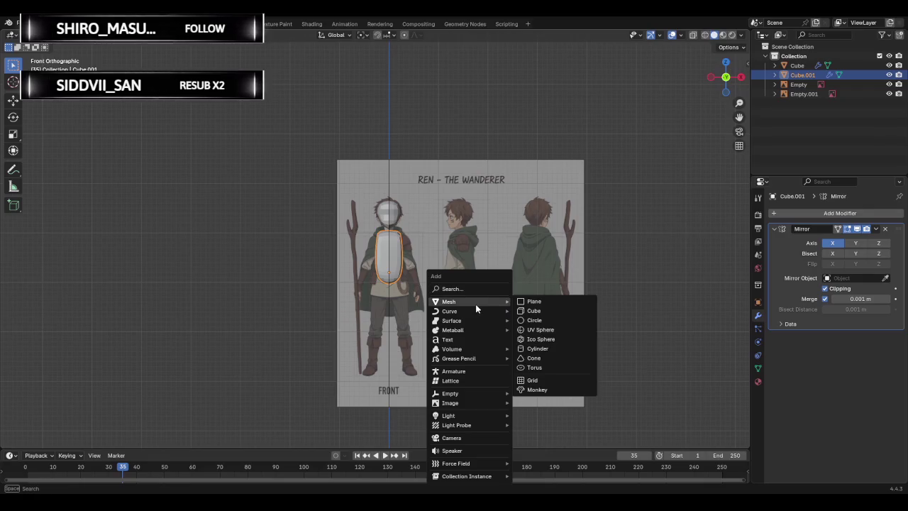
{"action": "left_click", "coordinate": [543, 319]}
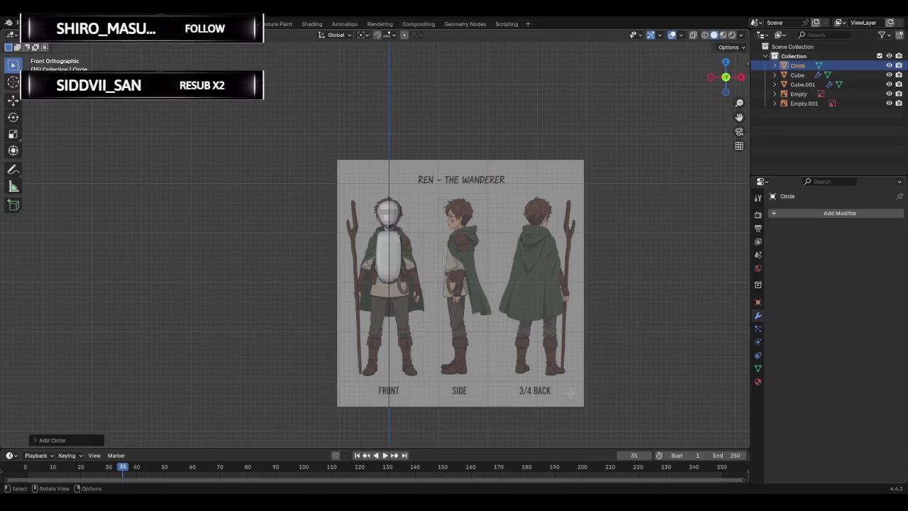
Give the new circle 8 vertices and start moving it up toward the reference sheet.
{"action": "left_click", "coordinate": [71, 440]}
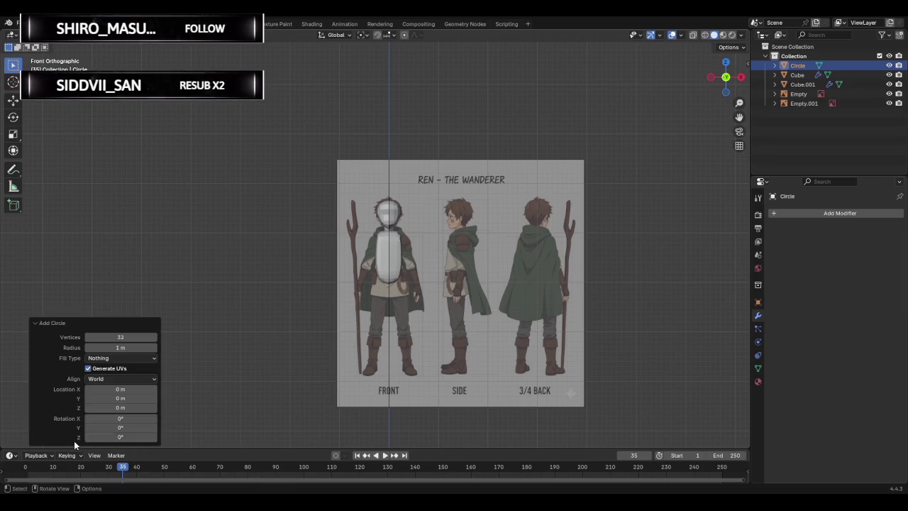
{"action": "left_click", "coordinate": [132, 336]}
{"action": "type", "text": "8"}
{"action": "key", "text": "Return"}
{"action": "scroll", "coordinate": [372, 291], "scroll_direction": "down", "scroll_amount": 2}
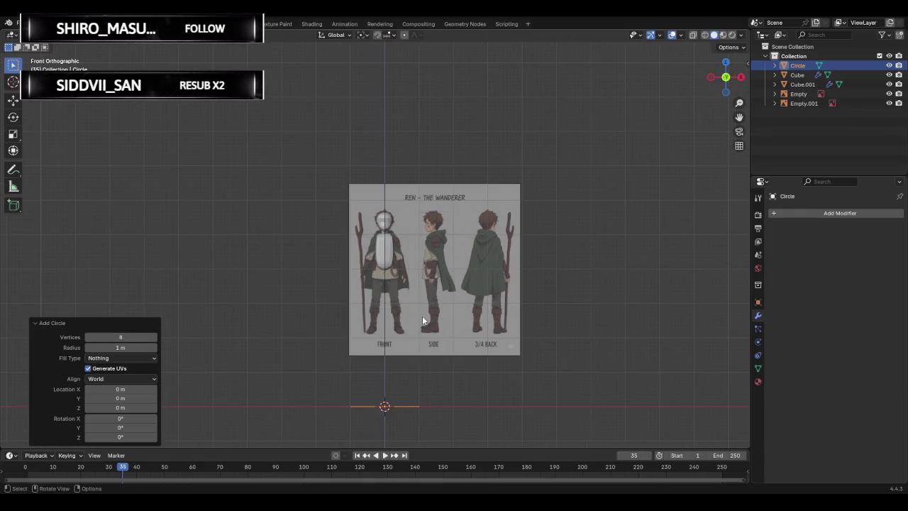
{"action": "key", "text": "g"}
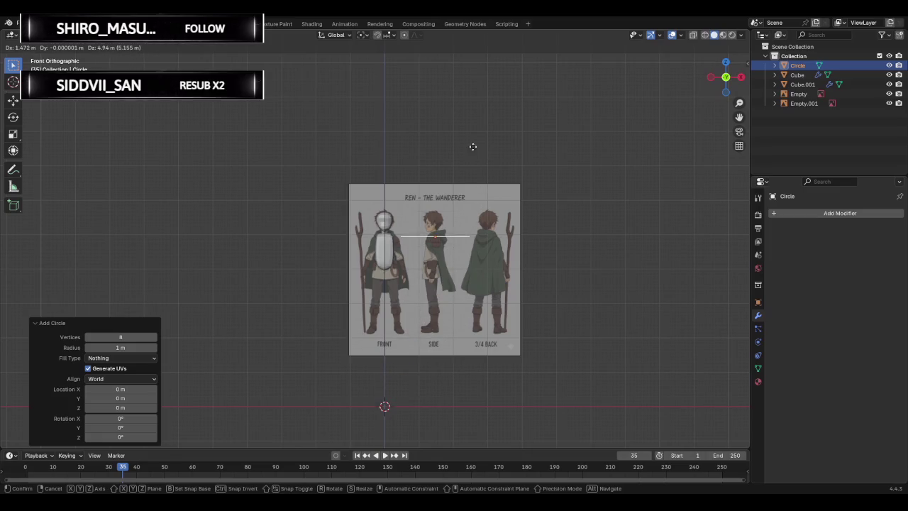
Drop the circle, reselect it, and move it near the side-view shoulder.
{"action": "left_click", "coordinate": [474, 152]}
{"action": "scroll", "coordinate": [477, 220], "scroll_direction": "up", "scroll_amount": 2}
{"action": "scroll", "coordinate": [477, 220], "scroll_direction": "up", "scroll_amount": 3}
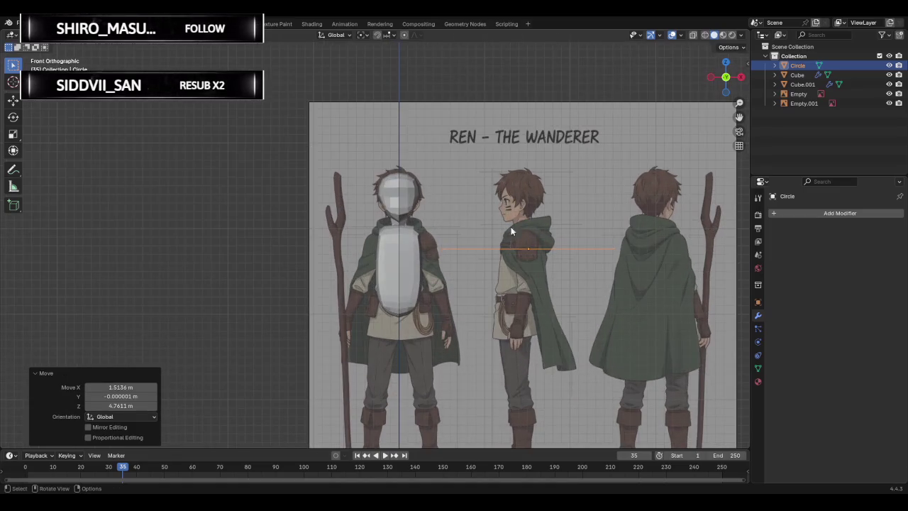
{"action": "left_click", "coordinate": [554, 227]}
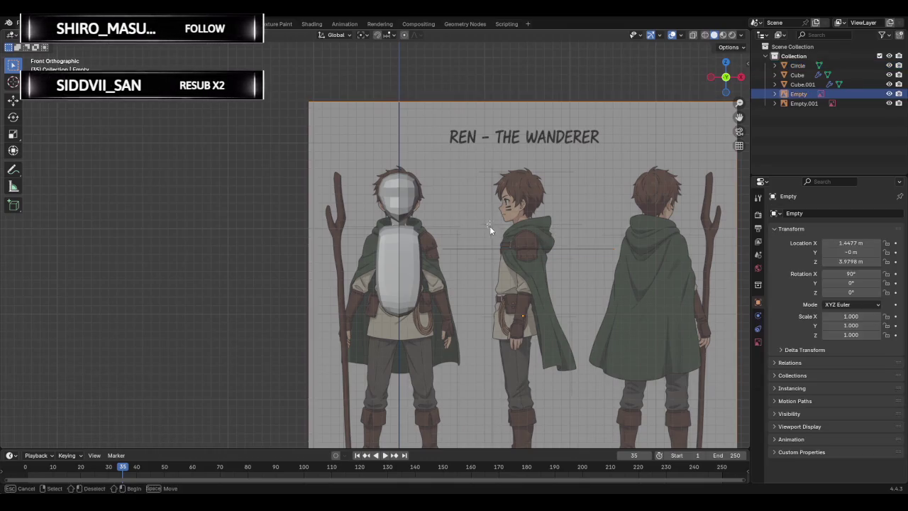
{"action": "key", "text": "ctrl+z"}
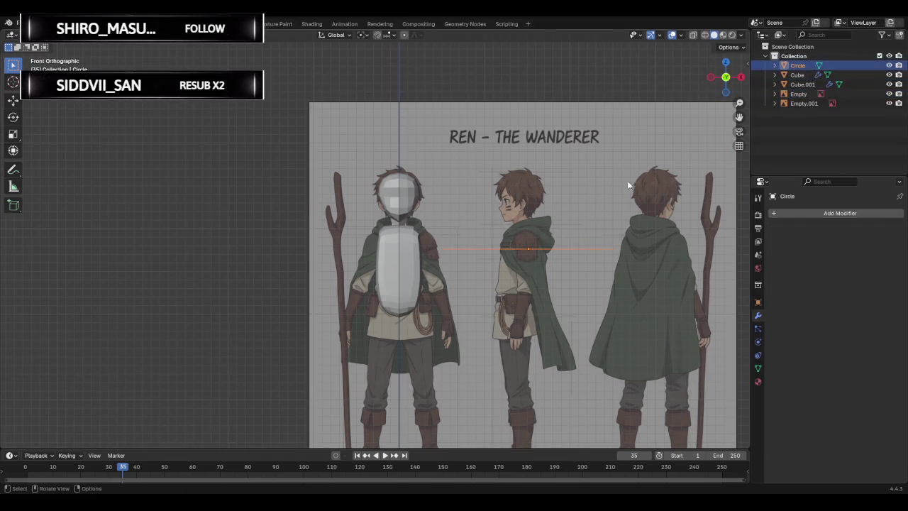
{"action": "key", "text": "g"}
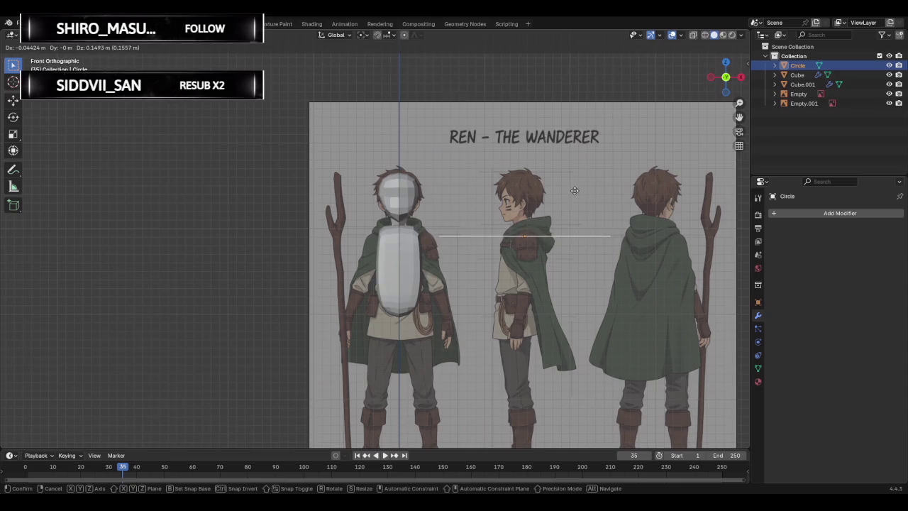
{"action": "left_click", "coordinate": [575, 202]}
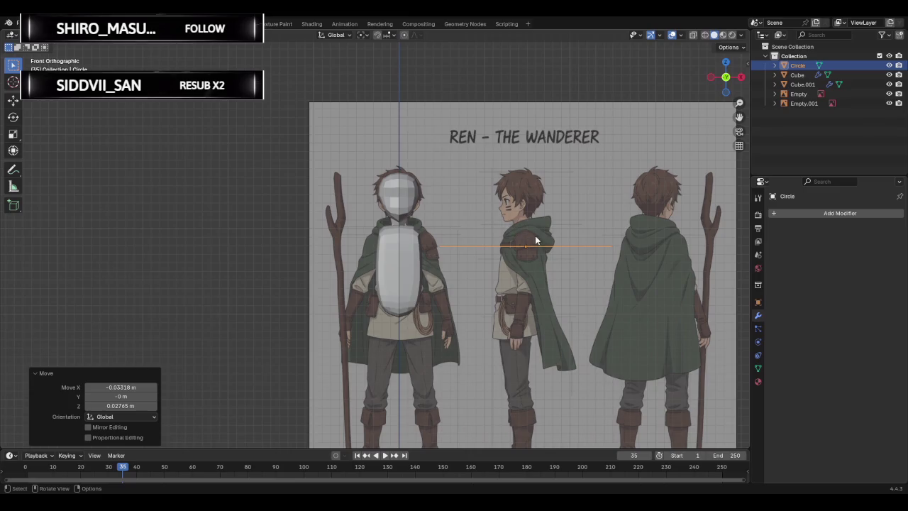
Settle the circle on the side-view shoulder and scale it to 0.133.
{"action": "key", "text": "g"}
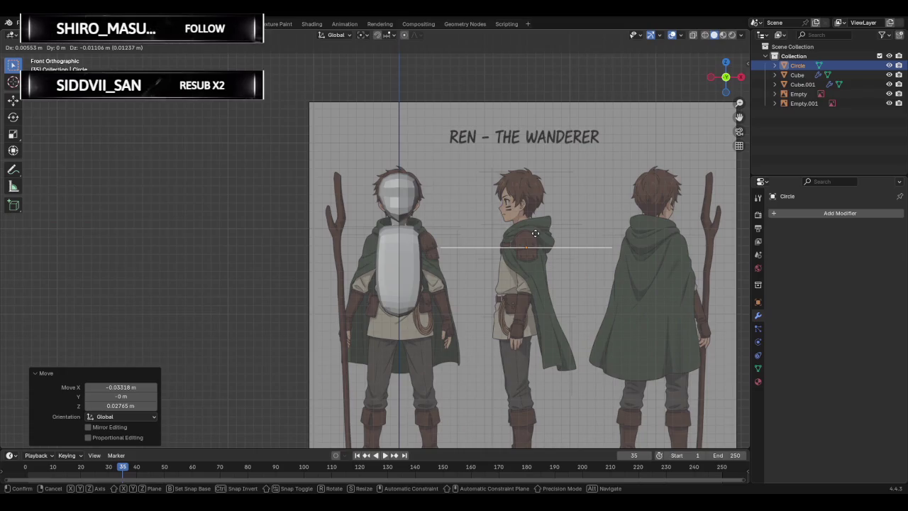
{"action": "left_click", "coordinate": [536, 238]}
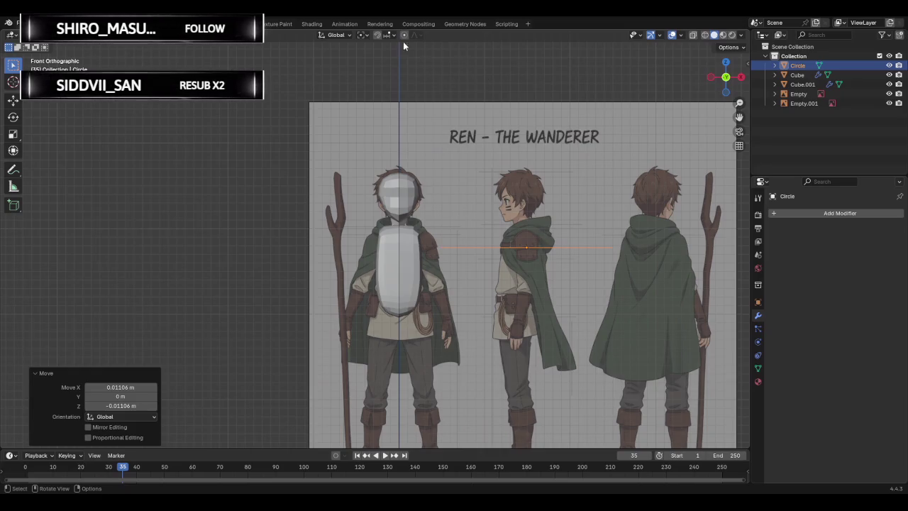
{"action": "key", "text": "s"}
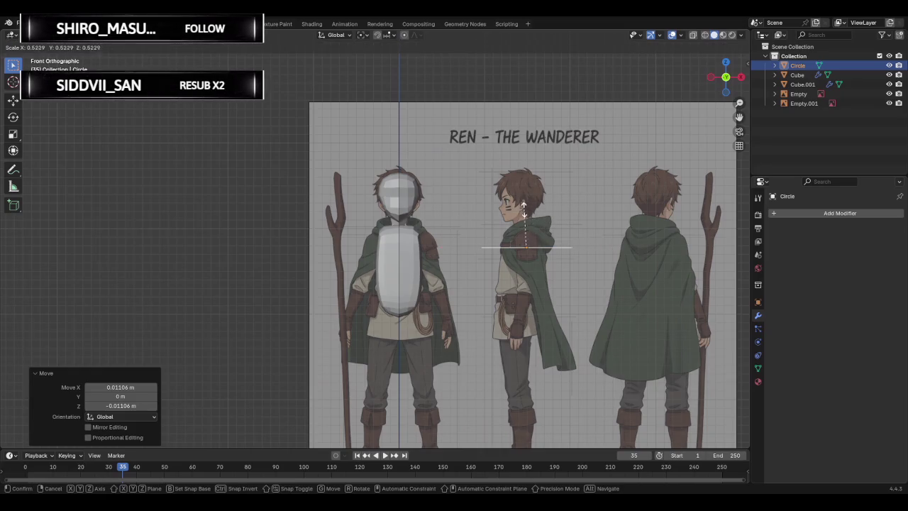
{"action": "left_click", "coordinate": [526, 240]}
{"action": "scroll", "coordinate": [556, 208], "scroll_direction": "up", "scroll_amount": 1}
{"action": "scroll", "coordinate": [563, 208], "scroll_direction": "up", "scroll_amount": 1}
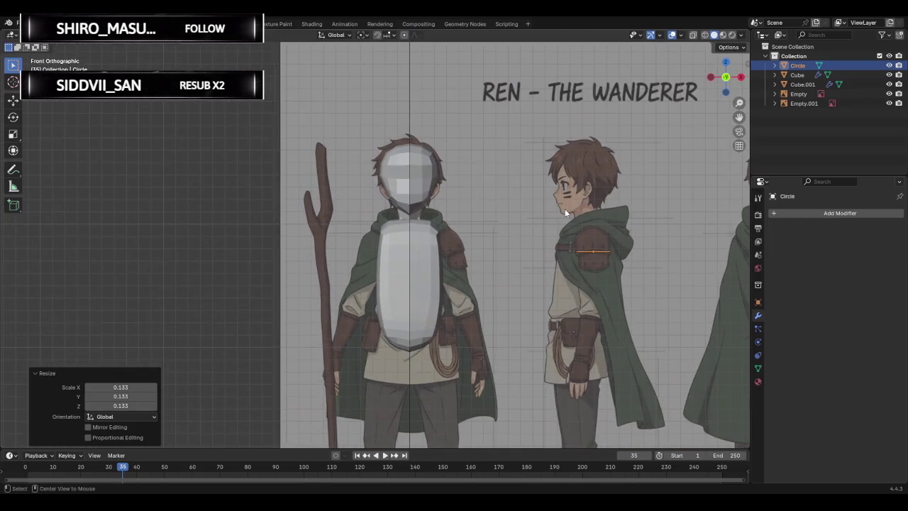
Enter Edit Mode on the shoulder circle and extrude its ring in place at 0 m offset.
{"action": "middle_click_drag", "start_coordinate": [577, 211], "coordinate": [398, 197], "text": "shift"}
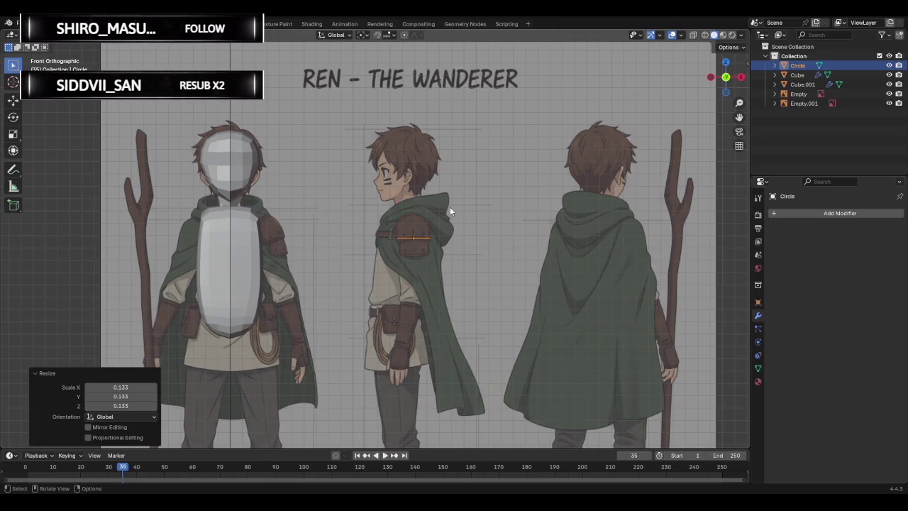
{"action": "key", "text": "Tab"}
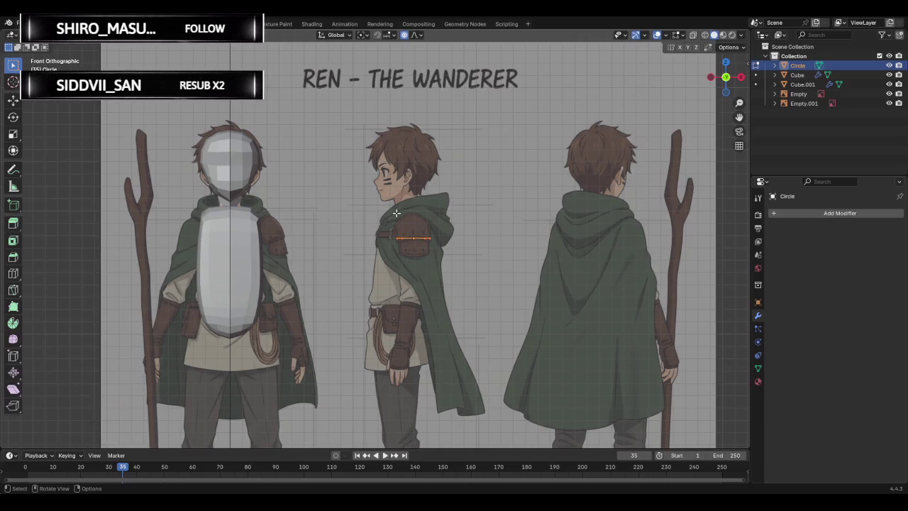
{"action": "key", "text": "e"}
{"action": "right_click", "coordinate": [422, 270]}
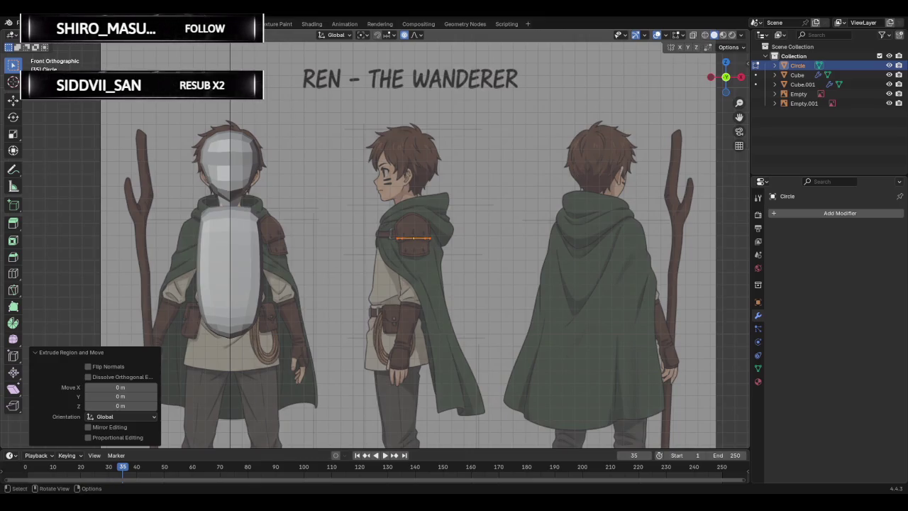
{"action": "middle_click_drag", "start_coordinate": [447, 217], "coordinate": [498, 217]}
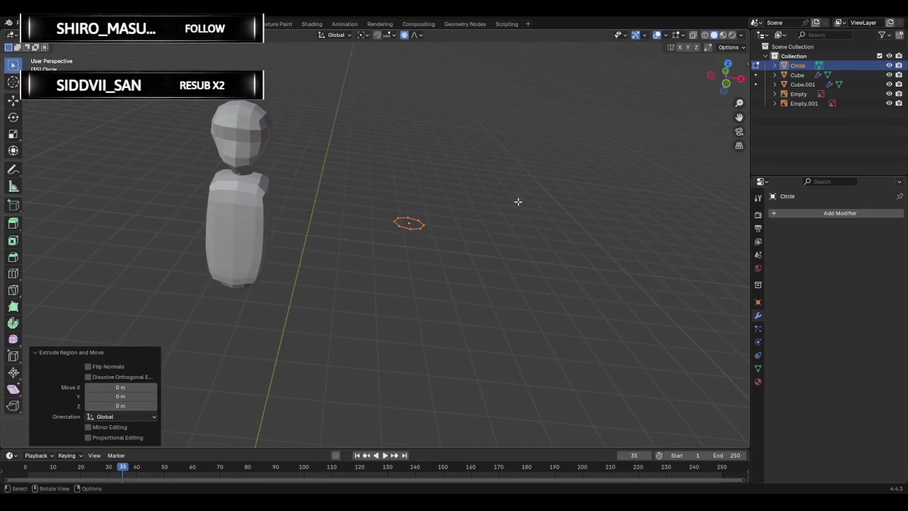
{"action": "left_click", "coordinate": [724, 84]}
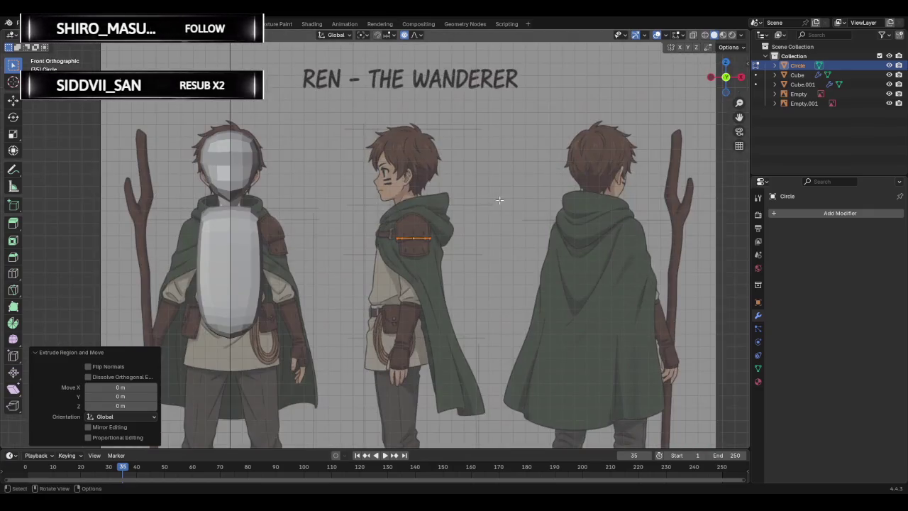
Extrude the shoulder ring 0.5 m downward into an upper-arm tube and return to Object Mode.
{"action": "key", "text": "e"}
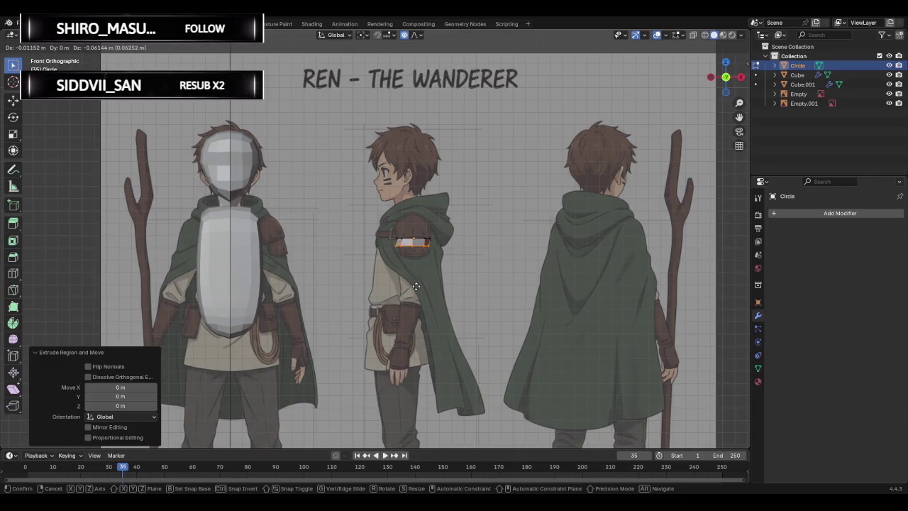
{"action": "left_click", "coordinate": [414, 345]}
{"action": "key", "text": "s"}
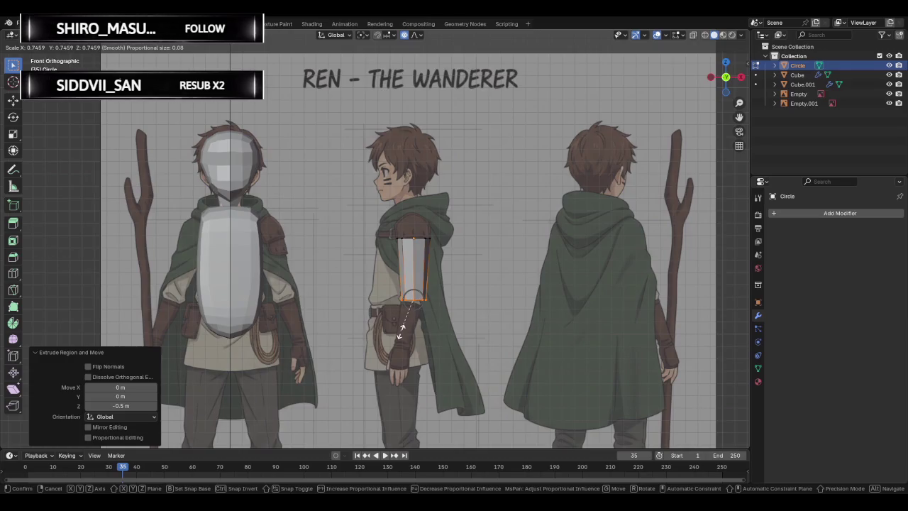
{"action": "key", "text": "Escape"}
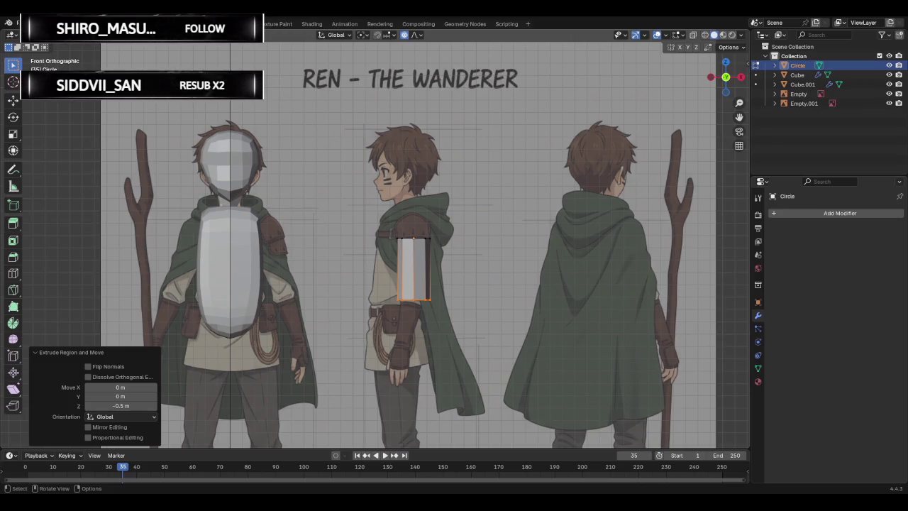
{"action": "left_click_drag", "start_coordinate": [383, 223], "coordinate": [458, 346]}
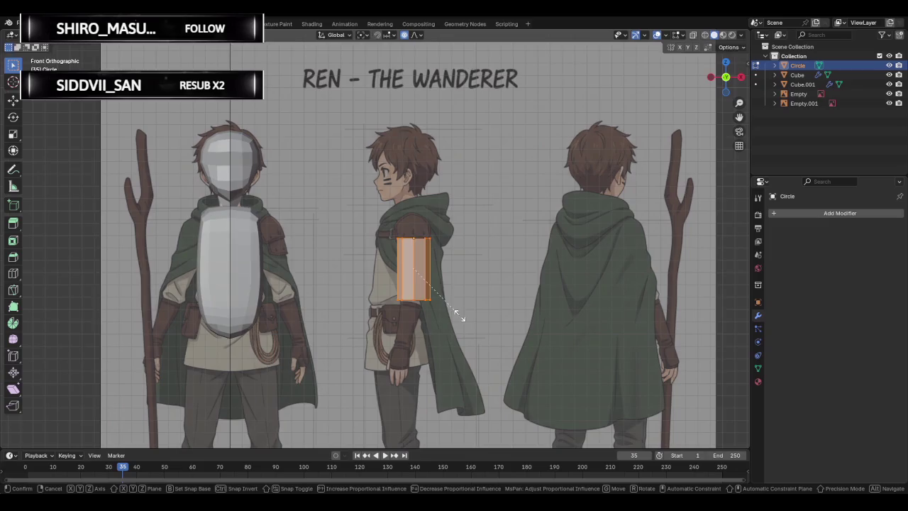
{"action": "key", "text": "s"}
{"action": "key", "text": "Escape"}
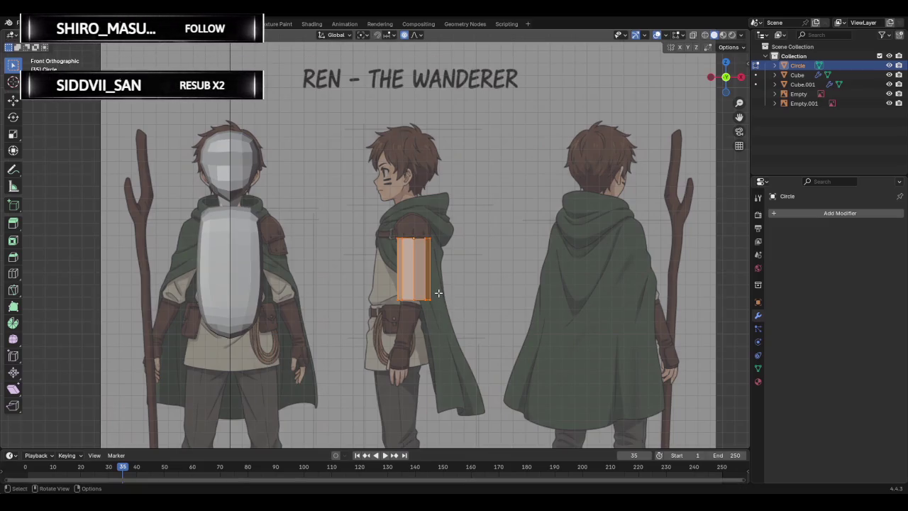
{"action": "key", "text": "Tab"}
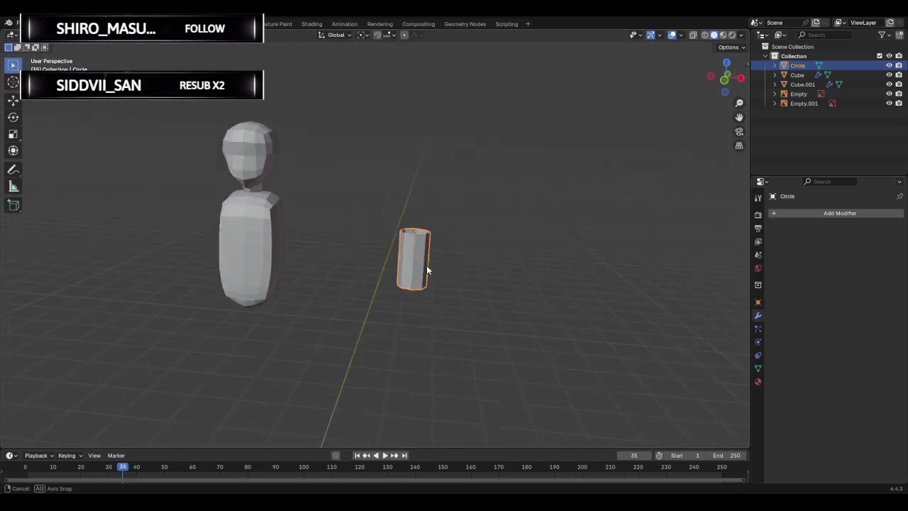
{"action": "middle_click_drag", "start_coordinate": [436, 291], "coordinate": [403, 288]}
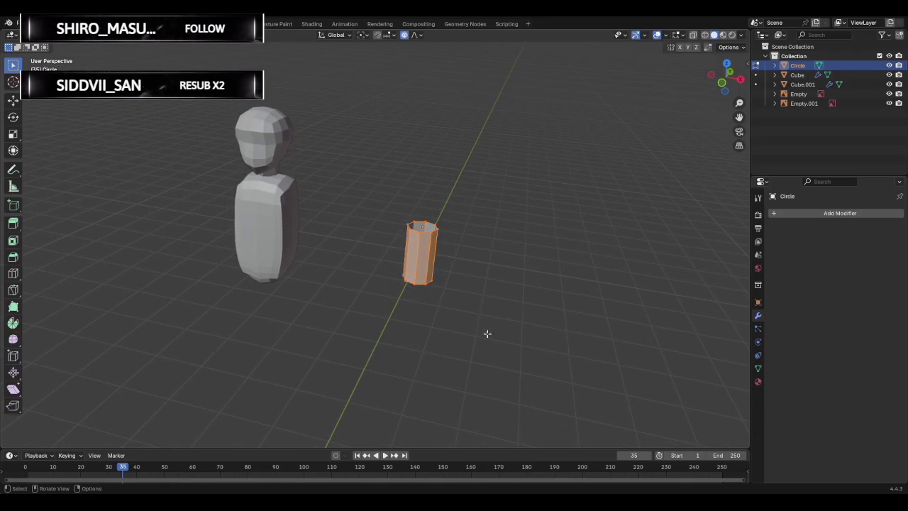
Orbit around the tube and body, then go back into Edit Mode on the arm tube.
{"action": "mouse_move", "coordinate": [480, 258]}
{"action": "middle_mouse_down"}
{"action": "mouse_move", "coordinate": [209, 159]}
{"action": "mouse_move", "coordinate": [411, 249]}
{"action": "mouse_move", "coordinate": [489, 203]}
{"action": "mouse_move", "coordinate": [454, 237]}
{"action": "mouse_move", "coordinate": [270, 255]}
{"action": "middle_mouse_up"}
{"action": "key", "text": "Tab"}
{"action": "key", "text": "Tab"}
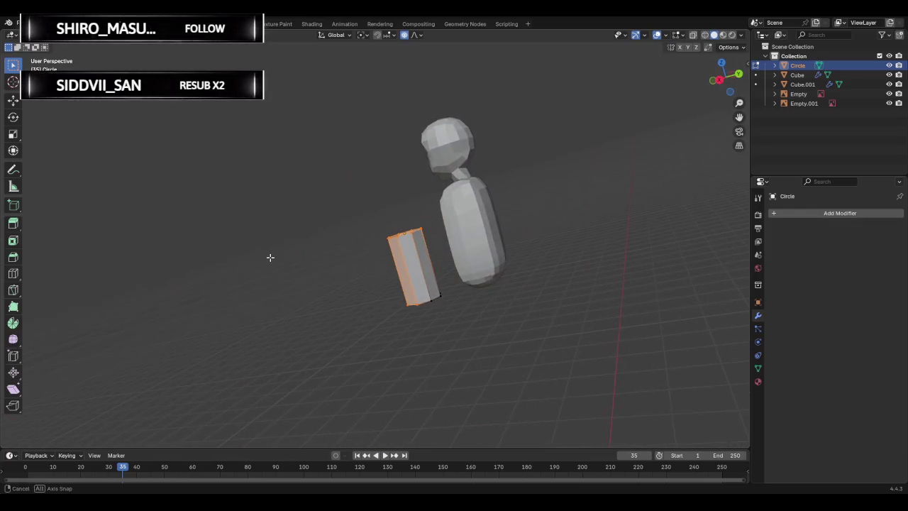
{"action": "key", "text": "Tab"}
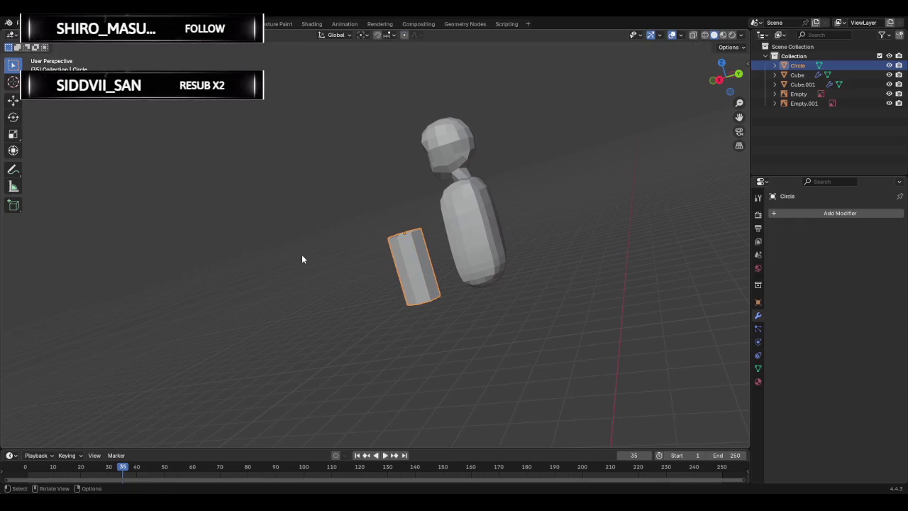
{"action": "key", "text": "Tab"}
{"action": "key", "text": "shift+a"}
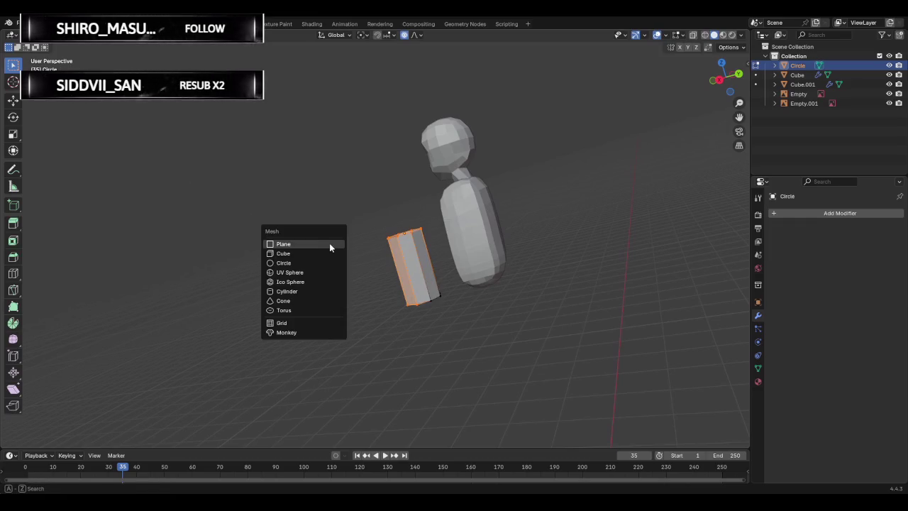
{"action": "key", "text": "Escape"}
{"action": "key", "text": "shift+a"}
{"action": "key", "text": "Escape"}
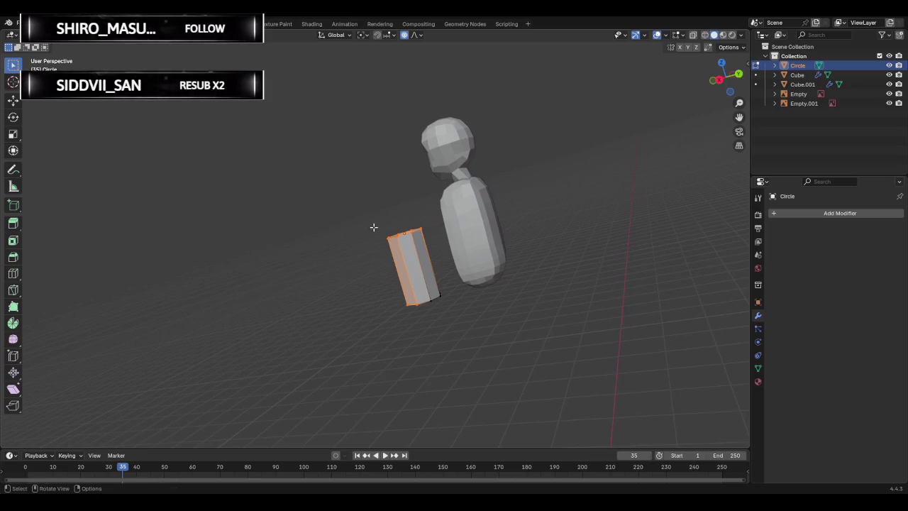
Select all the cylinder's geometry and save the scene as Ren.blend.
{"action": "key", "text": "a"}
{"action": "middle_click_drag", "start_coordinate": [350, 249], "coordinate": [259, 272]}
{"action": "mouse_move", "coordinate": [319, 222]}
{"action": "middle_mouse_down"}
{"action": "mouse_move", "coordinate": [482, 237]}
{"action": "mouse_move", "coordinate": [553, 229]}
{"action": "middle_mouse_up"}
{"action": "key", "text": "ctrl+s"}
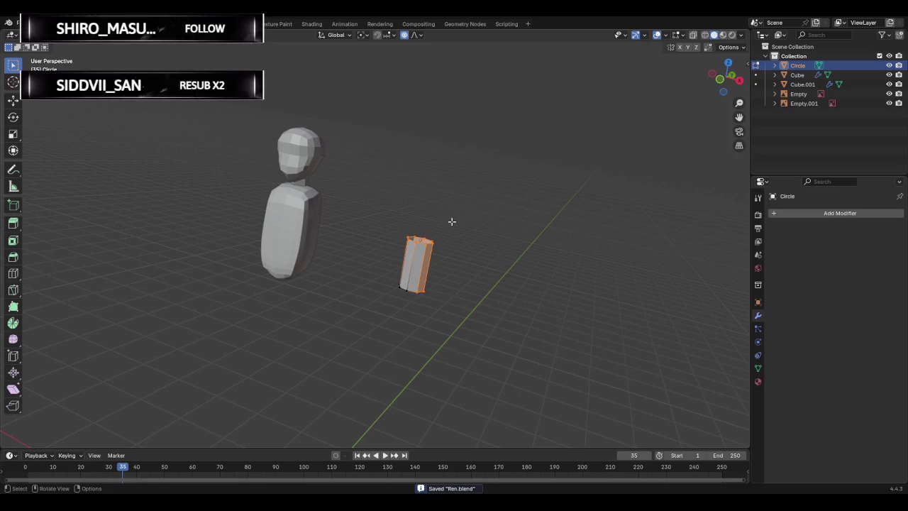
Box-select the whole cylinder in X-ray, then return to Solid shading and front view.
{"action": "key", "text": "ctrl"}
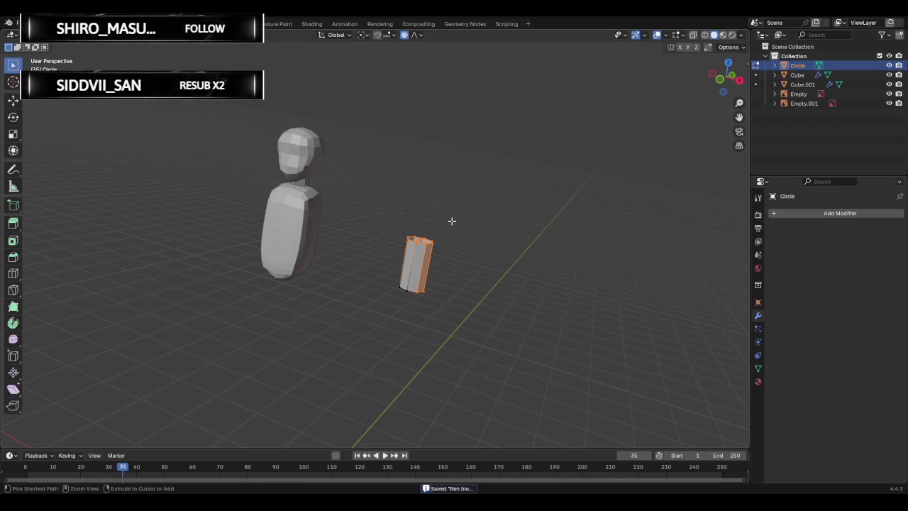
{"action": "left_click", "coordinate": [705, 35]}
{"action": "left_click_drag", "start_coordinate": [389, 199], "coordinate": [456, 324]}
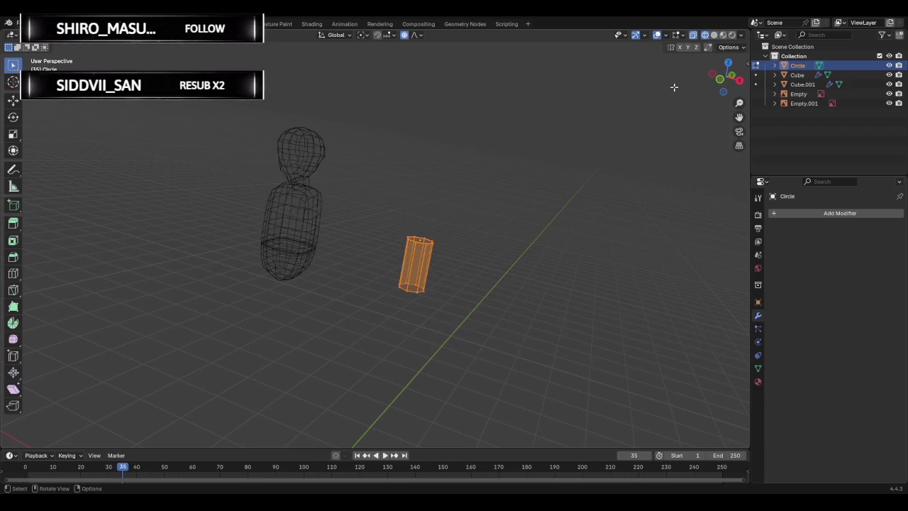
{"action": "left_click", "coordinate": [714, 35]}
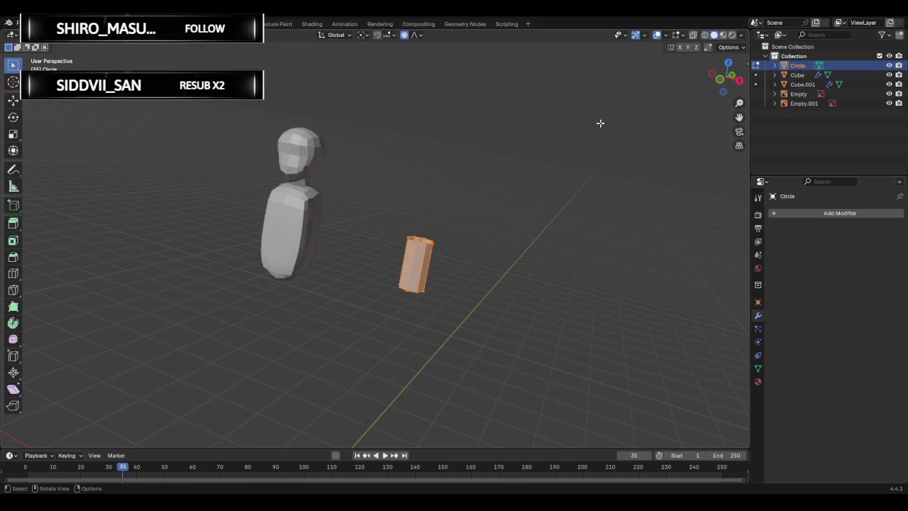
{"action": "left_click", "coordinate": [716, 84]}
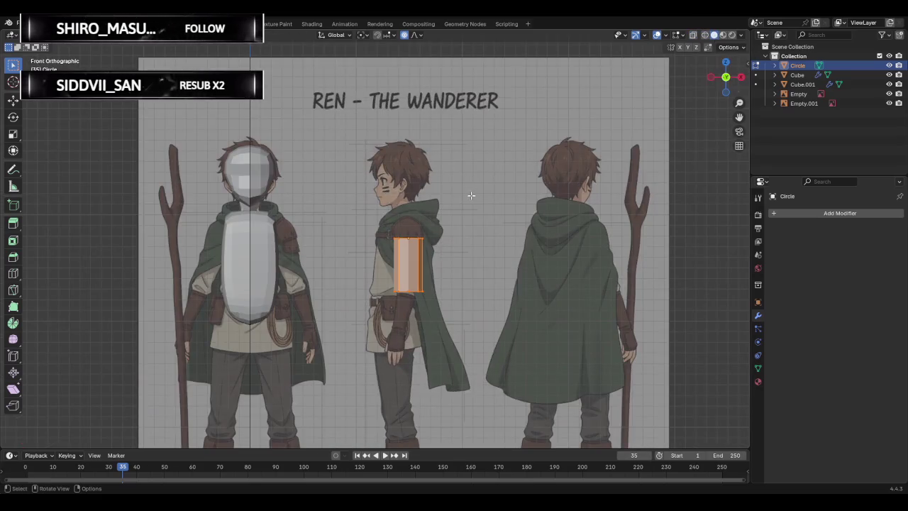
Scale the arm cylinder to 0.767 with smooth proportional falloff of size 0.084.
{"action": "scroll", "coordinate": [470, 194], "scroll_direction": "up", "scroll_amount": 1}
{"action": "scroll", "coordinate": [482, 227], "scroll_direction": "up", "scroll_amount": 1}
{"action": "key", "text": "s"}
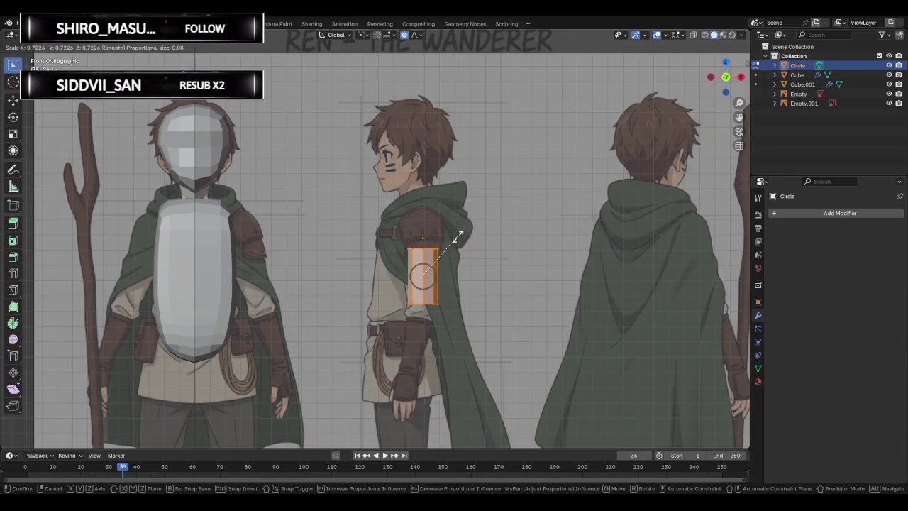
{"action": "left_click", "coordinate": [462, 235]}
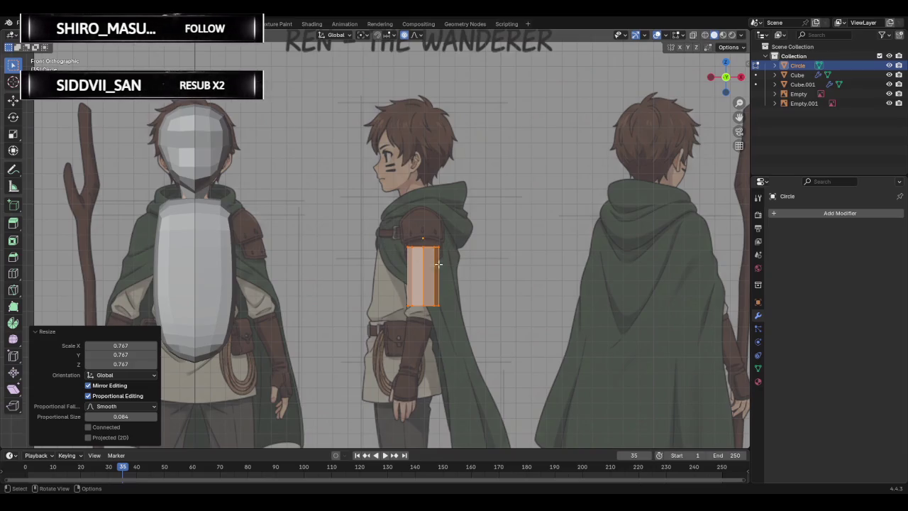
{"action": "scroll", "coordinate": [444, 264], "scroll_direction": "up", "scroll_amount": 2}
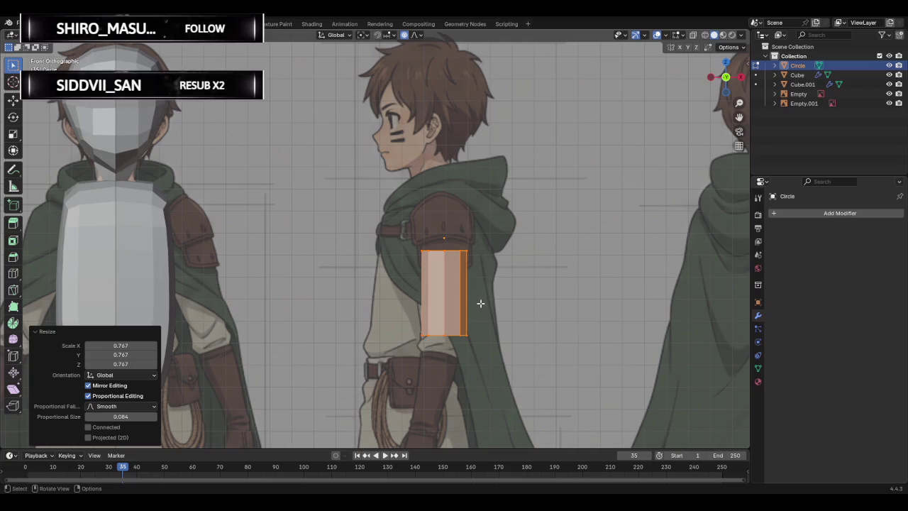
Extrude the cylinder's bottom ring to the wrist in Wireframe view, offset -0.103 m X, -0.443 m Z.
{"action": "mouse_move", "coordinate": [400, 289]}
{"action": "middle_mouse_down"}
{"action": "mouse_move", "coordinate": [470, 300]}
{"action": "mouse_move", "coordinate": [454, 298]}
{"action": "middle_mouse_up"}
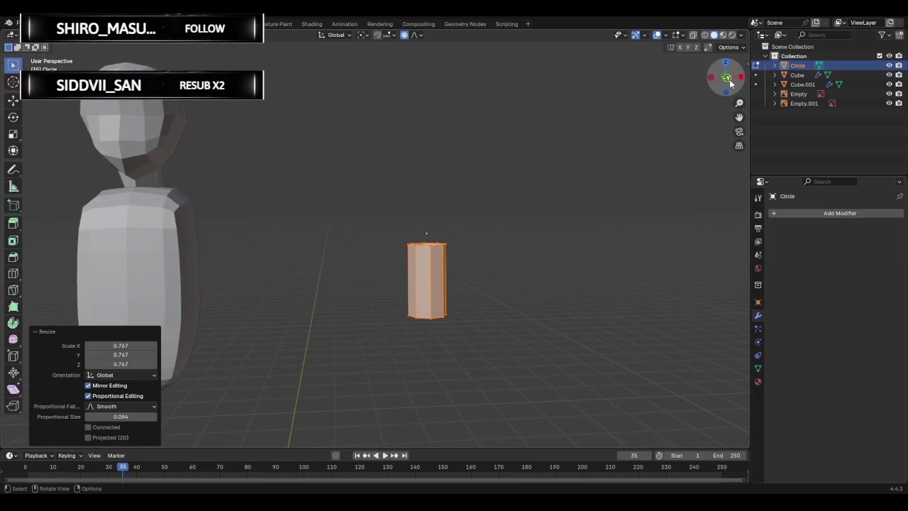
{"action": "left_click", "coordinate": [727, 79]}
{"action": "scroll", "coordinate": [439, 341], "scroll_direction": "down", "scroll_amount": 1}
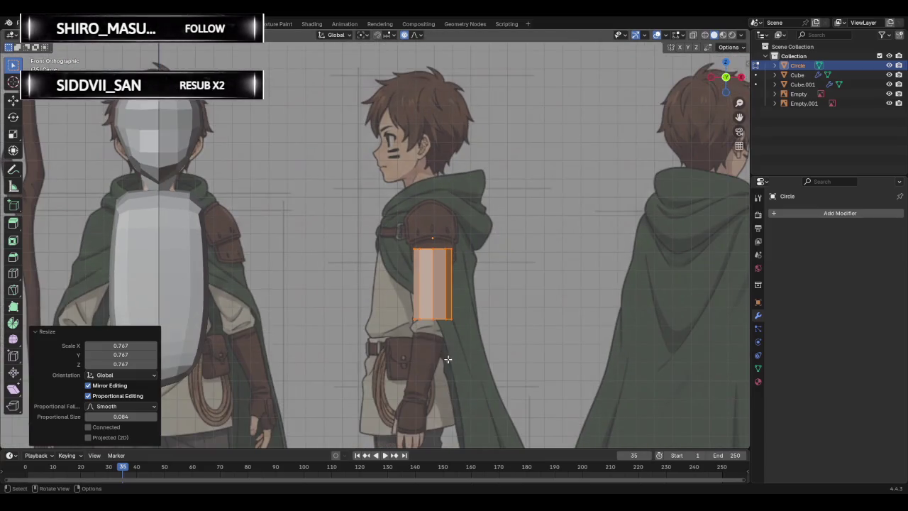
{"action": "mouse_move", "coordinate": [410, 313]}
{"action": "left_mouse_down"}
{"action": "mouse_move", "coordinate": [476, 344]}
{"action": "mouse_move", "coordinate": [448, 337]}
{"action": "left_mouse_up"}
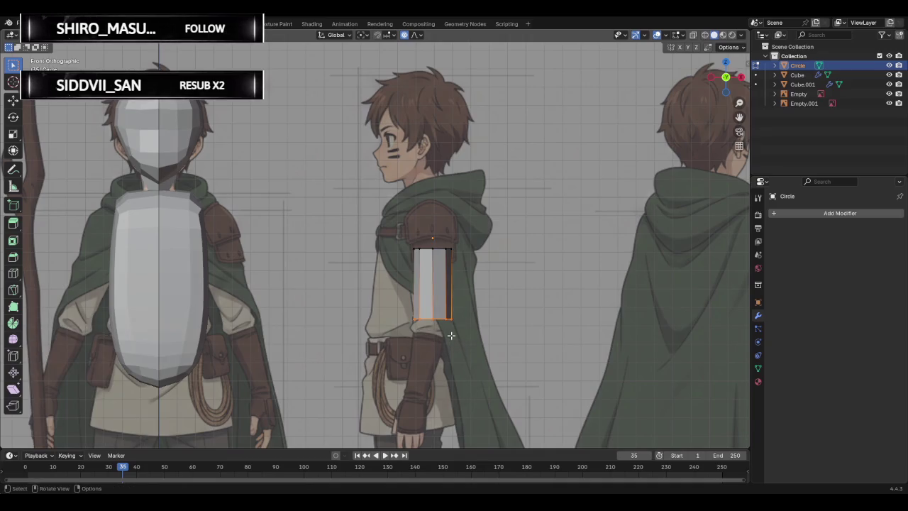
{"action": "key", "text": "e"}
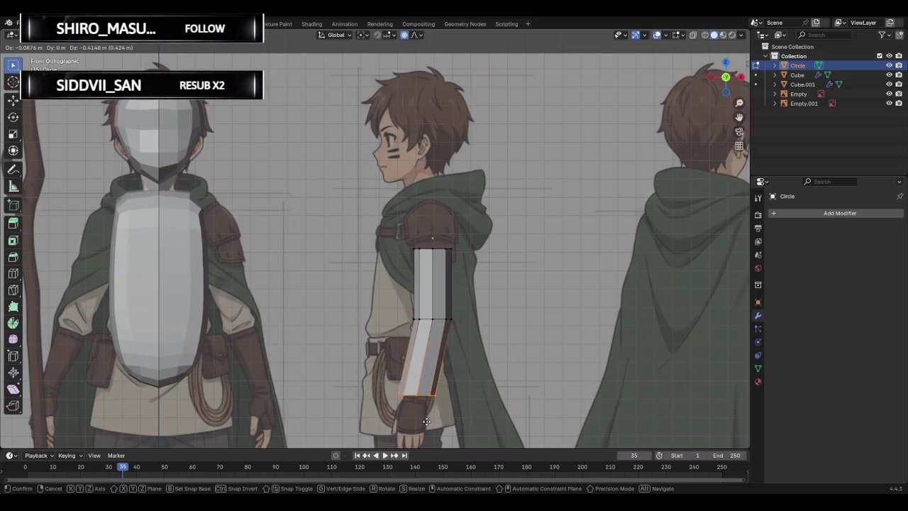
{"action": "right_click", "coordinate": [427, 423]}
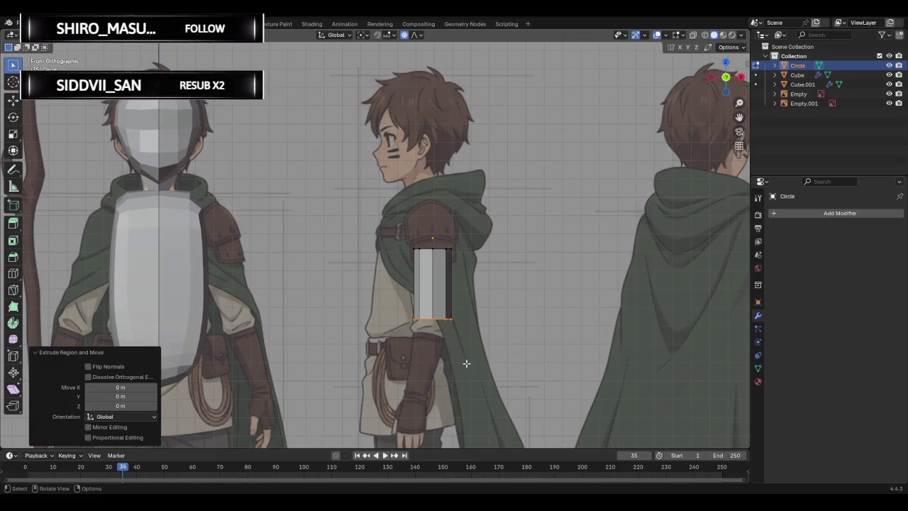
{"action": "left_click", "coordinate": [704, 35]}
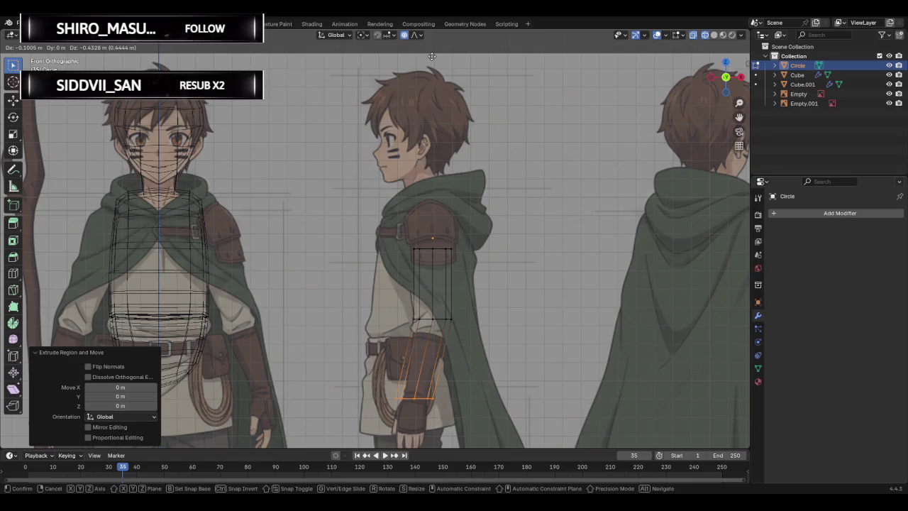
{"action": "left_click", "coordinate": [432, 58]}
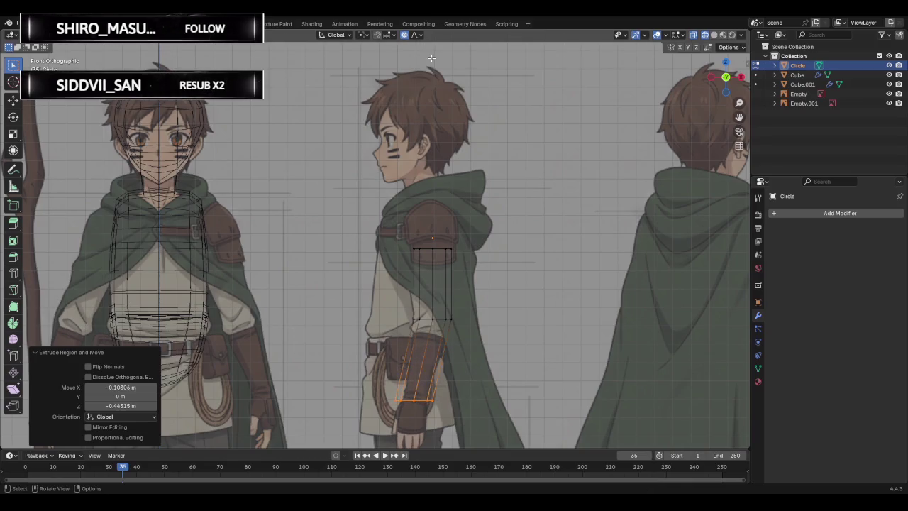
Bring the new forearm segment into view and select its bottom-left corner vertex.
{"action": "scroll", "coordinate": [471, 287], "scroll_direction": "up", "scroll_amount": 3}
{"action": "scroll", "coordinate": [489, 298], "scroll_direction": "down", "scroll_amount": 1}
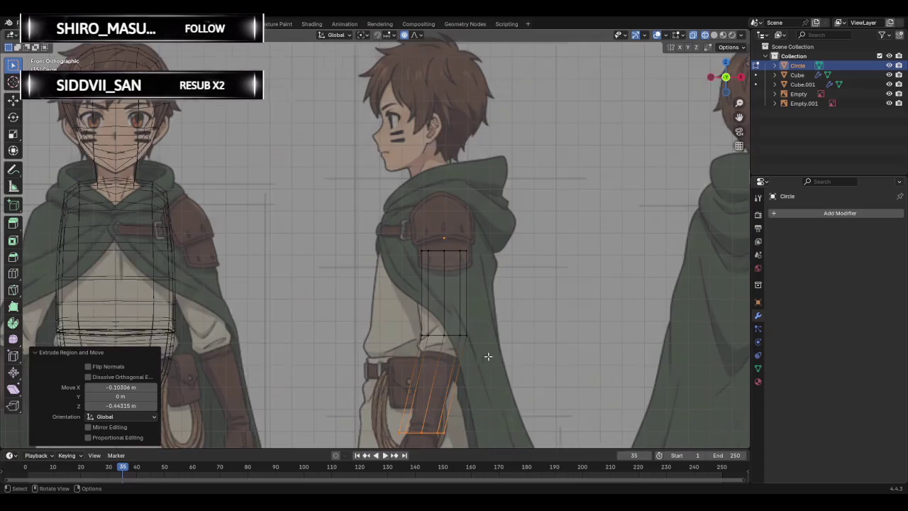
{"action": "scroll", "coordinate": [507, 312], "scroll_direction": "down", "scroll_amount": 1}
{"action": "scroll", "coordinate": [528, 327], "scroll_direction": "down", "scroll_amount": 1}
{"action": "mouse_move", "coordinate": [529, 327]}
{"action": "middle_mouse_down", "text": "shift"}
{"action": "mouse_move", "coordinate": [507, 260]}
{"action": "mouse_move", "coordinate": [450, 284]}
{"action": "middle_mouse_up", "text": "shift"}
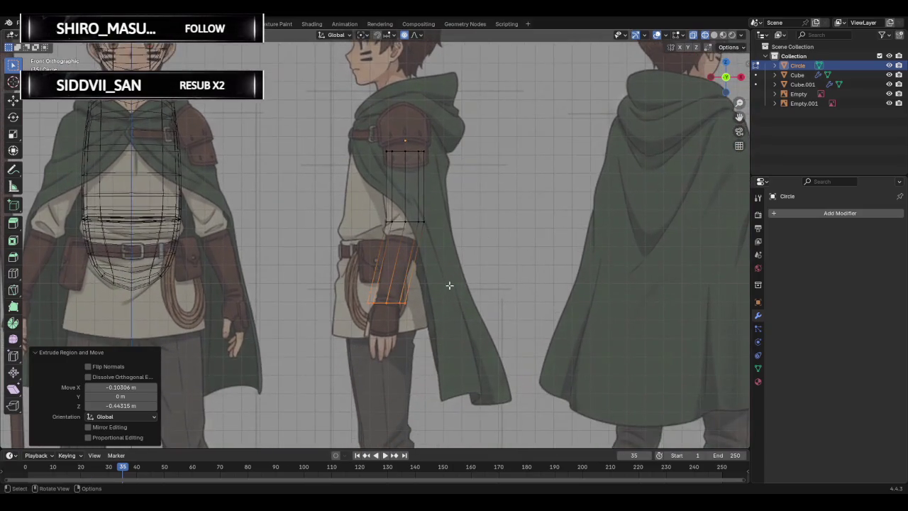
{"action": "scroll", "coordinate": [362, 374], "scroll_direction": "up", "scroll_amount": 2}
{"action": "scroll", "coordinate": [362, 374], "scroll_direction": "up", "scroll_amount": 2}
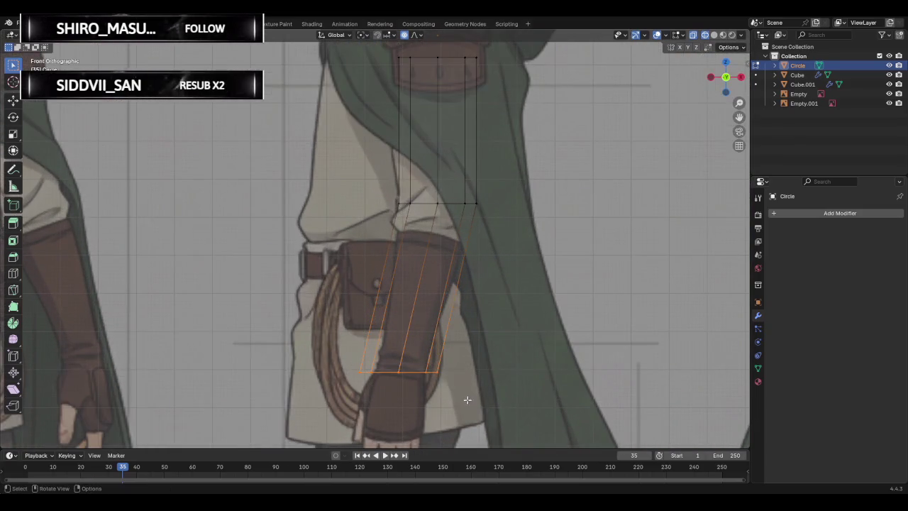
{"action": "left_click", "coordinate": [360, 373]}
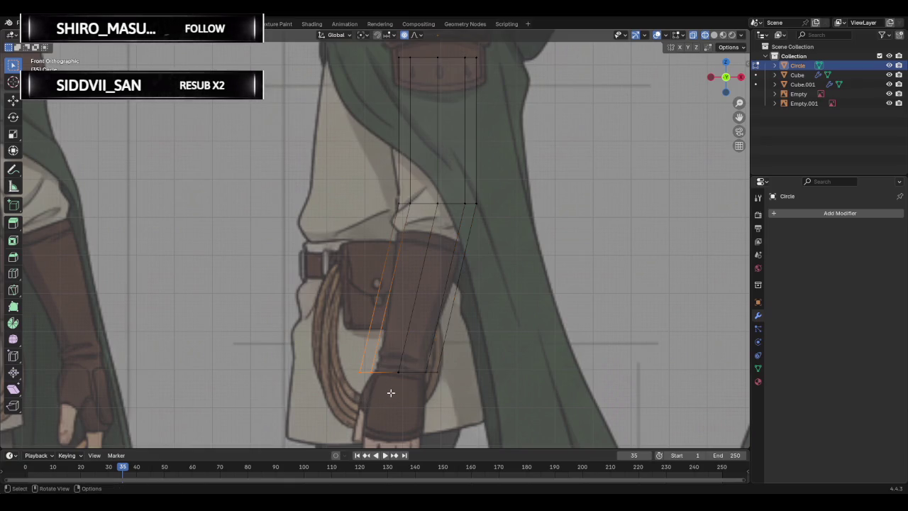
{"action": "key", "text": "g"}
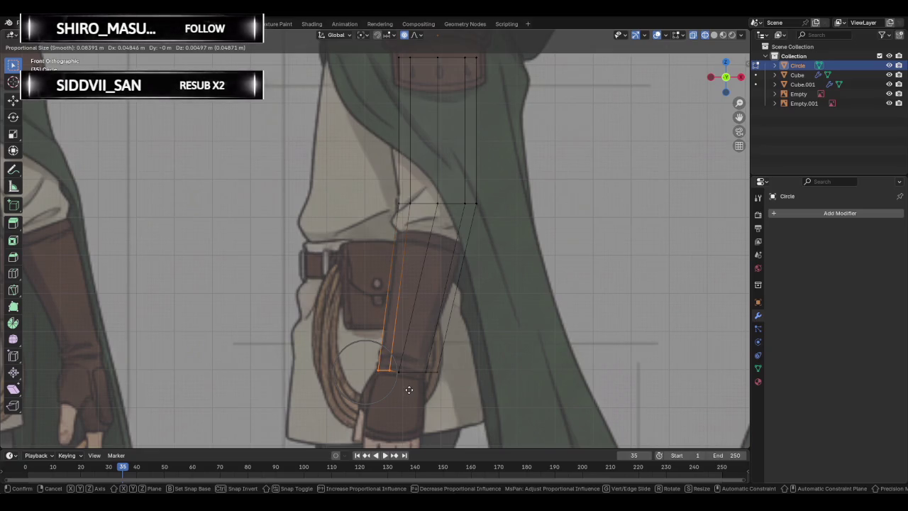
{"action": "key", "text": "Escape"}
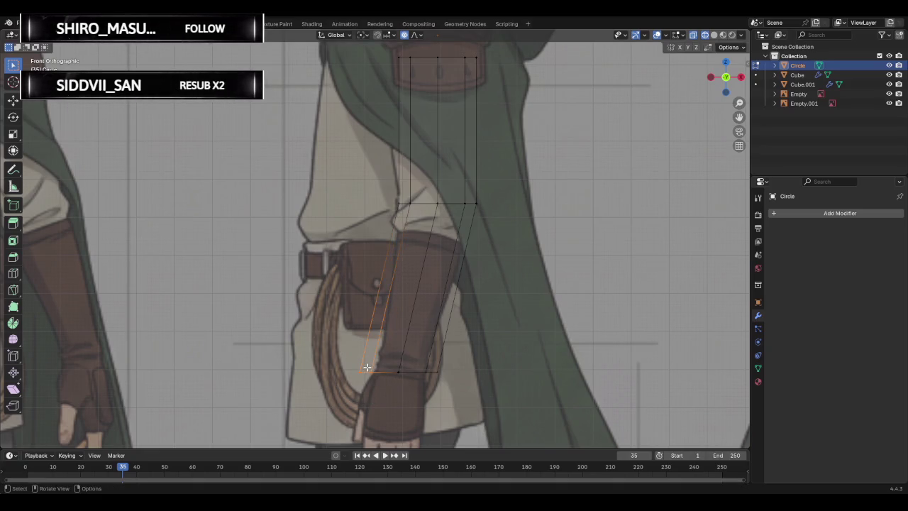
{"action": "key", "text": "g"}
{"action": "key", "text": "Escape"}
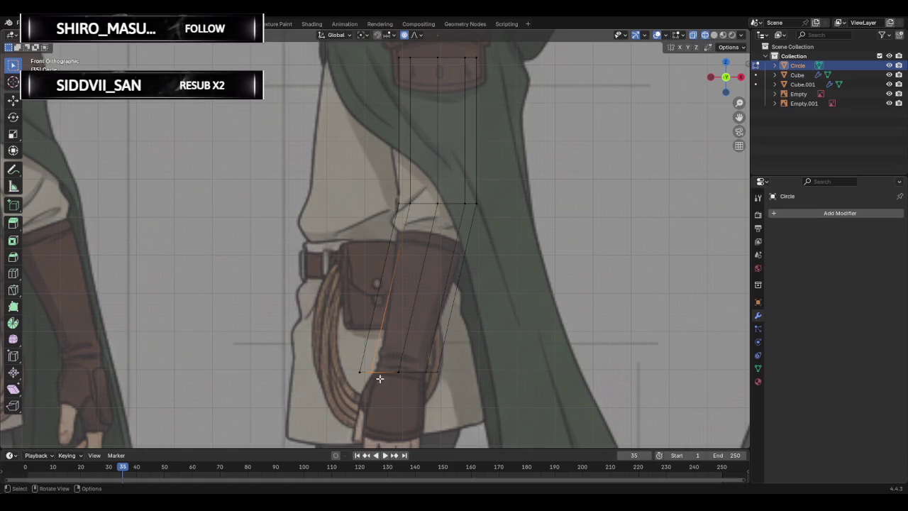
{"action": "key", "text": "g"}
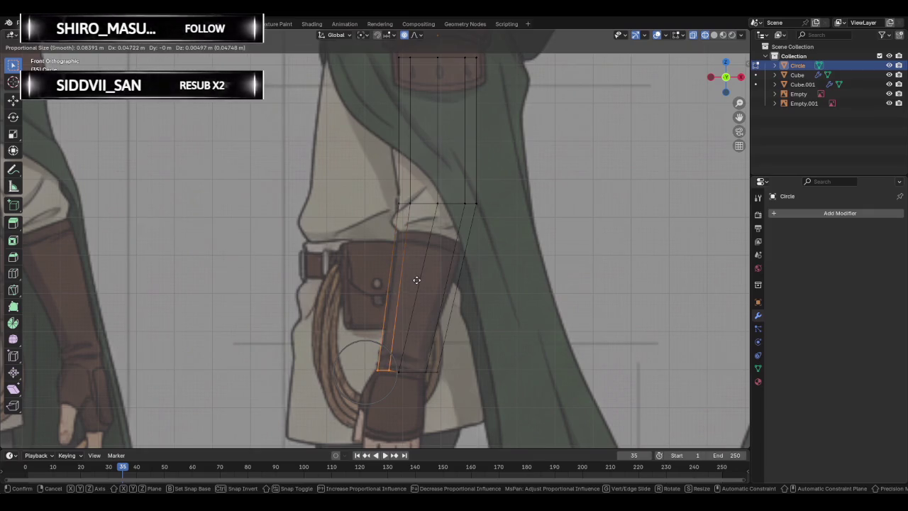
{"action": "key", "text": "Escape"}
Move the bottom-left forearm vertex to the wrist with proportional editing.
{"action": "left_click", "coordinate": [400, 375], "text": "shift"}
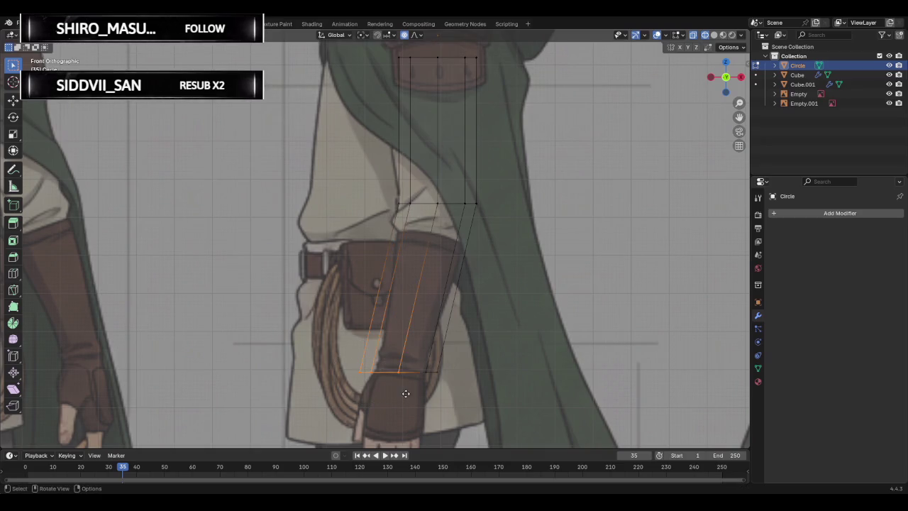
{"action": "key", "text": "g"}
{"action": "key", "text": "Escape"}
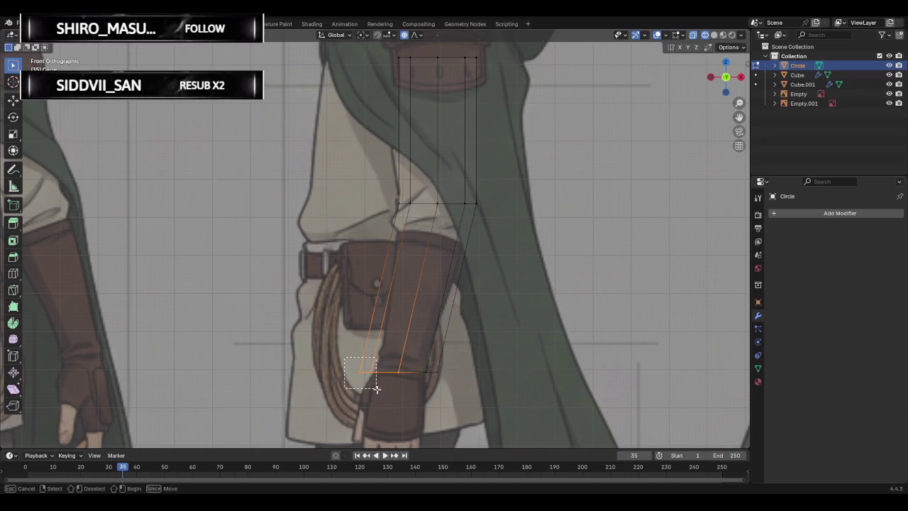
{"action": "scroll", "coordinate": [346, 362], "scroll_direction": "down", "scroll_amount": 2}
{"action": "key", "text": "g"}
{"action": "scroll", "coordinate": [369, 330], "scroll_direction": "up", "scroll_amount": 3}
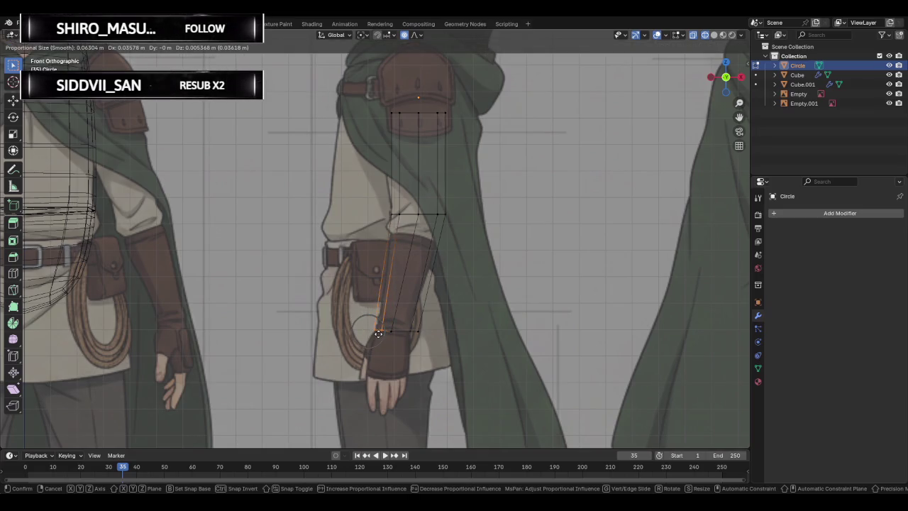
{"action": "scroll", "coordinate": [379, 333], "scroll_direction": "up", "scroll_amount": 3, "text": "ctrl"}
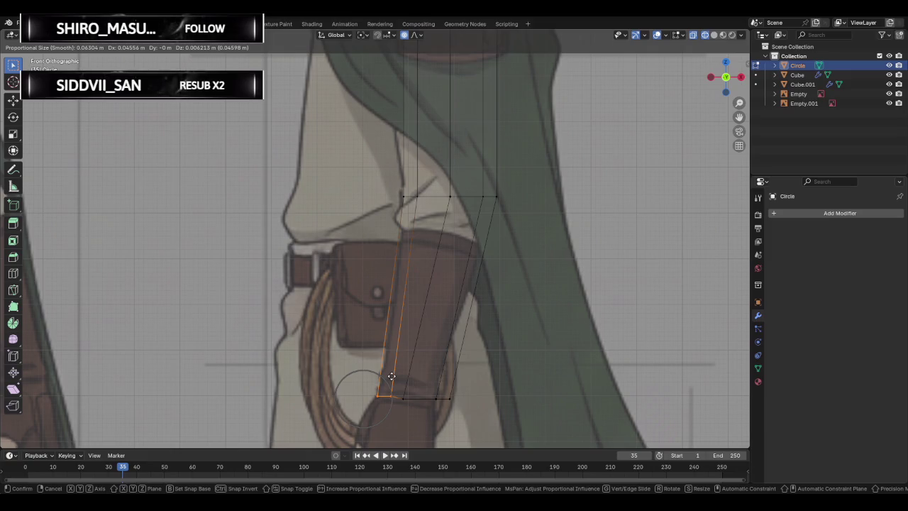
{"action": "left_click", "coordinate": [391, 376]}
Nudge the remaining bottom vertices inside the bracer, the last -0.040 m X with 0.063 falloff.
{"action": "left_click", "coordinate": [406, 410]}
{"action": "key", "text": "g"}
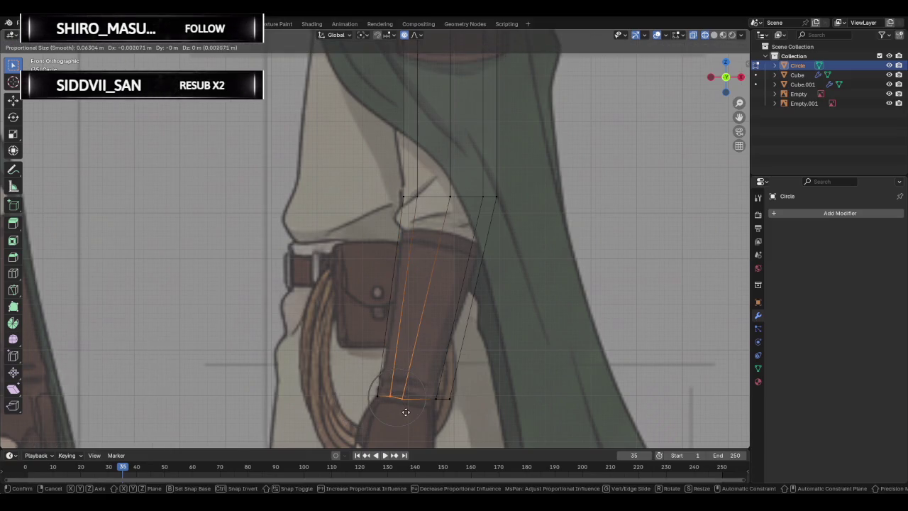
{"action": "left_click", "coordinate": [404, 414]}
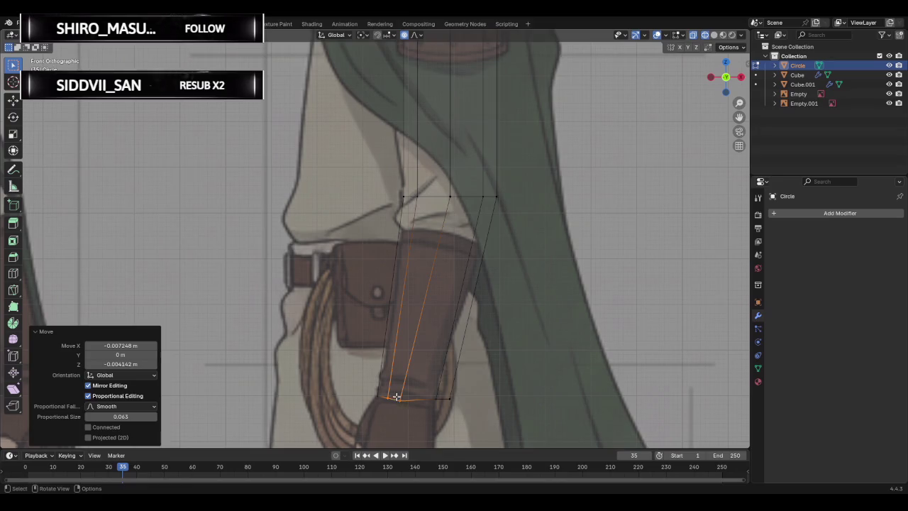
{"action": "left_click", "coordinate": [399, 398]}
{"action": "key", "text": "g"}
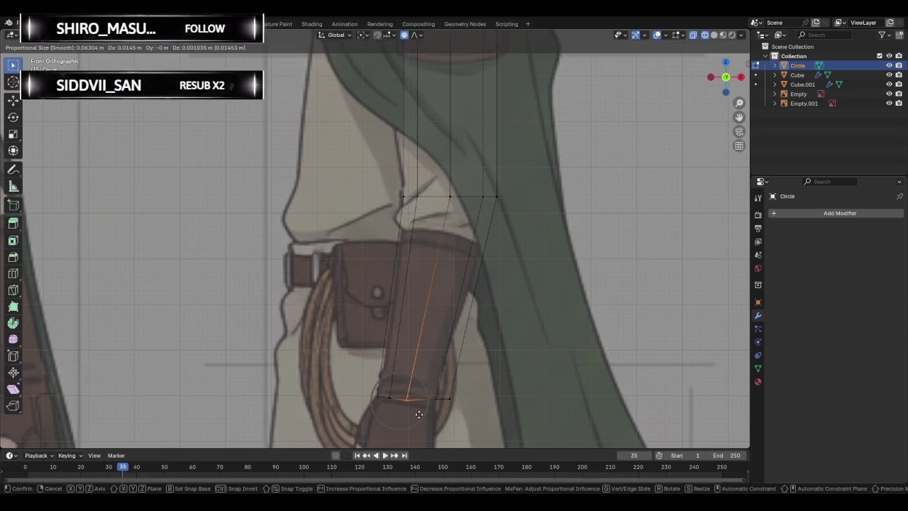
{"action": "left_click", "coordinate": [418, 414]}
{"action": "left_click", "coordinate": [431, 415]}
{"action": "key", "text": "g"}
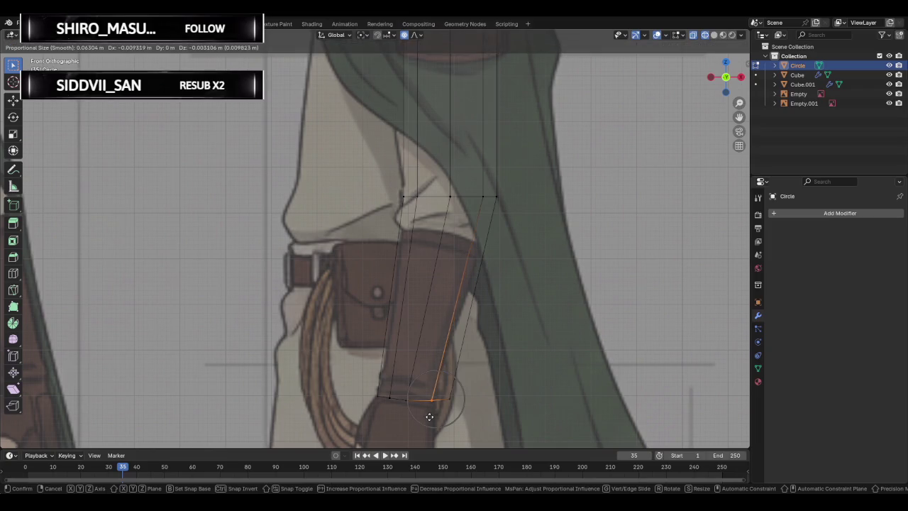
{"action": "left_click", "coordinate": [427, 414]}
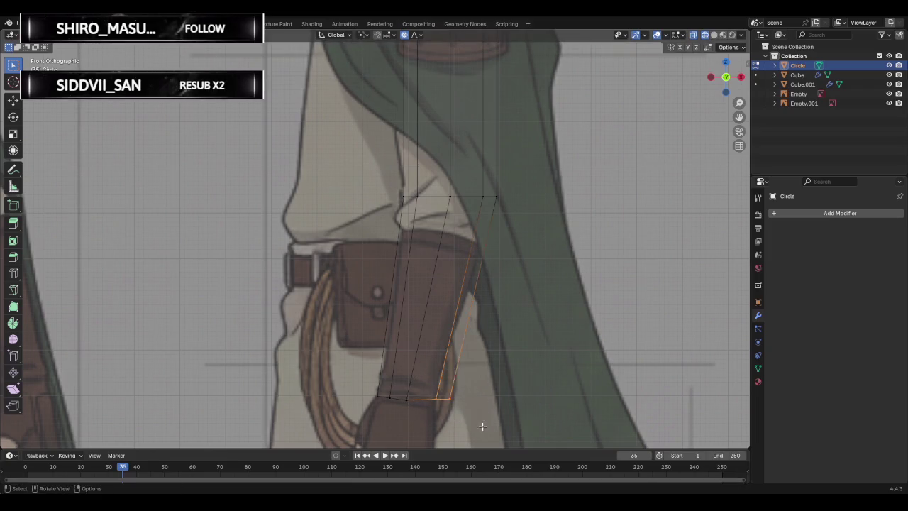
{"action": "key", "text": "g"}
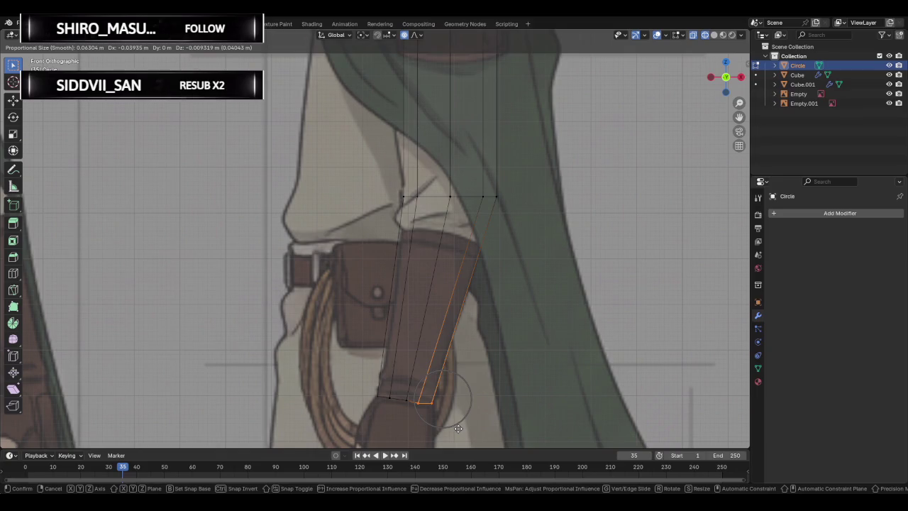
{"action": "left_click", "coordinate": [458, 429]}
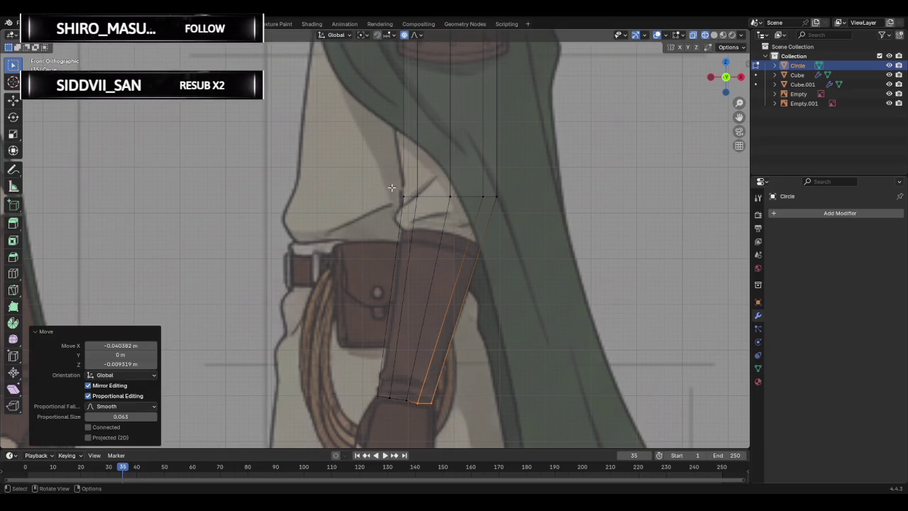
Drop the top vertex row to the elbow line and align the right side with the bracer.
{"action": "left_click_drag", "start_coordinate": [391, 187], "coordinate": [525, 219]}
{"action": "key", "text": "g"}
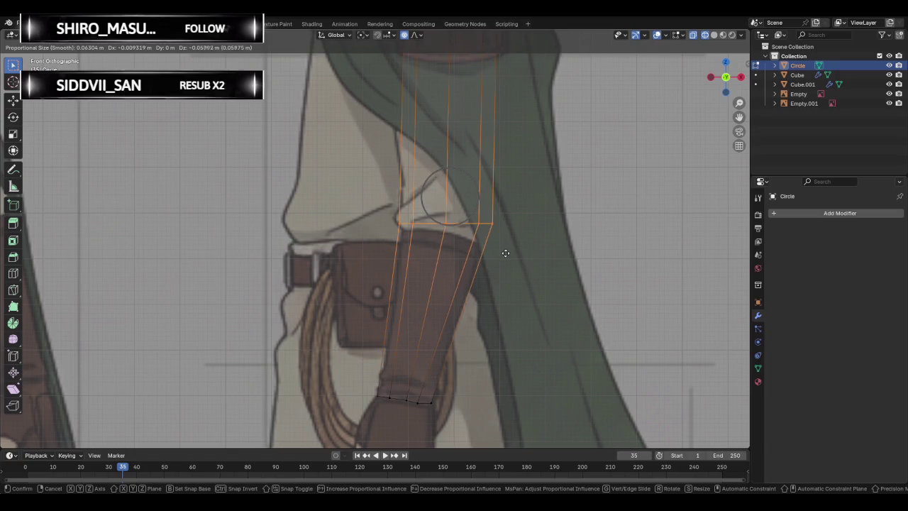
{"action": "left_click", "coordinate": [505, 250]}
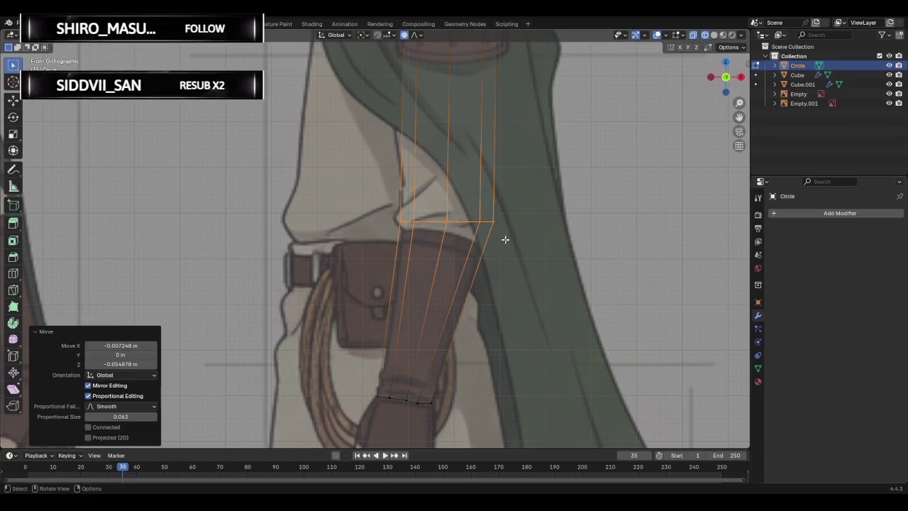
{"action": "left_click_drag", "start_coordinate": [474, 209], "coordinate": [529, 261]}
{"action": "key", "text": "g"}
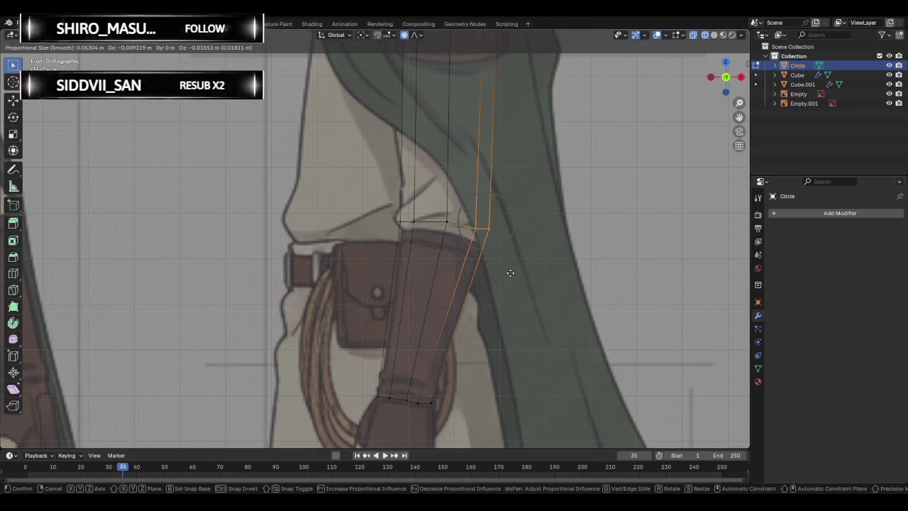
{"action": "left_click", "coordinate": [505, 267]}
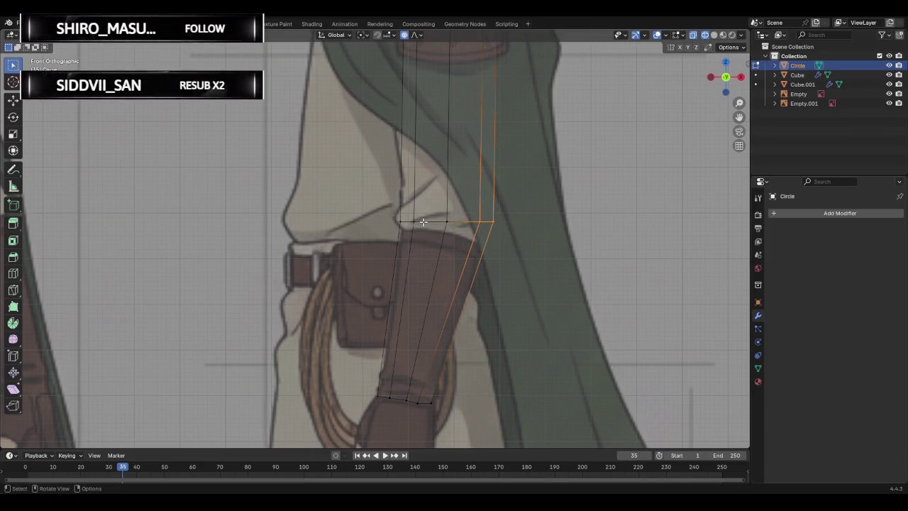
Reposition the whole arm mesh and settle the left vertex column at the elbow.
{"action": "key", "text": "a"}
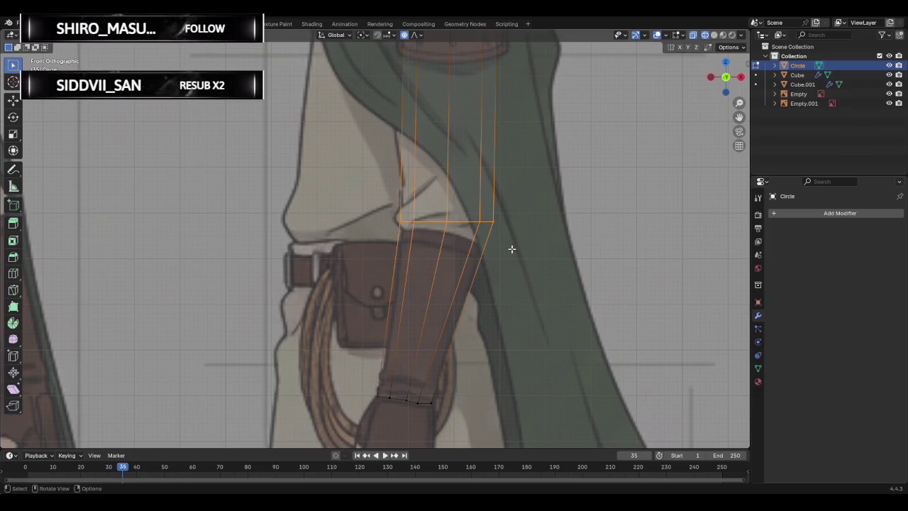
{"action": "key", "text": "g"}
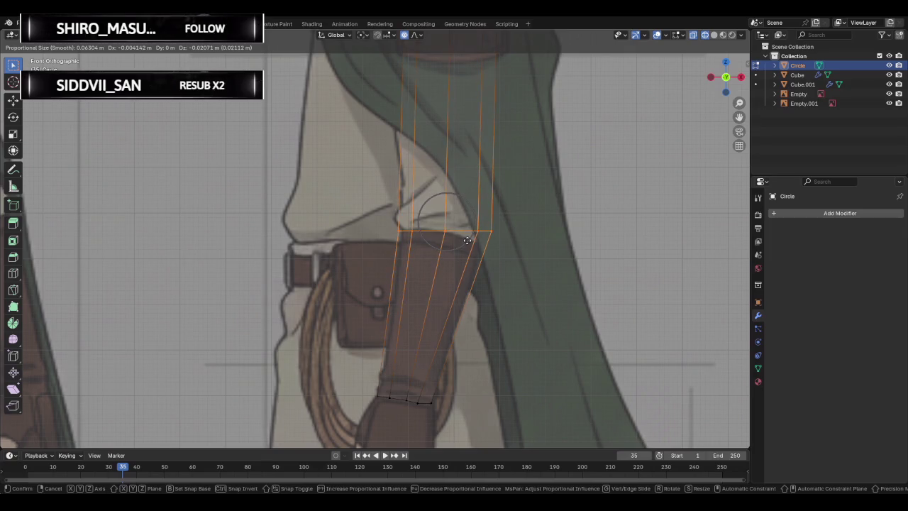
{"action": "left_click", "coordinate": [467, 241]}
{"action": "left_click", "coordinate": [403, 230]}
{"action": "key", "text": "g"}
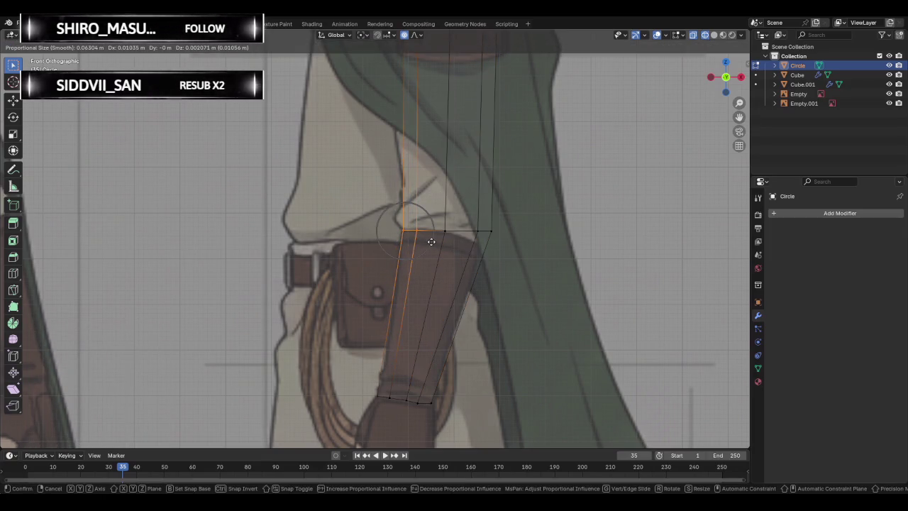
{"action": "left_click", "coordinate": [433, 242]}
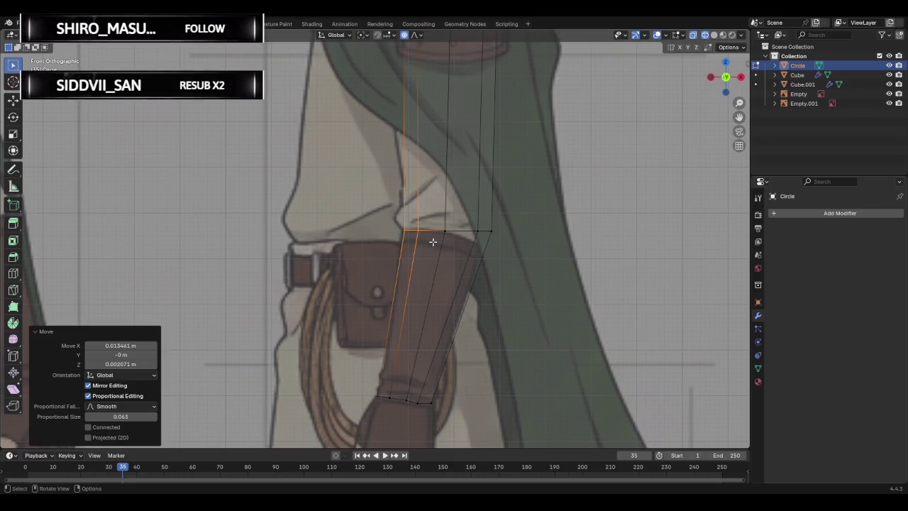
Fit the right elbow vertex against the sleeve (-0.013 m X, 0.001 m Z) and inspect in 3D.
{"action": "left_click", "coordinate": [480, 228]}
{"action": "key", "text": "g"}
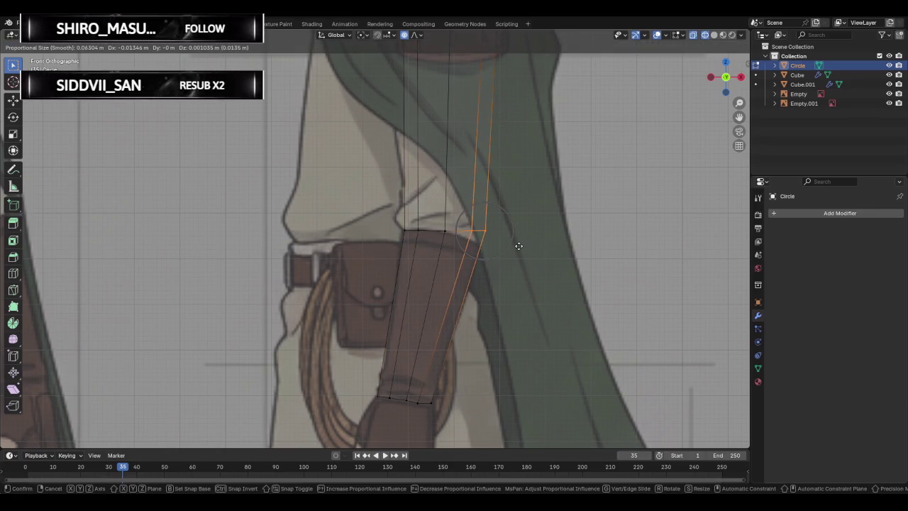
{"action": "left_click", "coordinate": [518, 246]}
{"action": "scroll", "coordinate": [511, 200], "scroll_direction": "down", "scroll_amount": 2}
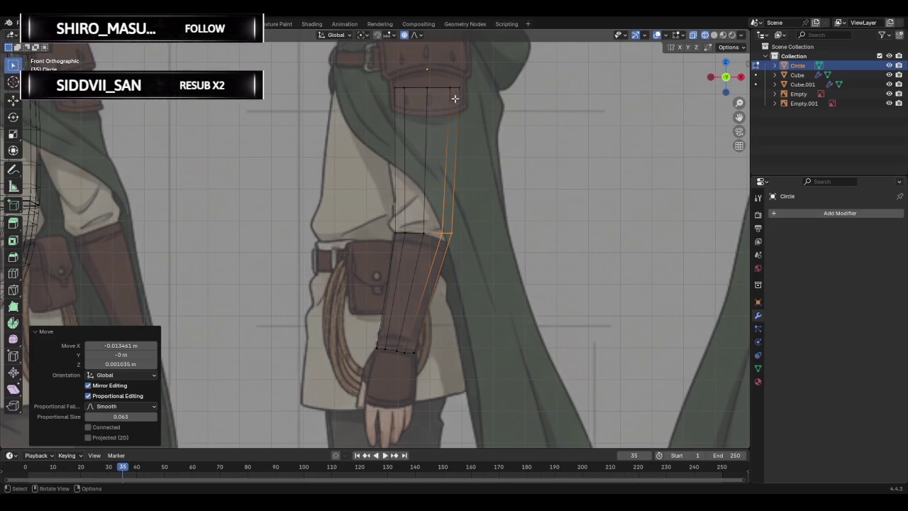
{"action": "scroll", "coordinate": [457, 99], "scroll_direction": "down", "scroll_amount": 2}
{"action": "mouse_move", "coordinate": [456, 121]}
{"action": "middle_mouse_down"}
{"action": "mouse_move", "coordinate": [304, 211]}
{"action": "mouse_move", "coordinate": [142, 235]}
{"action": "mouse_move", "coordinate": [252, 242]}
{"action": "mouse_move", "coordinate": [483, 212]}
{"action": "mouse_move", "coordinate": [598, 213]}
{"action": "mouse_move", "coordinate": [304, 220]}
{"action": "mouse_move", "coordinate": [547, 227]}
{"action": "mouse_move", "coordinate": [547, 241]}
{"action": "mouse_move", "coordinate": [377, 219]}
{"action": "mouse_move", "coordinate": [280, 222]}
{"action": "mouse_move", "coordinate": [462, 236]}
{"action": "middle_mouse_up"}
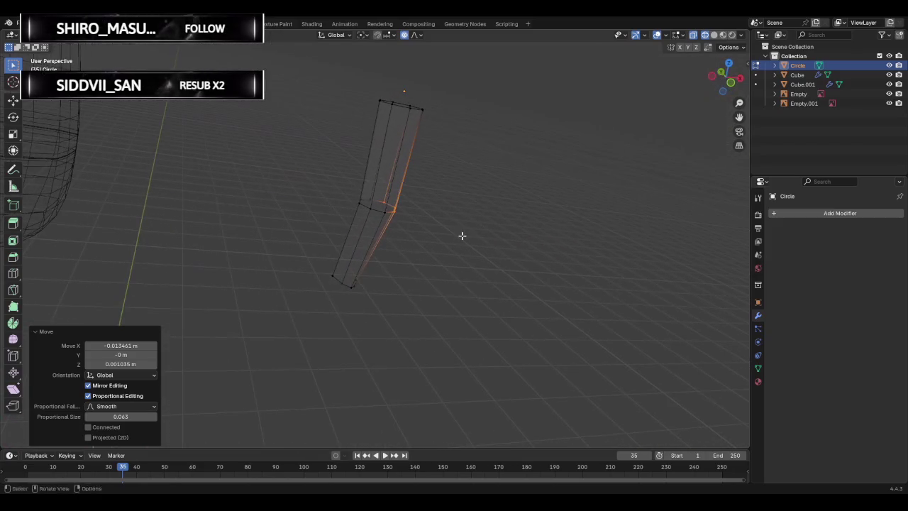
Undo the bent forearm edits, leaving only the straight upper-arm tube.
{"action": "key", "text": "ctrl+z"}
{"action": "key", "text": "ctrl+z"}
{"action": "key", "text": "ctrl+z"}
{"action": "key", "text": "ctrl+z"}
{"action": "key", "text": "ctrl+z"}
{"action": "key", "text": "ctrl+z"}
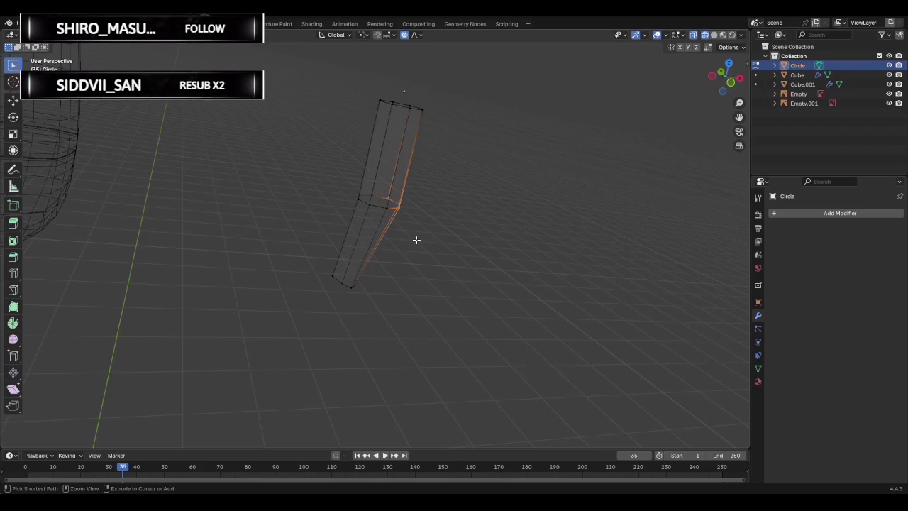
{"action": "key", "text": "ctrl+z"}
{"action": "key", "text": "ctrl+z"}
{"action": "key", "text": "ctrl+z"}
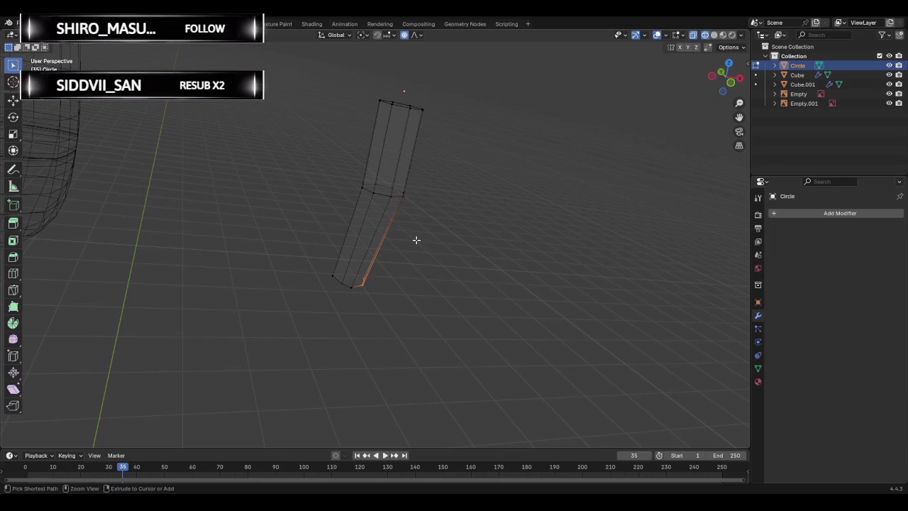
{"action": "key", "text": "ctrl+z"}
{"action": "key", "text": "ctrl+z"}
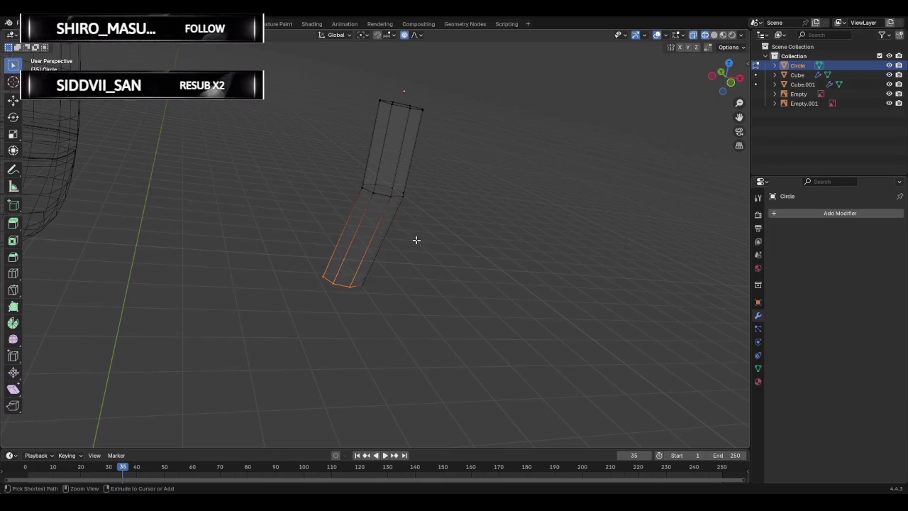
{"action": "key", "text": "ctrl+z"}
Select the tube's bottom ring in front view and extrude it about 0.415 m down.
{"action": "mouse_move", "coordinate": [428, 242]}
{"action": "middle_mouse_down"}
{"action": "mouse_move", "coordinate": [404, 227]}
{"action": "mouse_move", "coordinate": [366, 177]}
{"action": "middle_mouse_up"}
{"action": "left_click_drag", "start_coordinate": [367, 186], "coordinate": [462, 234]}
{"action": "middle_click_drag", "start_coordinate": [455, 230], "coordinate": [439, 211]}
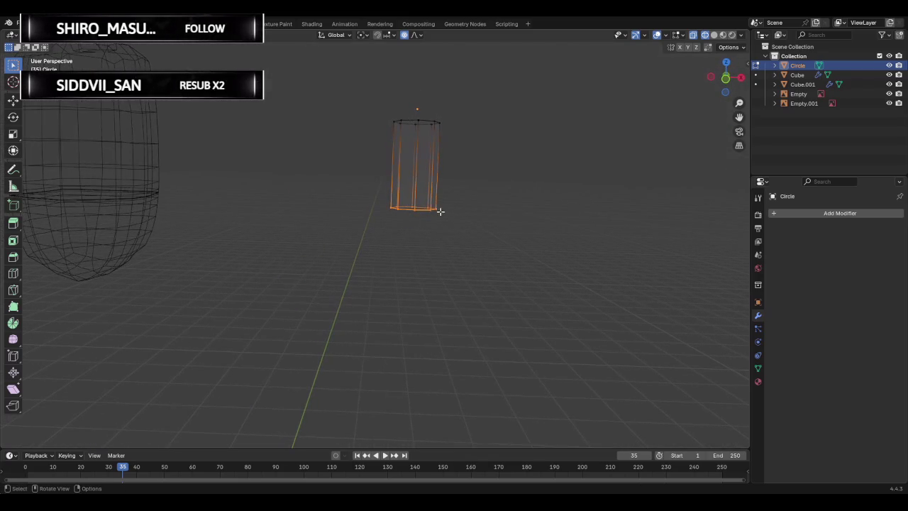
{"action": "left_click", "coordinate": [725, 78]}
{"action": "key", "text": "e"}
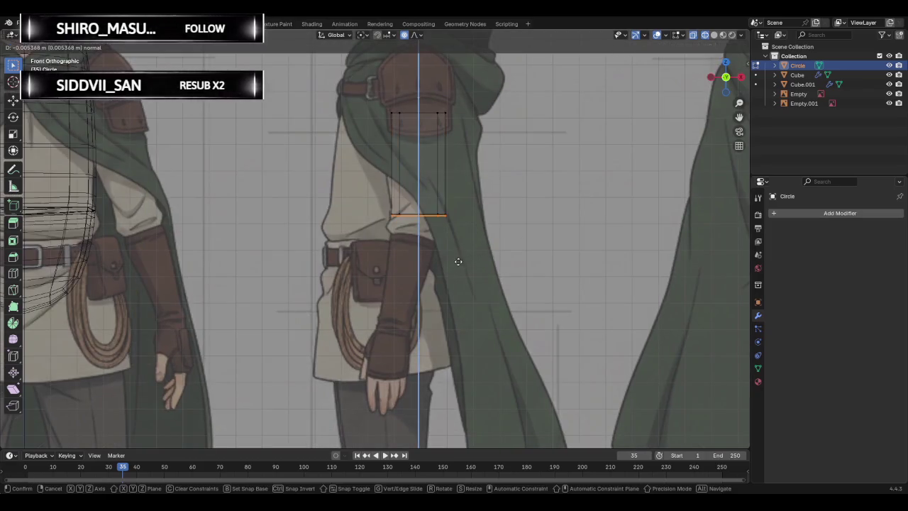
Extend the forearm's bottom ring over the bracer and shrink the wrist ring to about 0.56.
{"action": "left_click", "coordinate": [424, 374]}
{"action": "left_click_drag", "start_coordinate": [369, 307], "coordinate": [463, 358]}
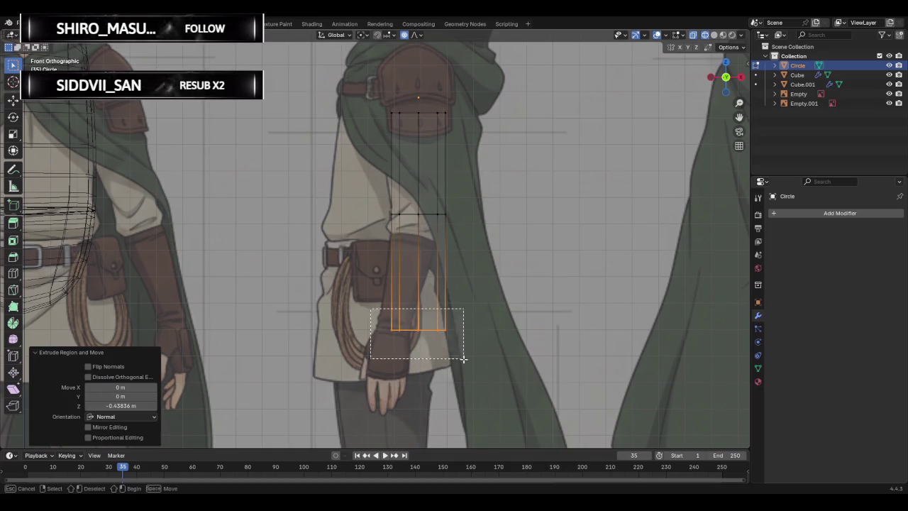
{"action": "key", "text": "g"}
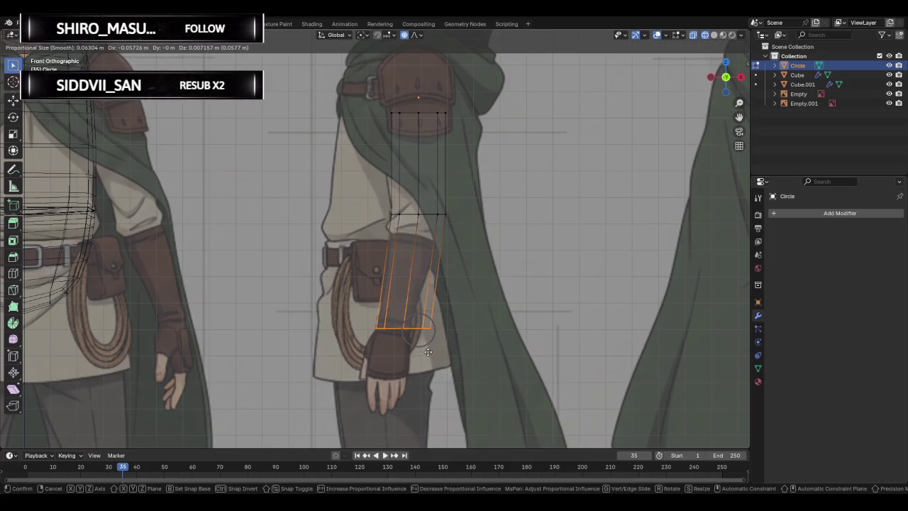
{"action": "left_click", "coordinate": [403, 348]}
{"action": "key", "text": "s"}
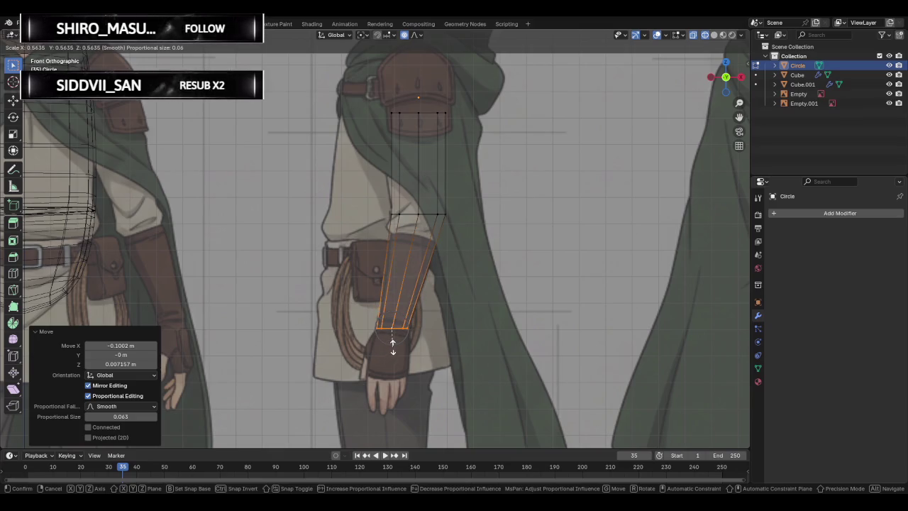
{"action": "left_click", "coordinate": [392, 348]}
Lower the elbow loop to the sleeve cuff and tuck its right vertex into the arm outline.
{"action": "left_click", "coordinate": [466, 229], "text": "alt"}
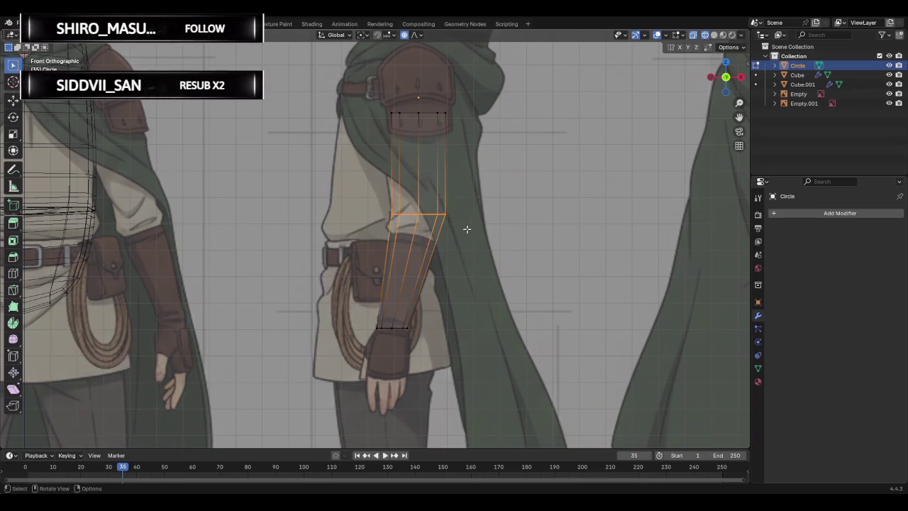
{"action": "key", "text": "g"}
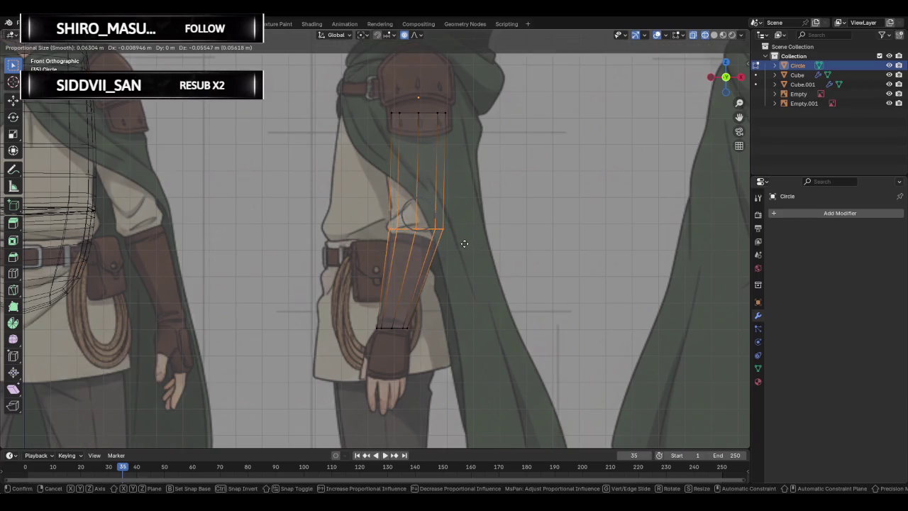
{"action": "left_click", "coordinate": [465, 243]}
{"action": "left_click", "coordinate": [464, 245]}
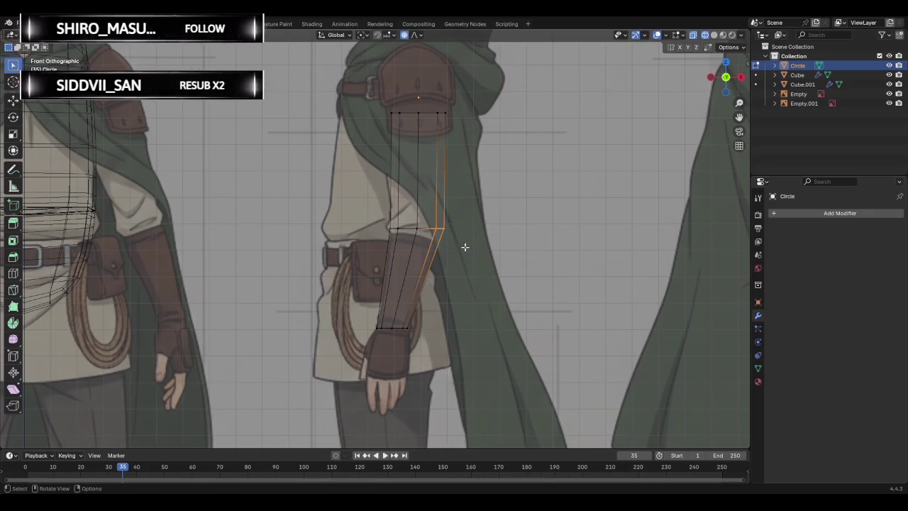
{"action": "key", "text": "g"}
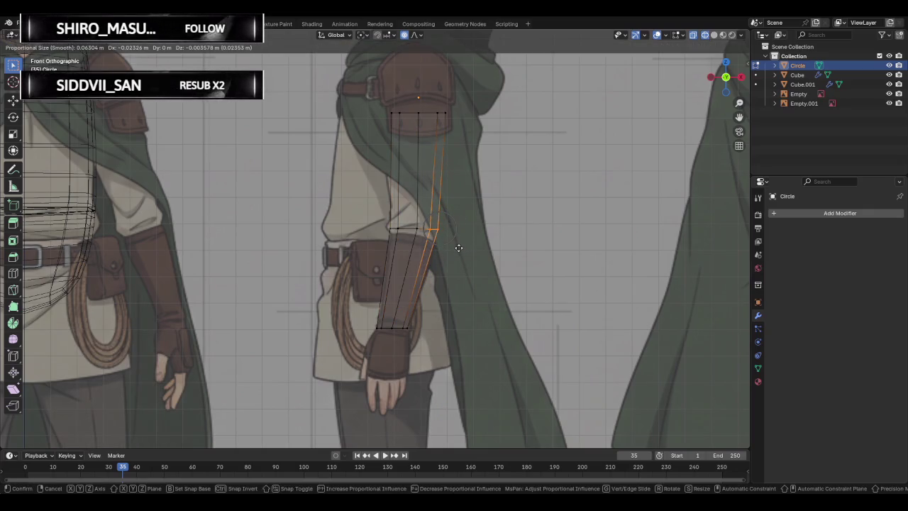
{"action": "left_click", "coordinate": [459, 248]}
Raise the arm's top ring to the shoulder pad and widen it to shoulder width.
{"action": "left_click", "coordinate": [444, 109]}
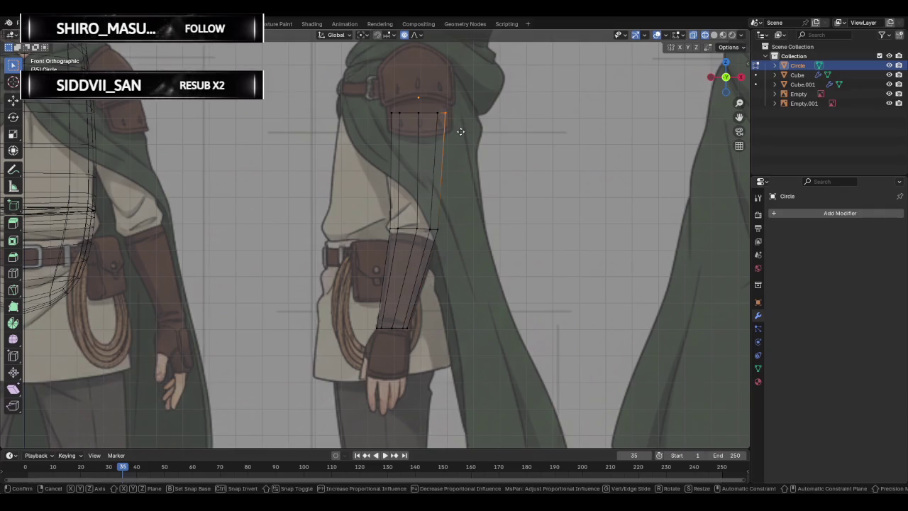
{"action": "key", "text": "g"}
{"action": "right_click", "coordinate": [461, 129]}
{"action": "left_click_drag", "start_coordinate": [368, 100], "coordinate": [471, 142]}
{"action": "key", "text": "g"}
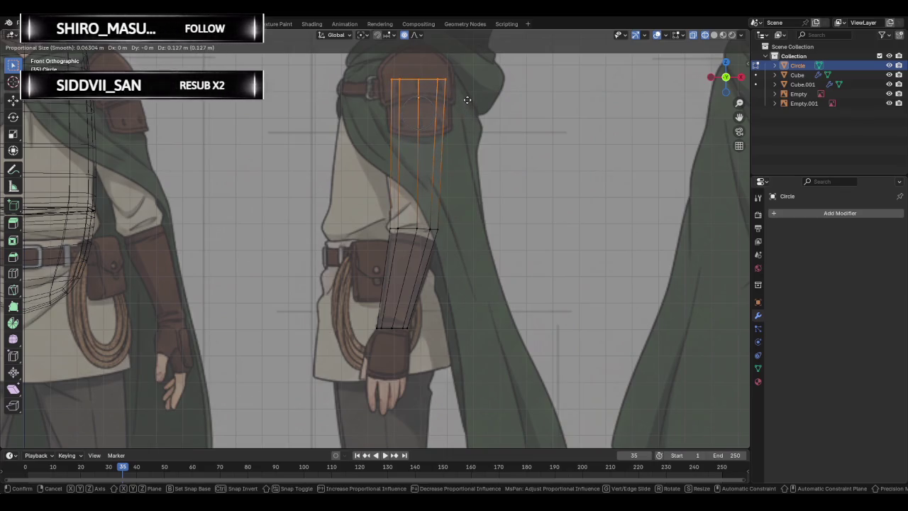
{"action": "left_click", "coordinate": [467, 100]}
{"action": "key", "text": "s"}
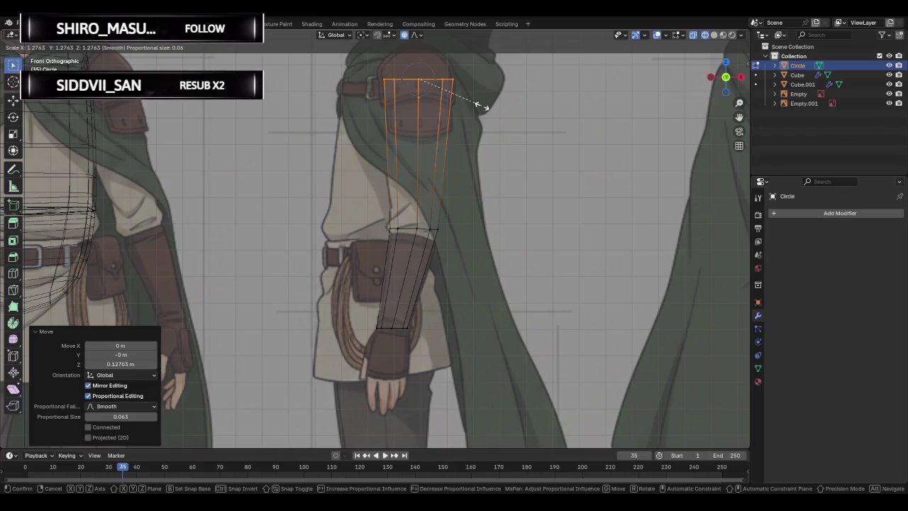
{"action": "left_click", "coordinate": [485, 105]}
Orbit to inspect the arm in 3D, then return to front orthographic view.
{"action": "left_click", "coordinate": [487, 141]}
{"action": "mouse_move", "coordinate": [343, 149]}
{"action": "middle_mouse_down"}
{"action": "mouse_move", "coordinate": [290, 183]}
{"action": "mouse_move", "coordinate": [343, 182]}
{"action": "mouse_move", "coordinate": [375, 169]}
{"action": "middle_mouse_up"}
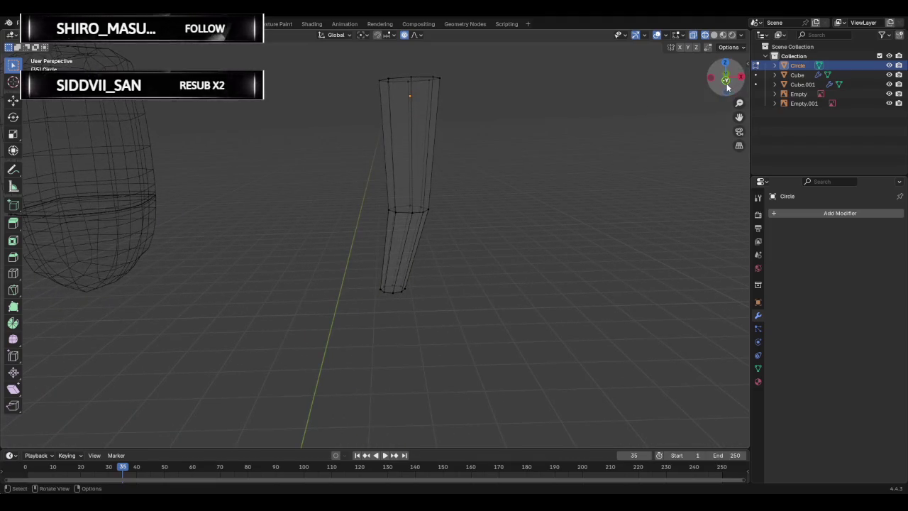
{"action": "left_click", "coordinate": [727, 85]}
{"action": "scroll", "coordinate": [481, 147], "scroll_direction": "down", "scroll_amount": 2}
{"action": "scroll", "coordinate": [478, 172], "scroll_direction": "down", "scroll_amount": 1}
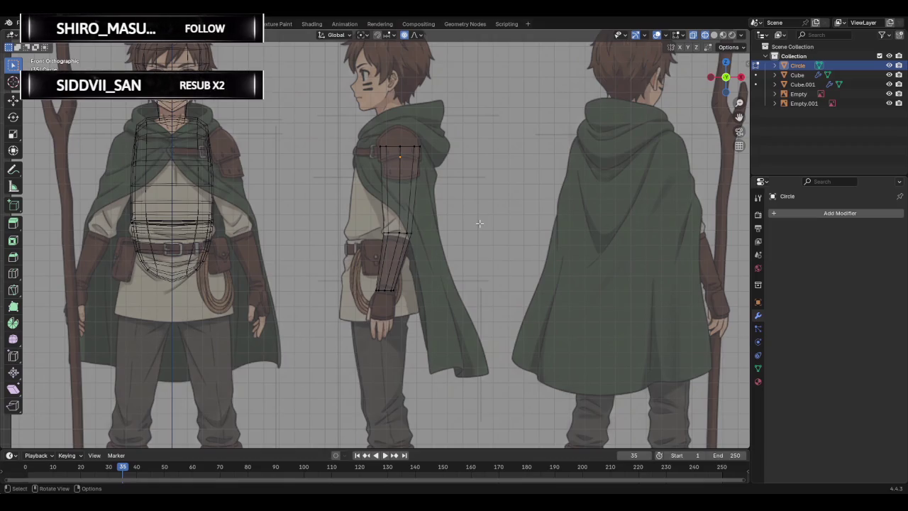
Undo the forearm edits back to the short upper-arm tube and box-select its upper section.
{"action": "key", "text": "ctrl"}
{"action": "key", "text": "ctrl+z"}
{"action": "key", "text": "ctrl+z"}
{"action": "key", "text": "ctrl+z"}
{"action": "key", "text": "ctrl+z"}
{"action": "key", "text": "ctrl+z"}
{"action": "key", "text": "ctrl+z"}
{"action": "key", "text": "ctrl+z"}
{"action": "key", "text": "ctrl+z"}
{"action": "key", "text": "ctrl+z"}
{"action": "key", "text": "ctrl+z"}
{"action": "left_click_drag", "start_coordinate": [361, 149], "coordinate": [475, 268]}
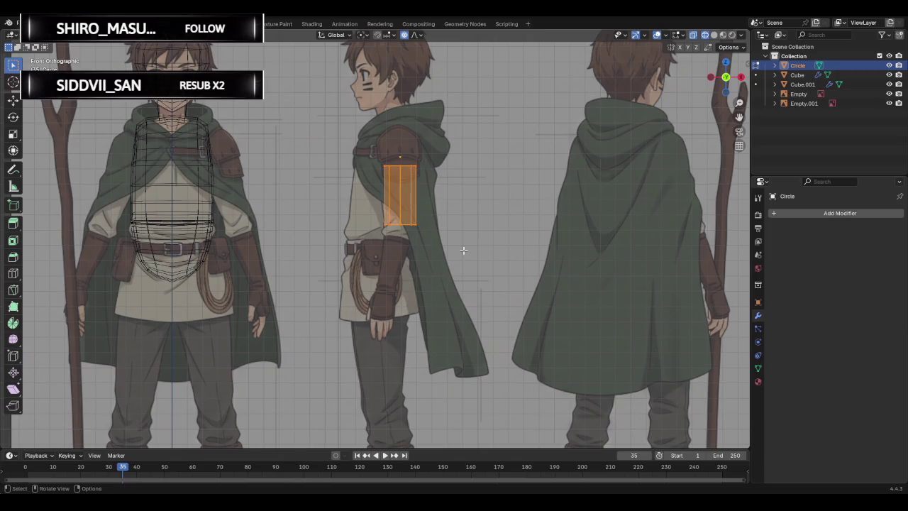
Extrude the top edge loop, widen it, raise it to shoulder height and scale it to 1.058.
{"action": "left_click", "coordinate": [391, 166], "text": "alt"}
{"action": "key", "text": "e"}
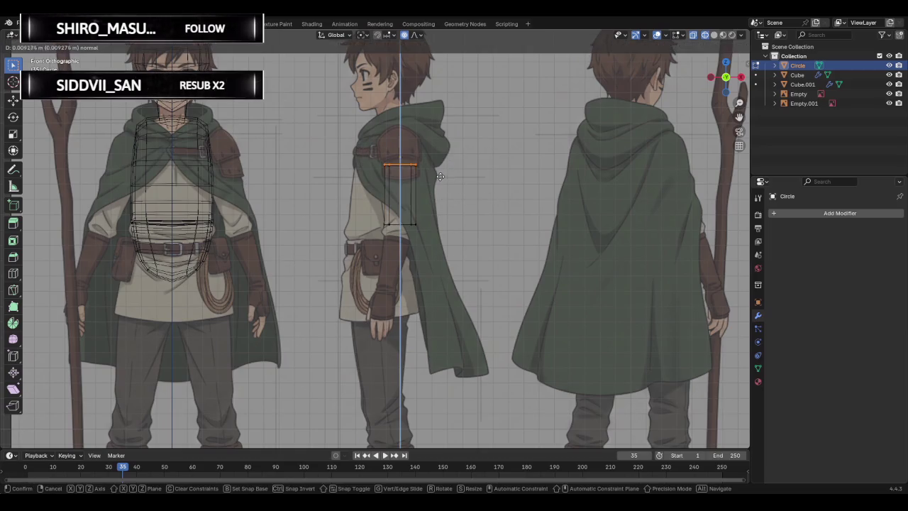
{"action": "key", "text": "Escape"}
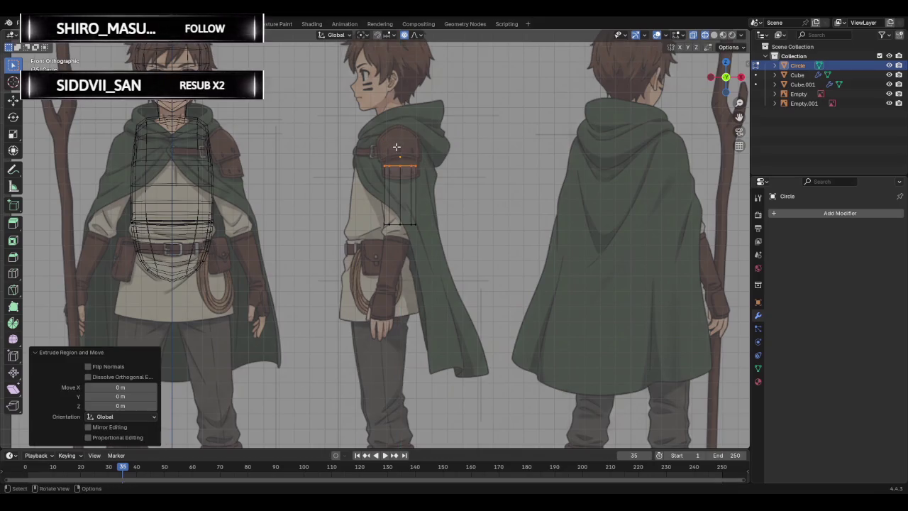
{"action": "key", "text": "s"}
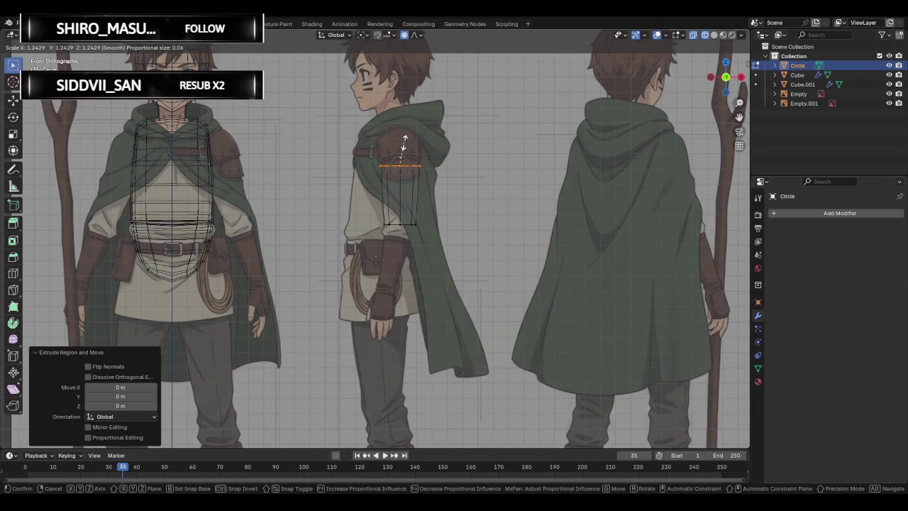
{"action": "left_click", "coordinate": [404, 142]}
{"action": "key", "text": "g"}
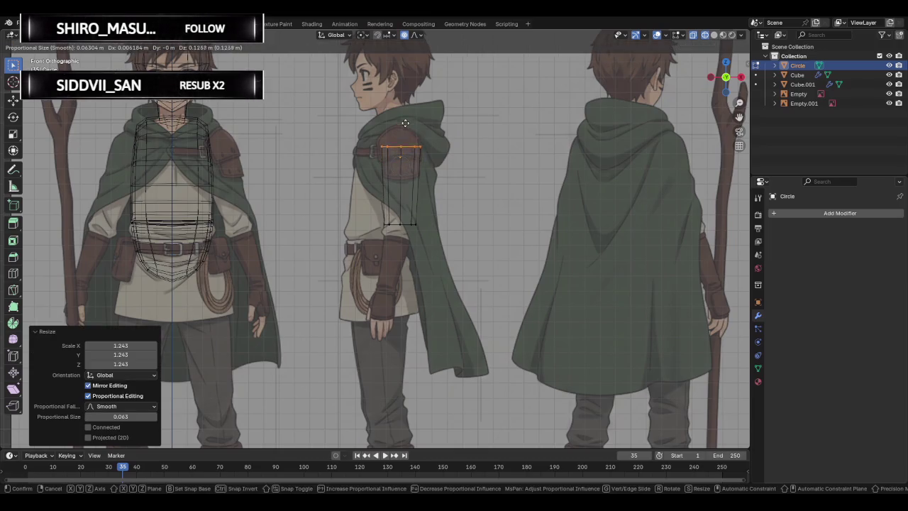
{"action": "left_click", "coordinate": [405, 112]}
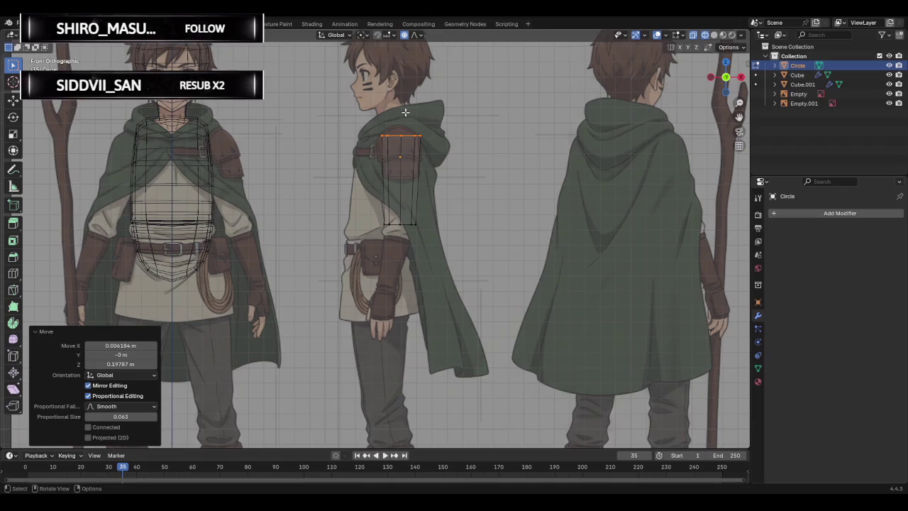
{"action": "key", "text": "s"}
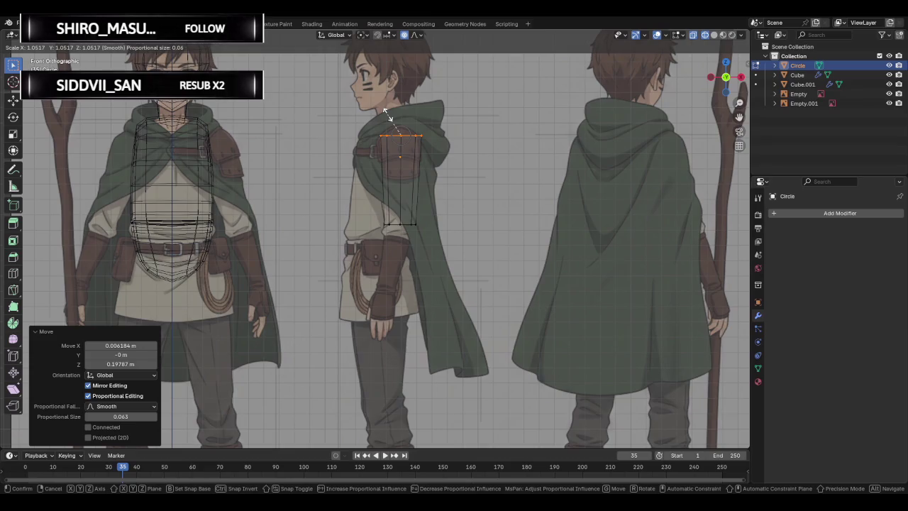
{"action": "left_click", "coordinate": [388, 116]}
{"action": "scroll", "coordinate": [397, 116], "scroll_direction": "up", "scroll_amount": 2}
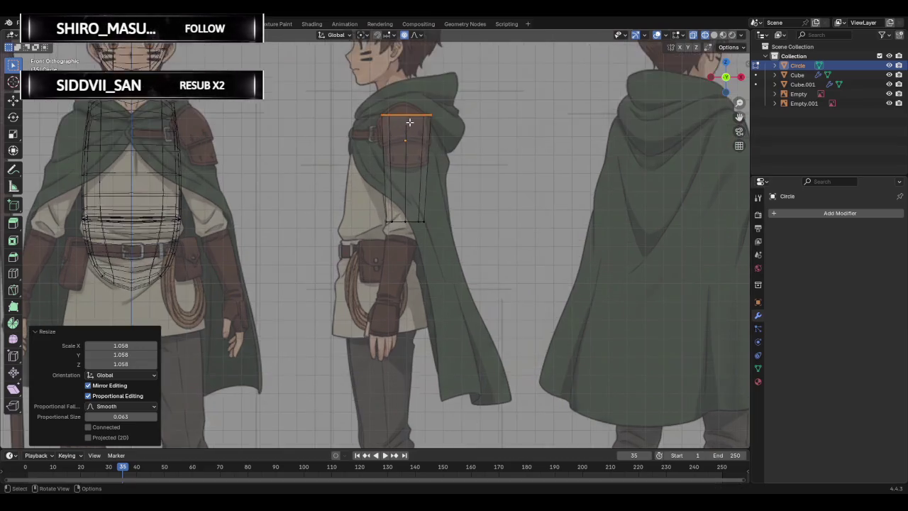
Settle the top loop, then lower the elbow loop and narrow it to 0.775 scale.
{"action": "scroll", "coordinate": [404, 116], "scroll_direction": "up", "scroll_amount": 3}
{"action": "key", "text": "g"}
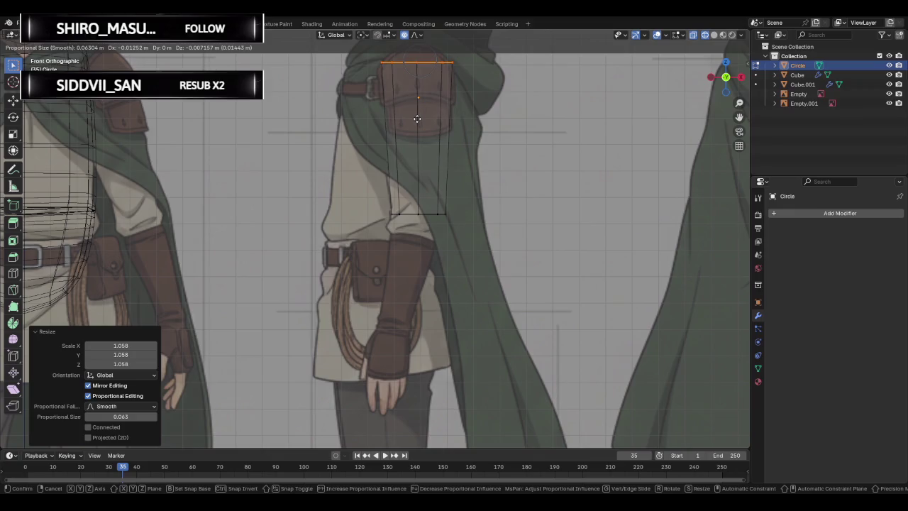
{"action": "left_click", "coordinate": [417, 118]}
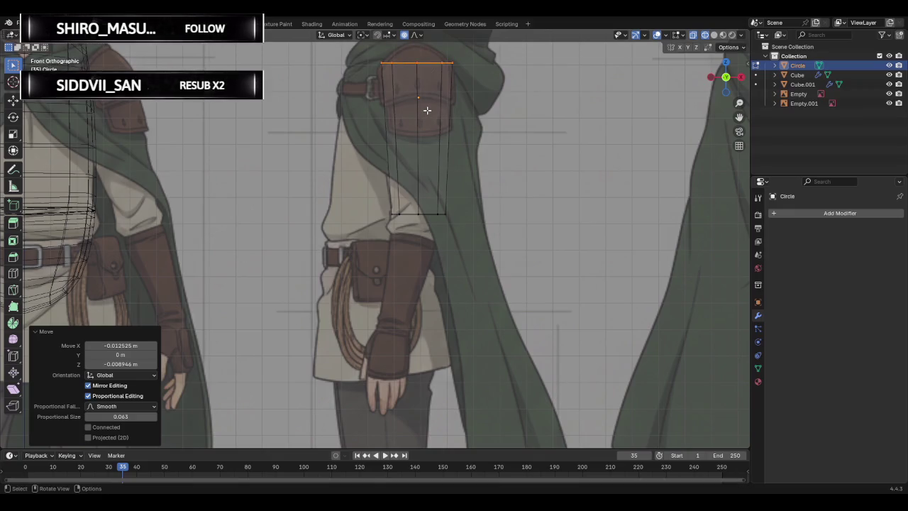
{"action": "mouse_move", "coordinate": [376, 198]}
{"action": "left_mouse_down"}
{"action": "mouse_move", "coordinate": [500, 253]}
{"action": "mouse_move", "coordinate": [473, 241]}
{"action": "left_mouse_up"}
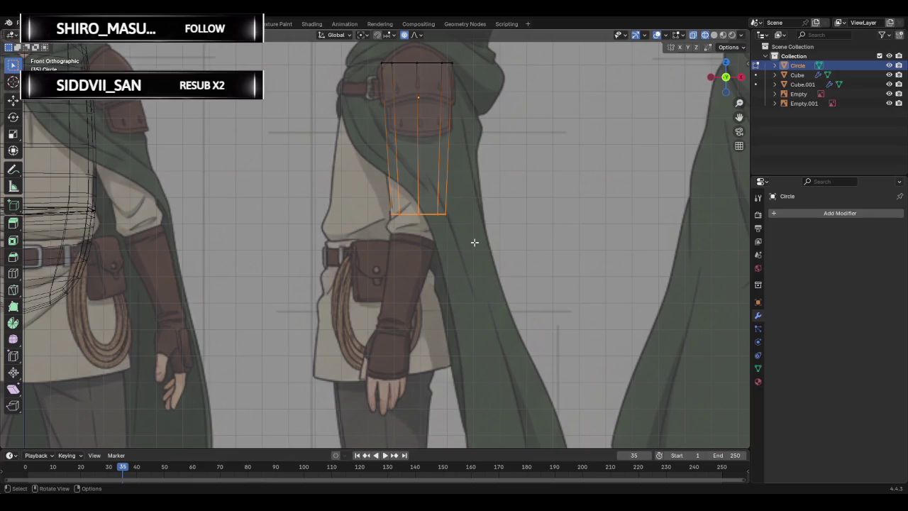
{"action": "key", "text": "g"}
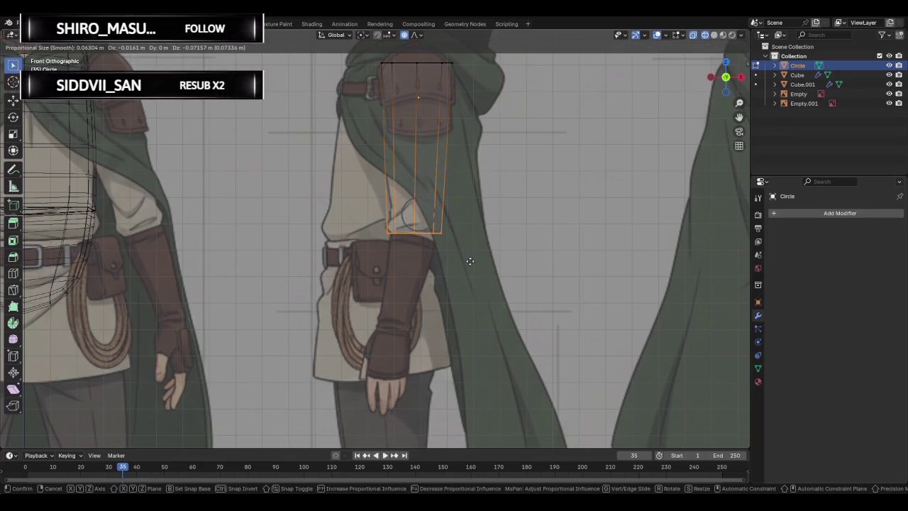
{"action": "left_click", "coordinate": [471, 258]}
{"action": "key", "text": "s"}
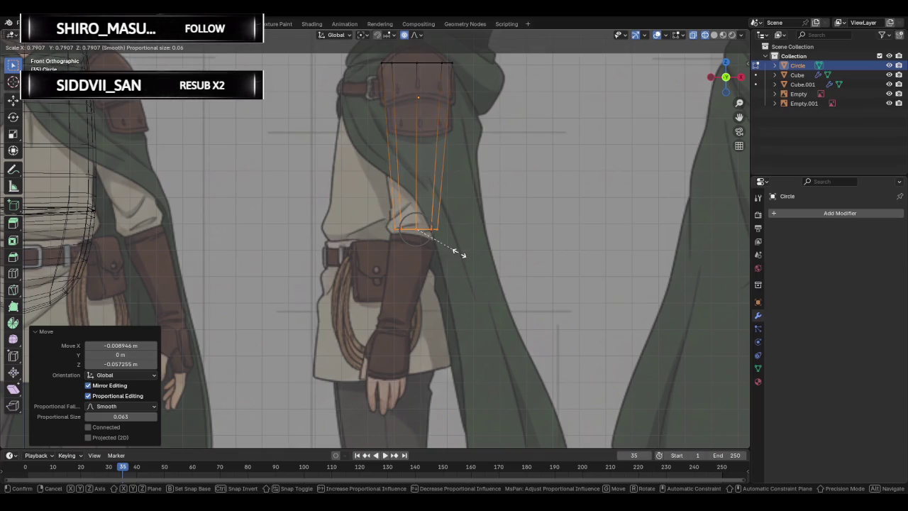
{"action": "left_click", "coordinate": [459, 252]}
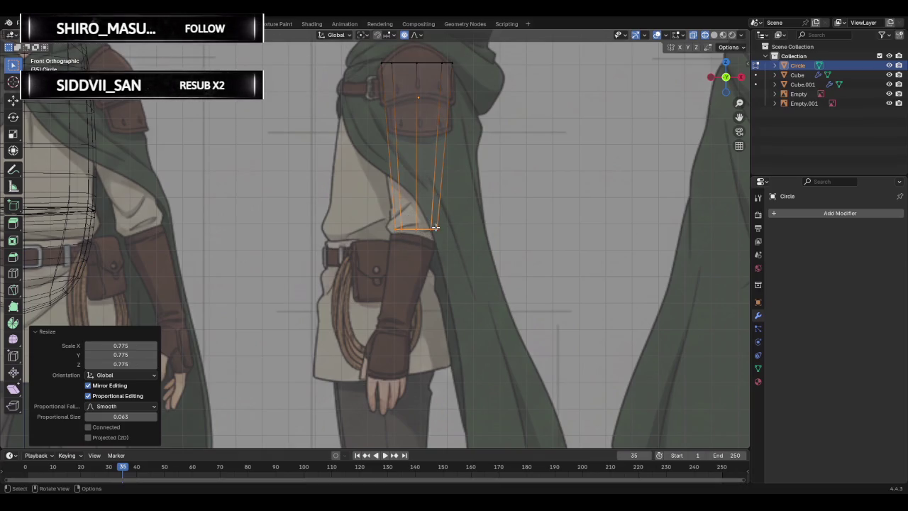
Reposition the elbow loop and pull the top-right vertex outward.
{"action": "left_click", "coordinate": [435, 228]}
{"action": "left_click_drag", "start_coordinate": [391, 221], "coordinate": [468, 250]}
{"action": "key", "text": "g"}
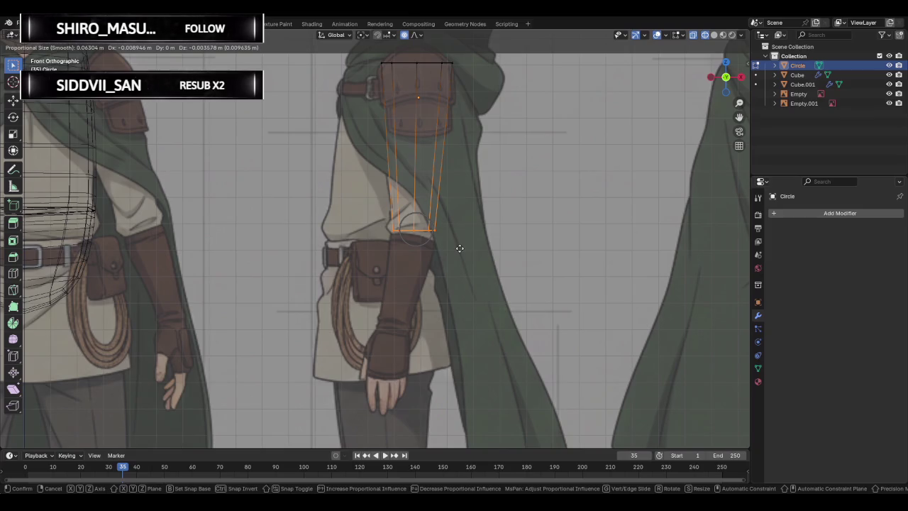
{"action": "left_click", "coordinate": [460, 247]}
{"action": "left_click", "coordinate": [450, 65]}
{"action": "key", "text": "g"}
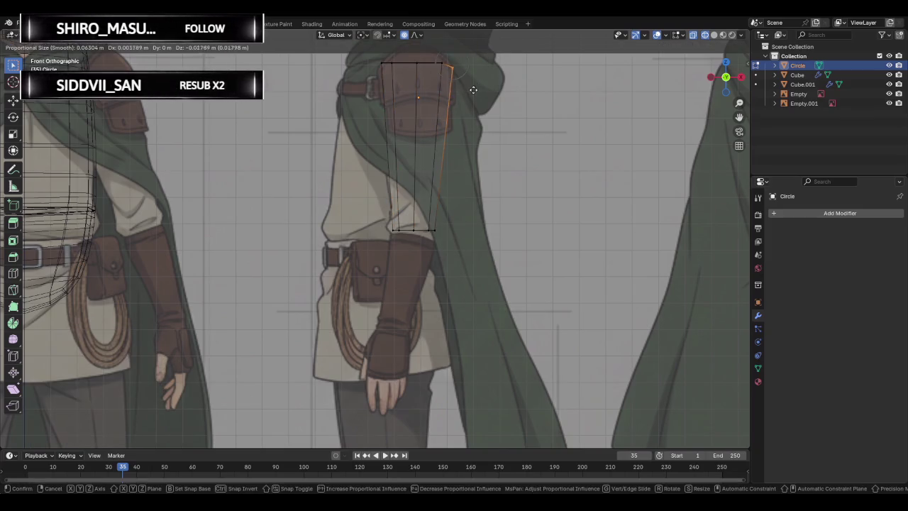
{"action": "left_click", "coordinate": [474, 93]}
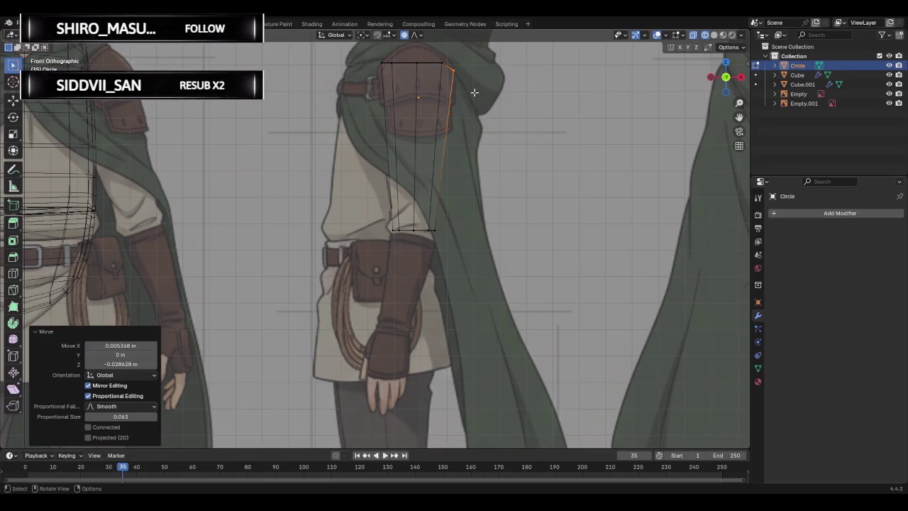
Try dissolving the top-middle vertex to straighten the top edge, then undo it.
{"action": "left_click", "coordinate": [414, 62]}
{"action": "key", "text": "g"}
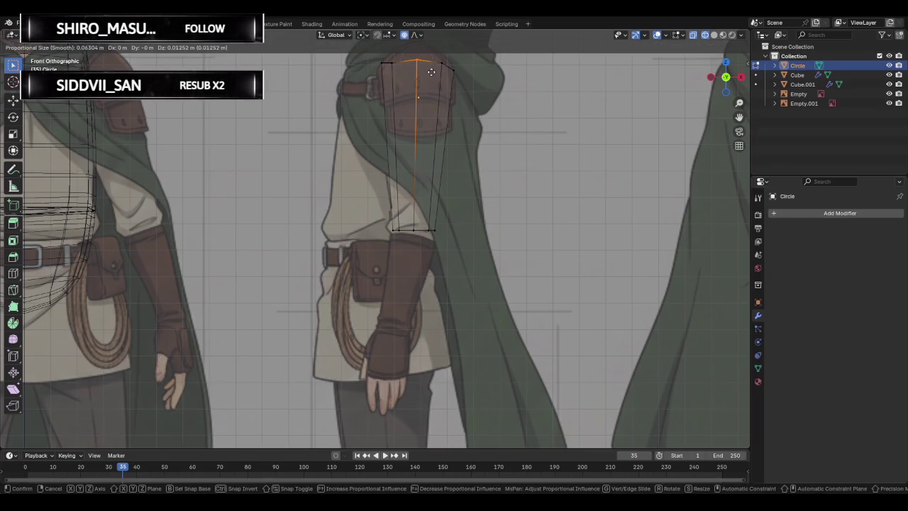
{"action": "right_click", "coordinate": [432, 63]}
{"action": "key", "text": "ctrl+x"}
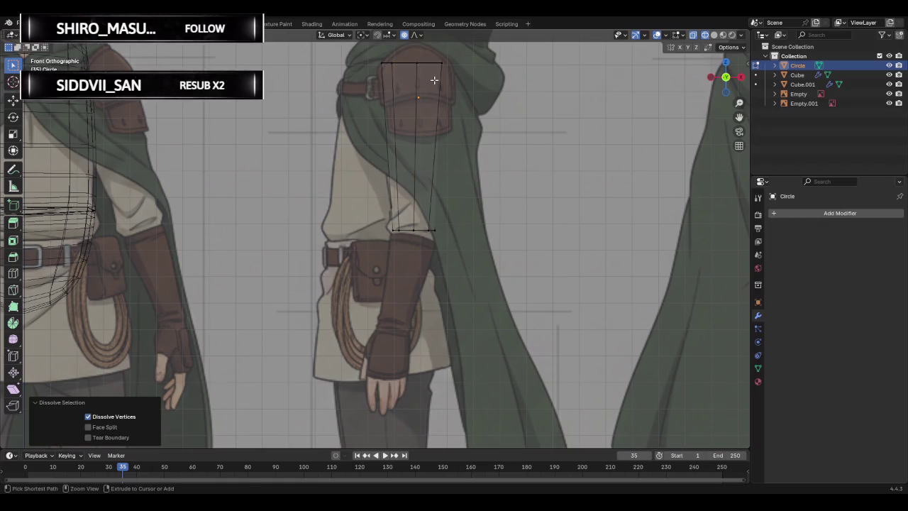
{"action": "key", "text": "ctrl+z"}
{"action": "key", "text": "ctrl+z"}
{"action": "key", "text": "ctrl+z"}
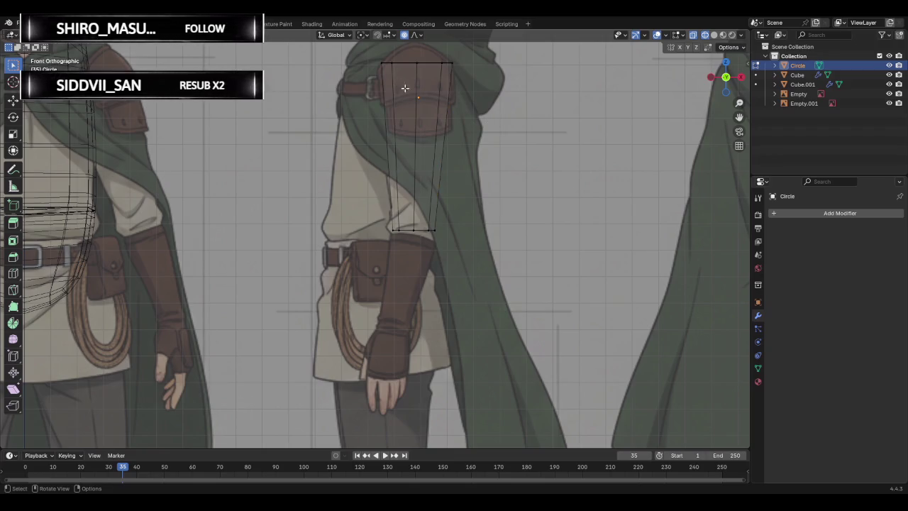
{"action": "scroll", "coordinate": [442, 113], "scroll_direction": "down", "scroll_amount": 1}
Shrink the upper arm's top ring slightly to 0.960 scale.
{"action": "left_click_drag", "start_coordinate": [391, 81], "coordinate": [442, 122]}
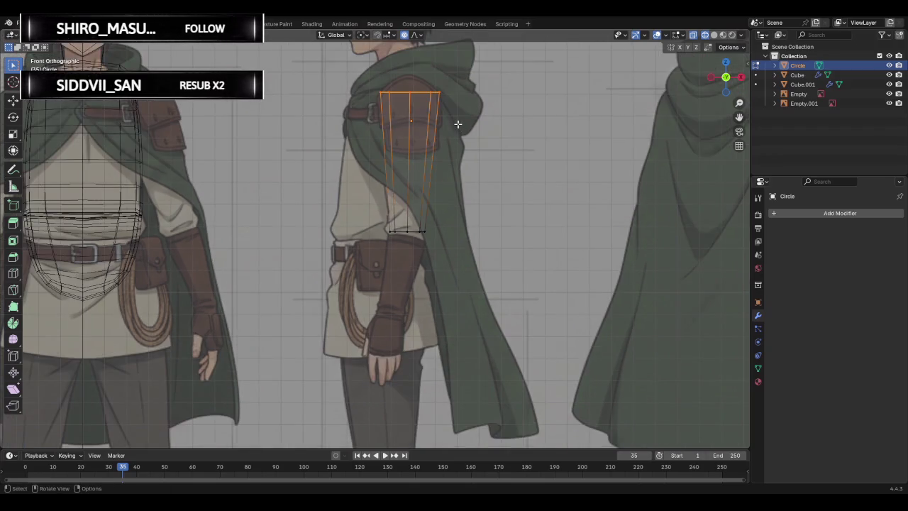
{"action": "key", "text": "s"}
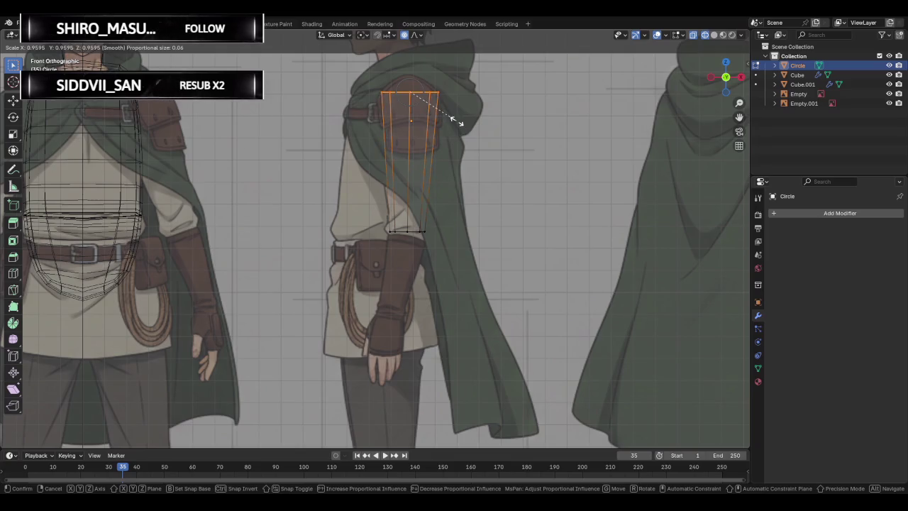
{"action": "left_click", "coordinate": [457, 122]}
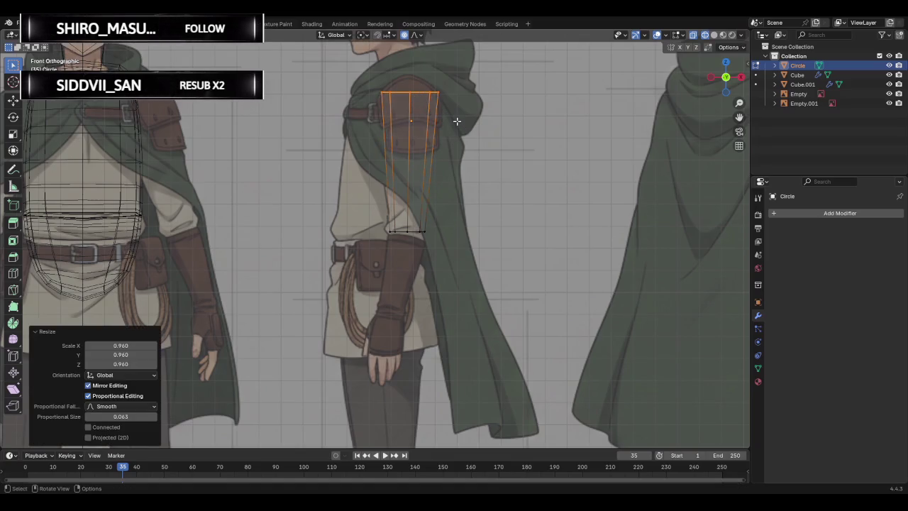
{"action": "key", "text": "g"}
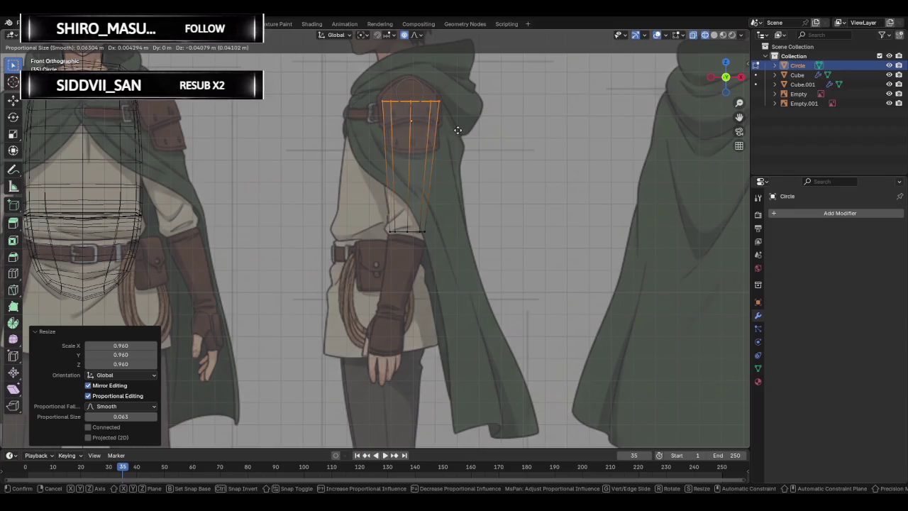
{"action": "key", "text": "Escape"}
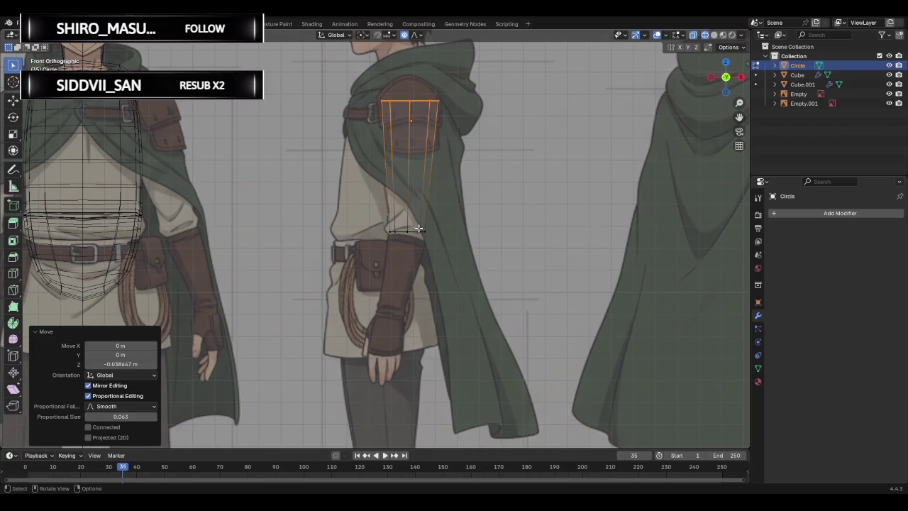
Adjust the bottom-right elbow vertex and start extruding the elbow edge downward.
{"action": "left_click", "coordinate": [421, 234]}
{"action": "key", "text": "g"}
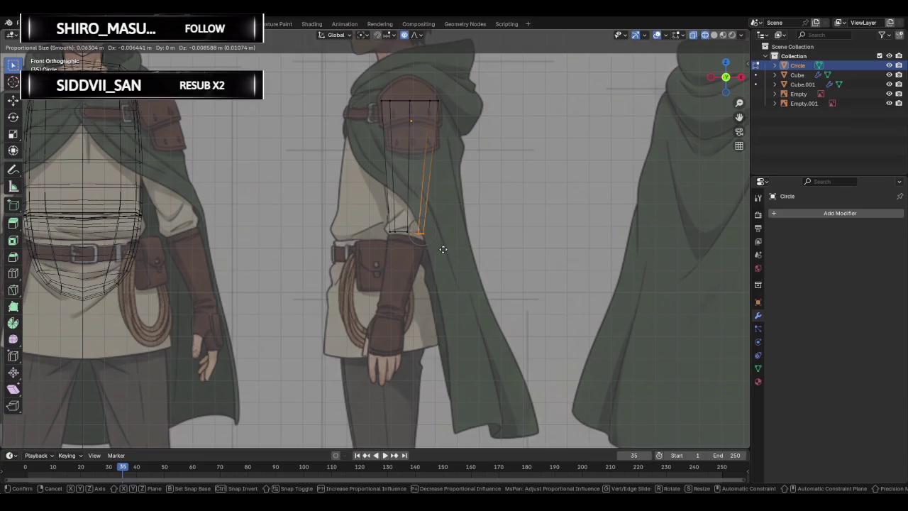
{"action": "left_click", "coordinate": [442, 249]}
{"action": "scroll", "coordinate": [448, 211], "scroll_direction": "up", "scroll_amount": 1}
{"action": "left_click", "coordinate": [457, 200]}
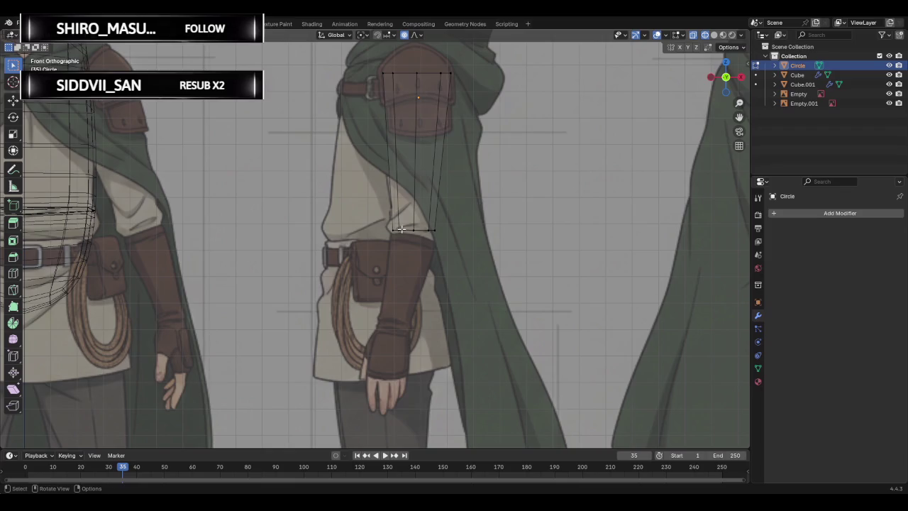
{"action": "left_click_drag", "start_coordinate": [389, 225], "coordinate": [458, 255]}
{"action": "key", "text": "e"}
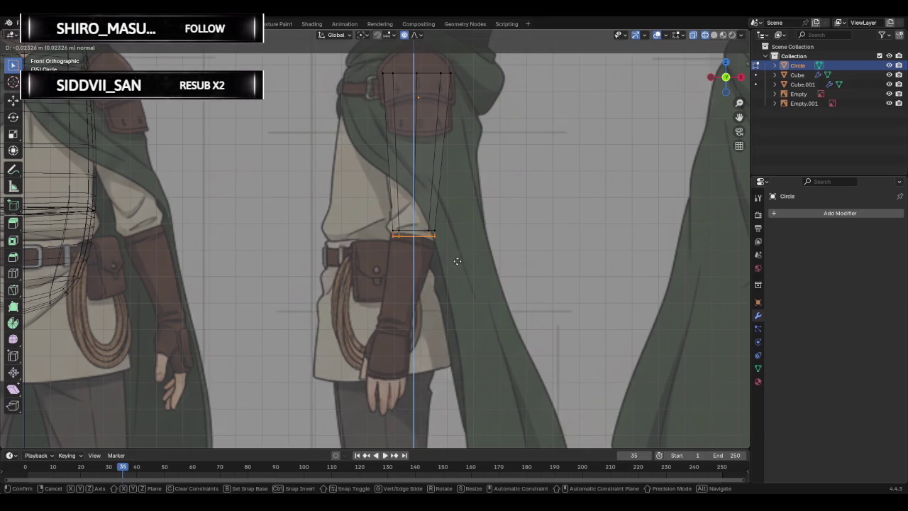
Dip the middle of the elbow edge with proportional moves and reposition the bottom ring.
{"action": "left_click", "coordinate": [447, 257]}
{"action": "key", "text": "g"}
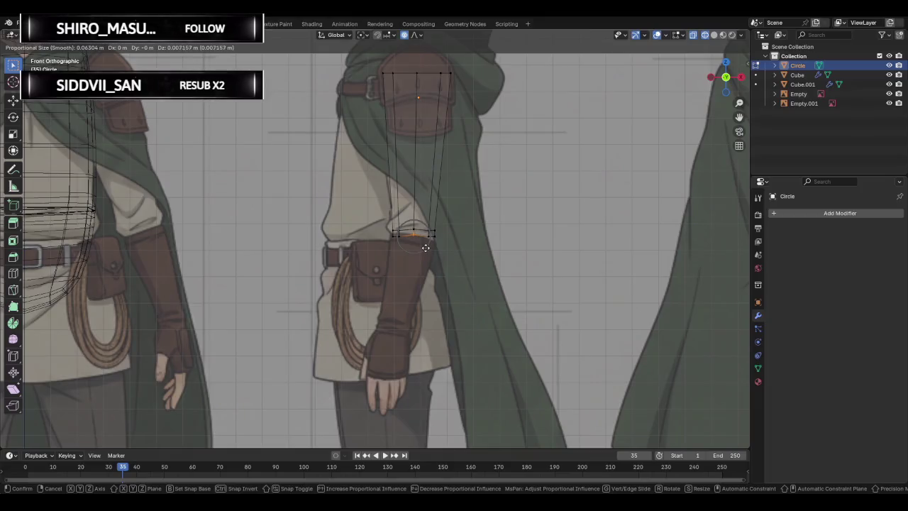
{"action": "left_click", "coordinate": [425, 241]}
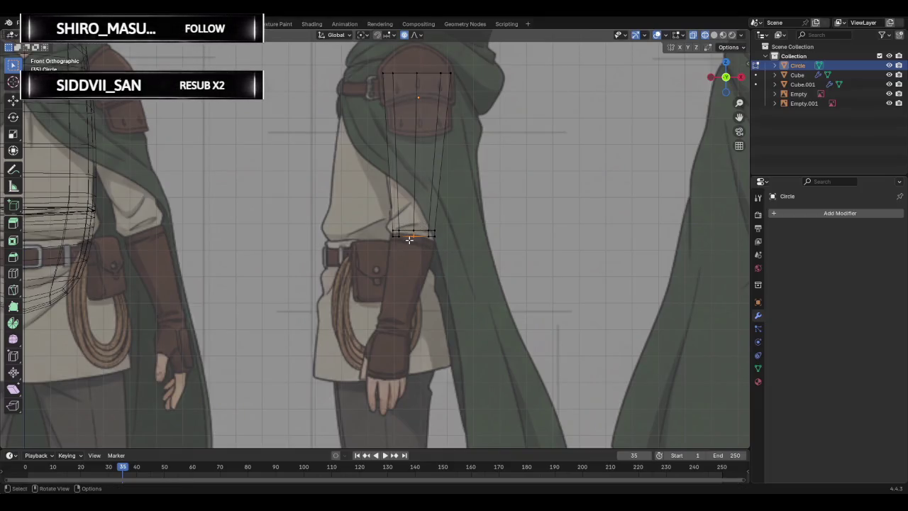
{"action": "key", "text": "g"}
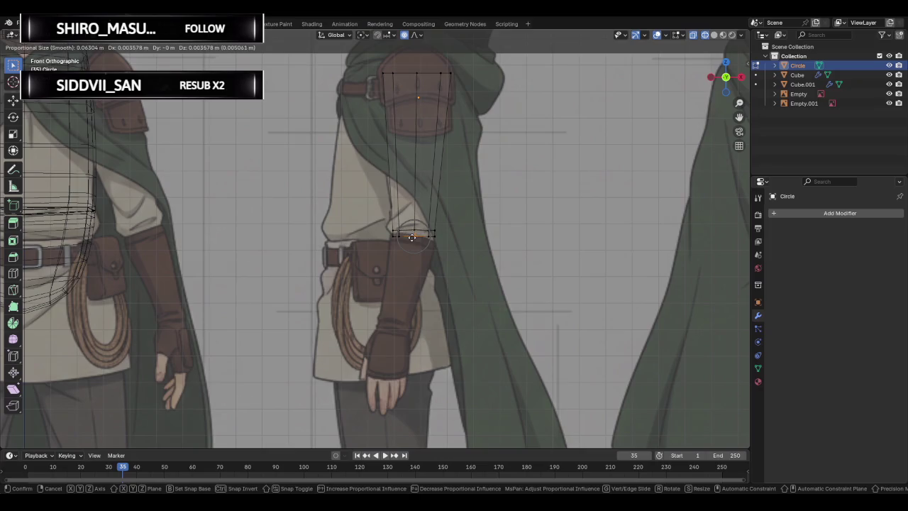
{"action": "left_click", "coordinate": [413, 241]}
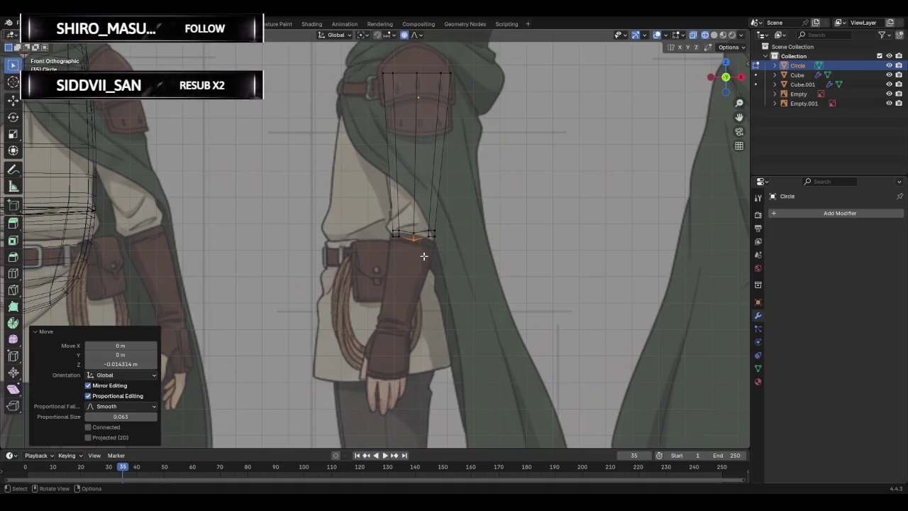
{"action": "left_click_drag", "start_coordinate": [387, 231], "coordinate": [455, 266]}
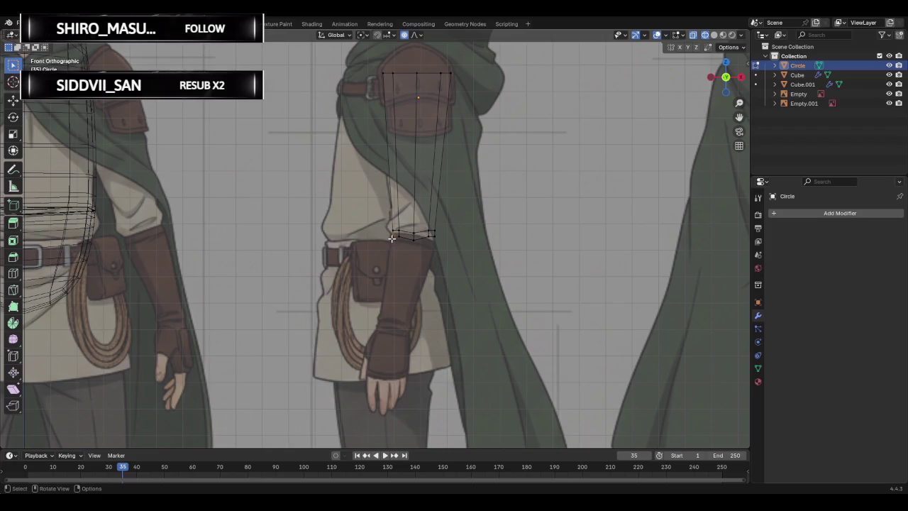
{"action": "left_click_drag", "start_coordinate": [393, 235], "coordinate": [441, 264]}
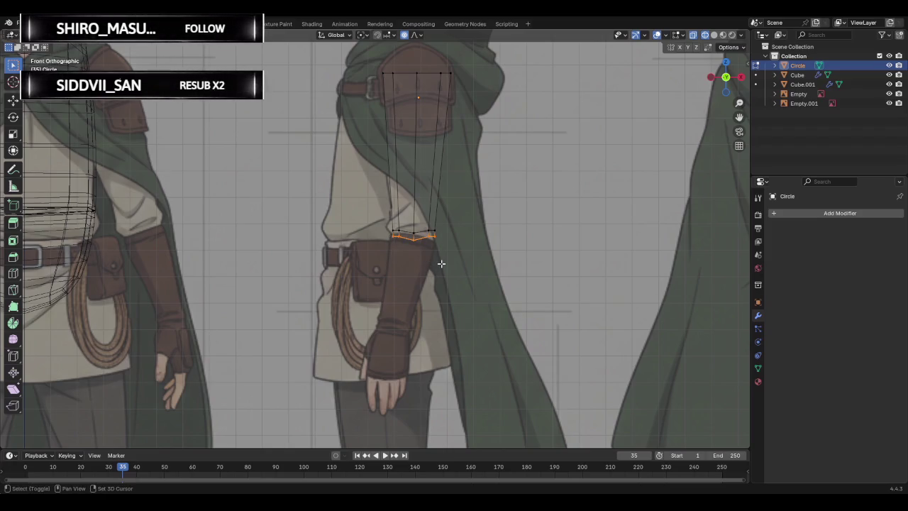
{"action": "key", "text": "g"}
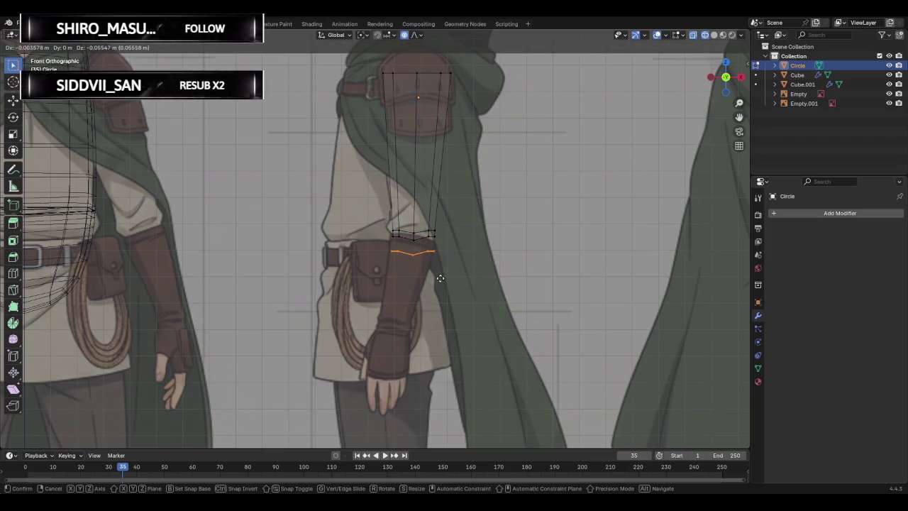
{"action": "left_click", "coordinate": [440, 278]}
Extrude the bottom ring downward into a short -0.173 m strip.
{"action": "key", "text": "e"}
{"action": "key", "text": "Escape"}
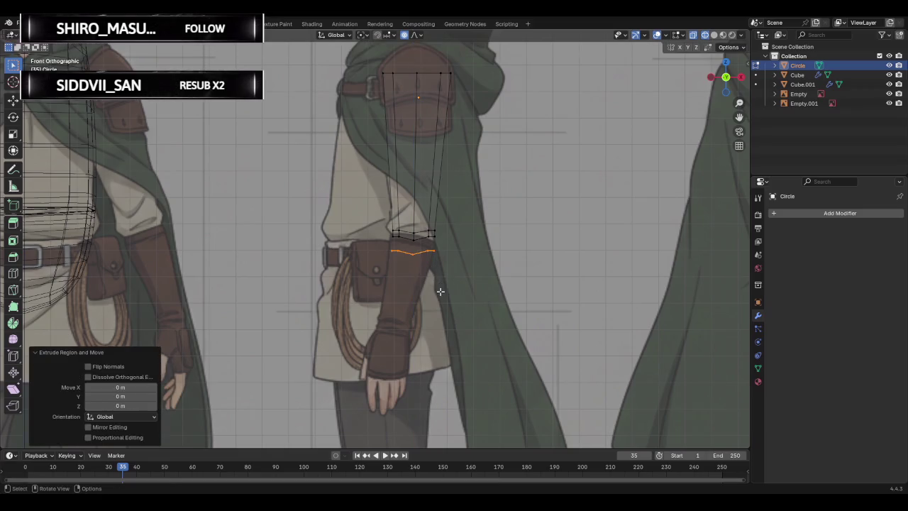
{"action": "key", "text": "ctrl+z"}
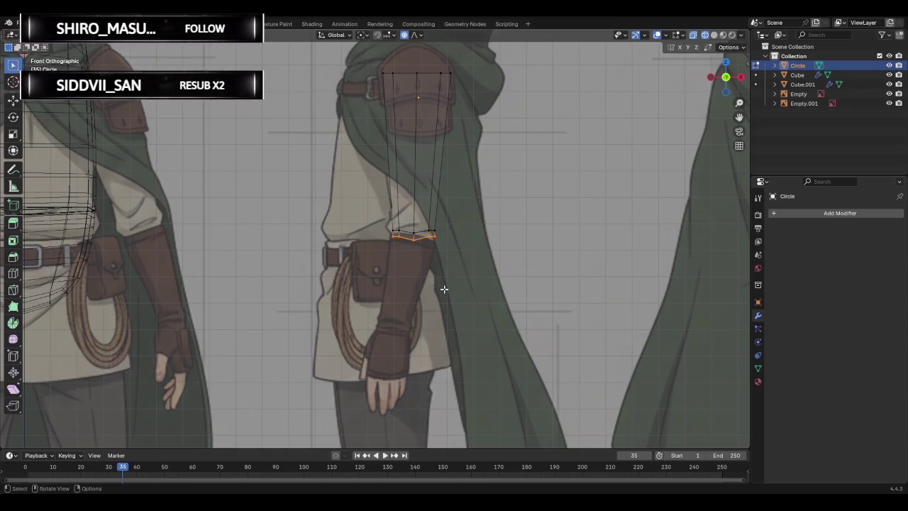
{"action": "key", "text": "e"}
{"action": "key", "text": "Escape"}
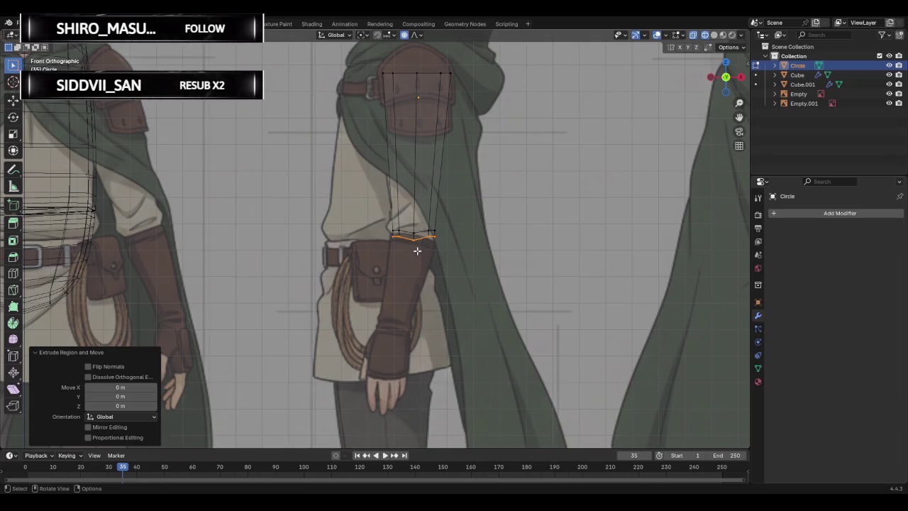
{"action": "scroll", "coordinate": [417, 251], "scroll_direction": "up", "scroll_amount": 3}
{"action": "scroll", "coordinate": [458, 255], "scroll_direction": "down", "scroll_amount": 1}
{"action": "scroll", "coordinate": [446, 243], "scroll_direction": "up", "scroll_amount": 1}
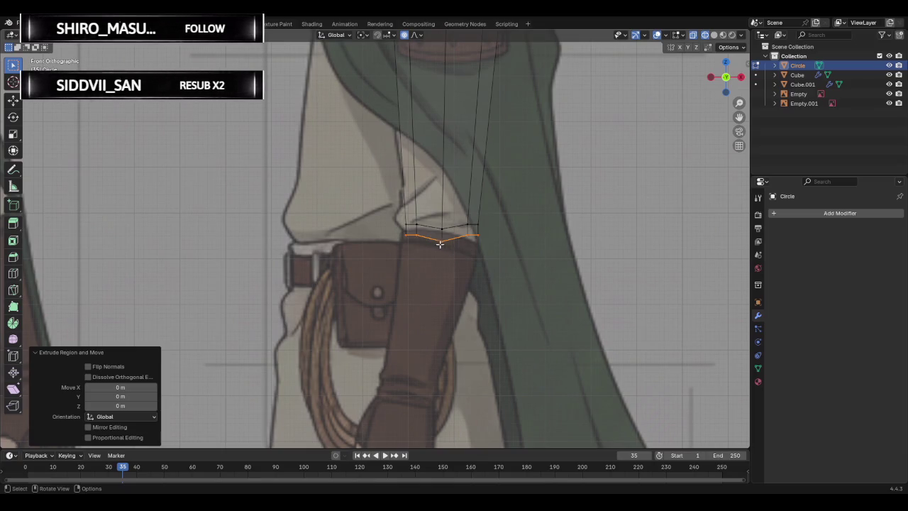
{"action": "key", "text": "e"}
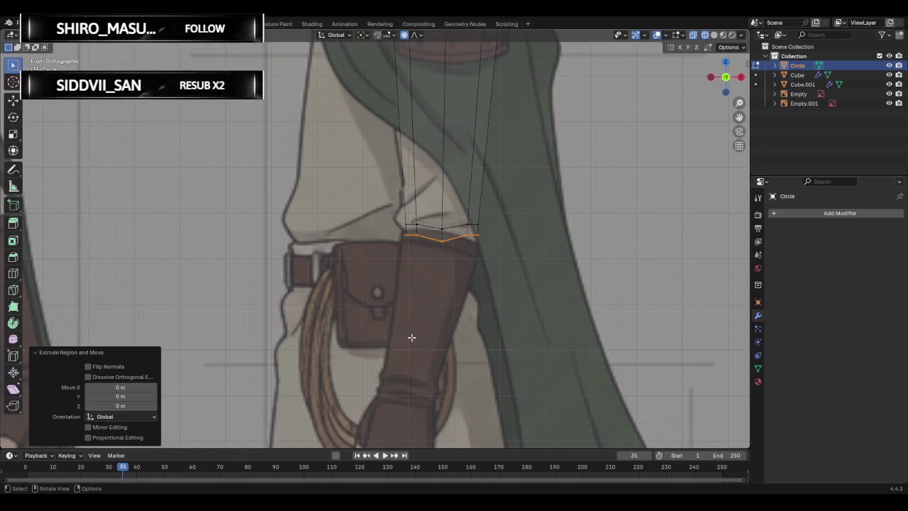
{"action": "left_click", "coordinate": [403, 367]}
{"action": "mouse_move", "coordinate": [404, 368]}
{"action": "middle_mouse_down"}
{"action": "mouse_move", "coordinate": [405, 315]}
{"action": "mouse_move", "coordinate": [470, 302]}
{"action": "mouse_move", "coordinate": [425, 280]}
{"action": "mouse_move", "coordinate": [433, 281]}
{"action": "mouse_move", "coordinate": [310, 291]}
{"action": "middle_mouse_up"}
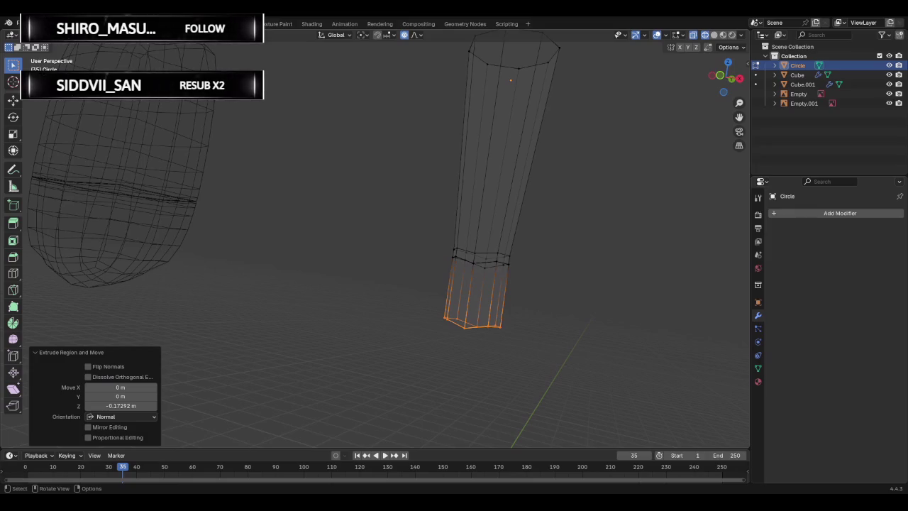
Undo the short downward extrusion and snap back to front orthographic view over the reference.
{"action": "key", "text": "ctrl+z"}
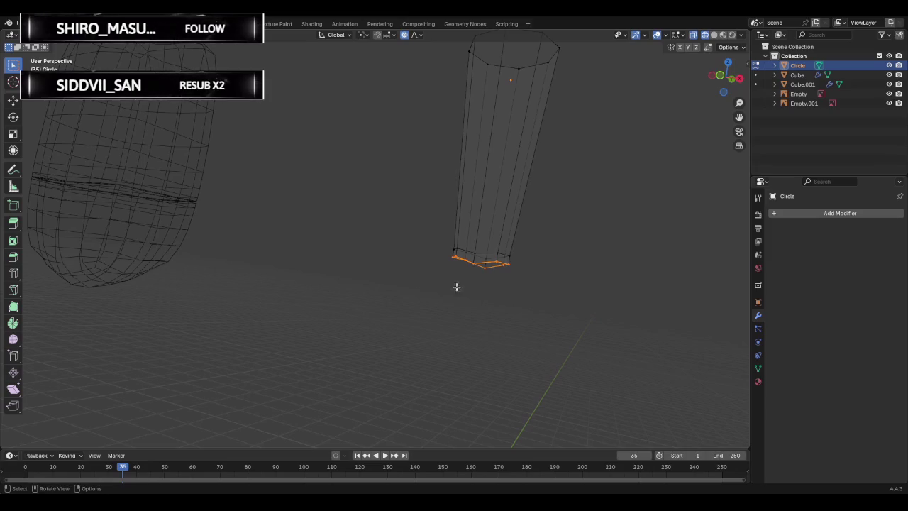
{"action": "middle_click_drag", "start_coordinate": [596, 273], "coordinate": [660, 151]}
{"action": "left_click", "coordinate": [737, 80]}
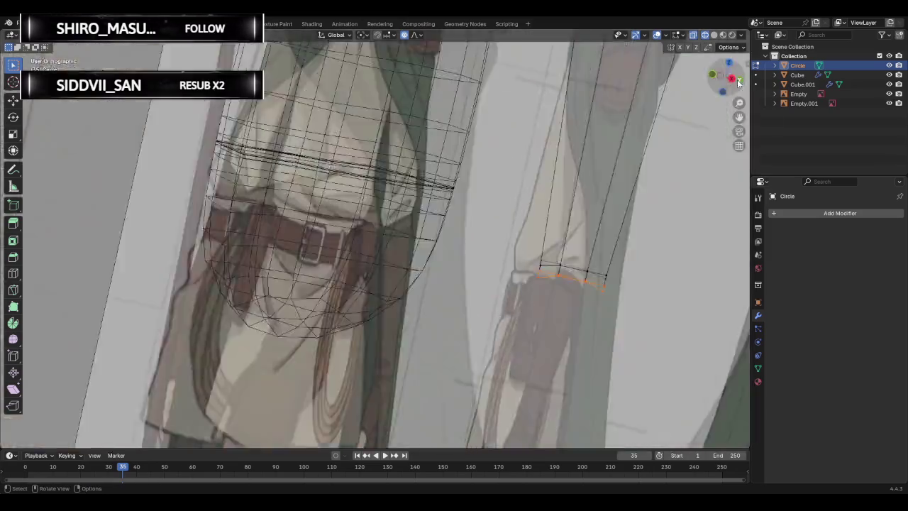
{"action": "left_click", "coordinate": [716, 102]}
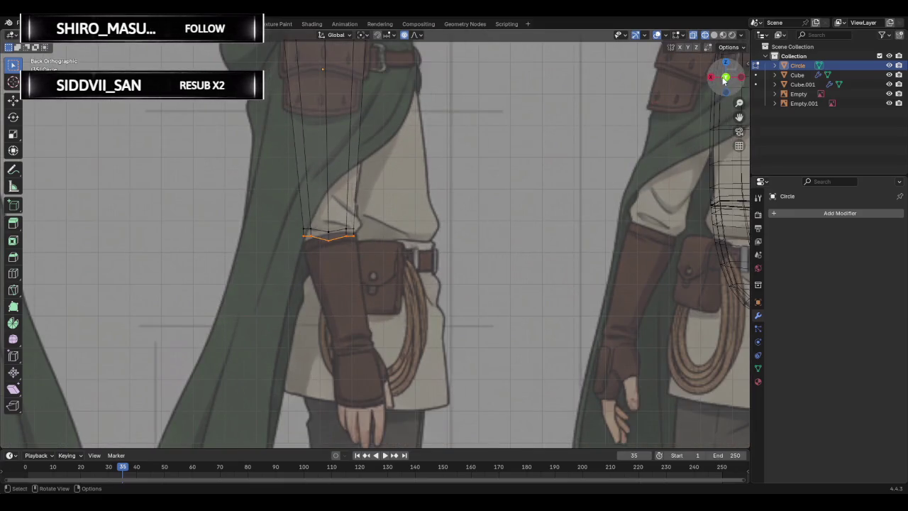
{"action": "left_click", "coordinate": [726, 76]}
{"action": "scroll", "coordinate": [496, 219], "scroll_direction": "up", "scroll_amount": 1}
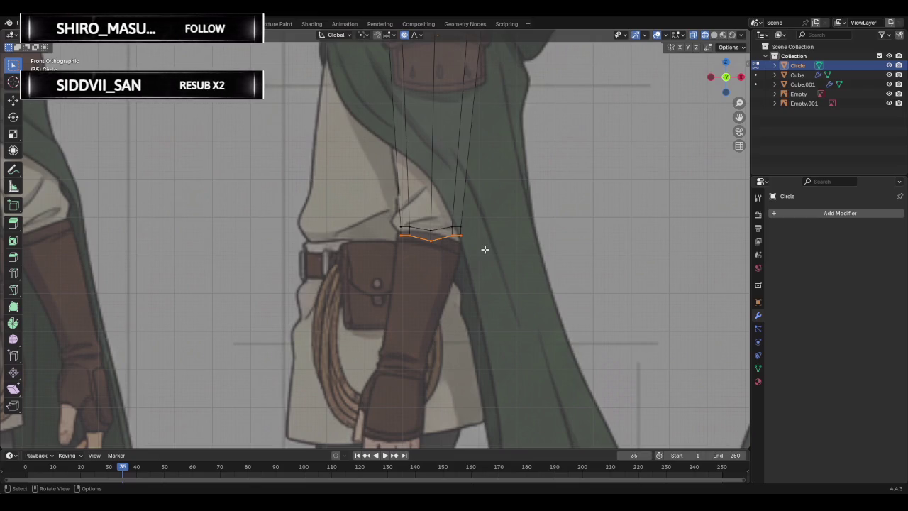
Extrude the elbow ring down to the wrist and shift the forearm bottom to match.
{"action": "key", "text": "e"}
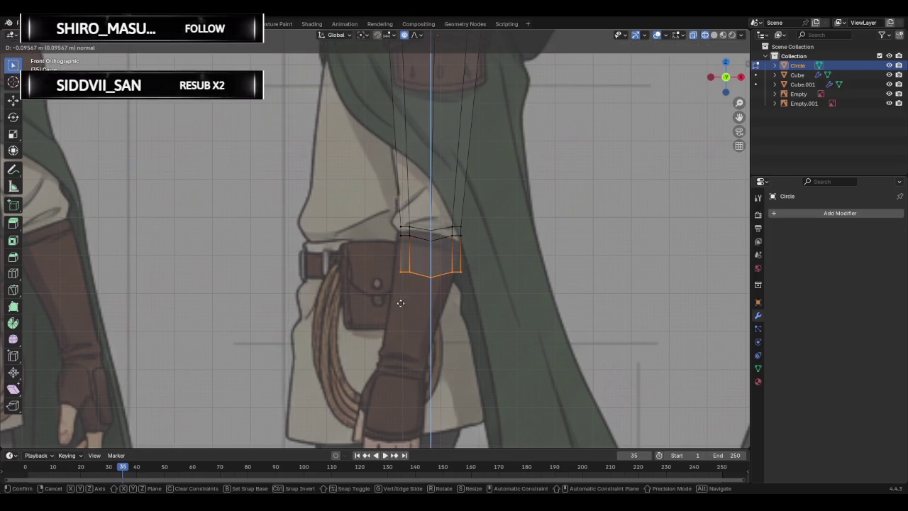
{"action": "left_click", "coordinate": [394, 402]}
{"action": "key", "text": "g"}
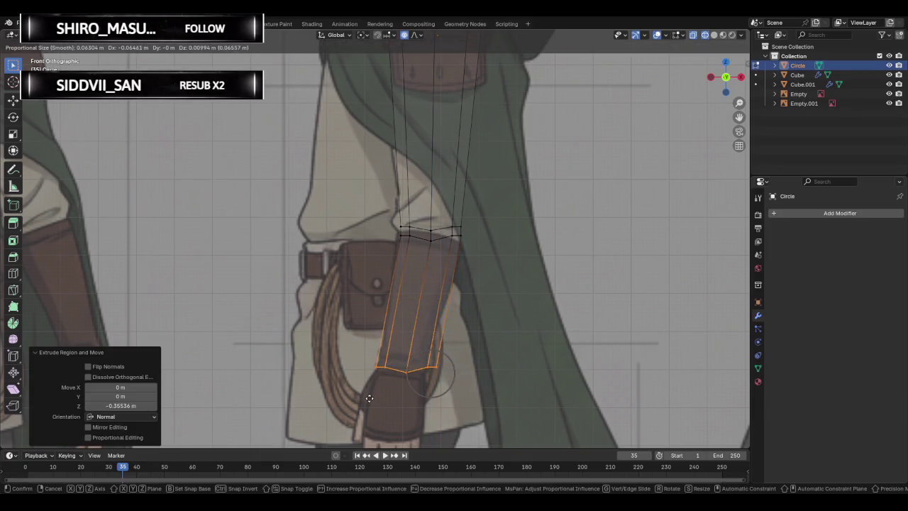
{"action": "left_click", "coordinate": [369, 399]}
Move the forearm's right, left and middle edges onto the sleeve outline.
{"action": "left_click", "coordinate": [425, 347]}
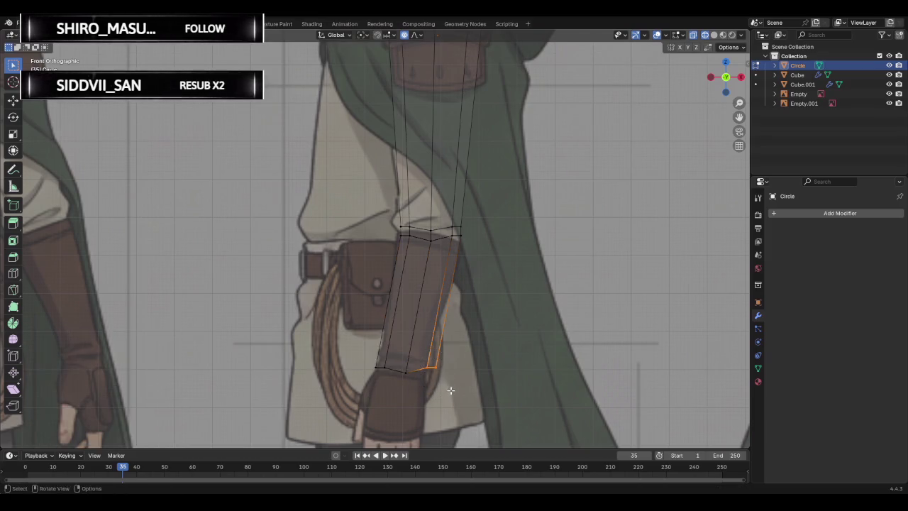
{"action": "key", "text": "g"}
{"action": "left_click", "coordinate": [439, 394]}
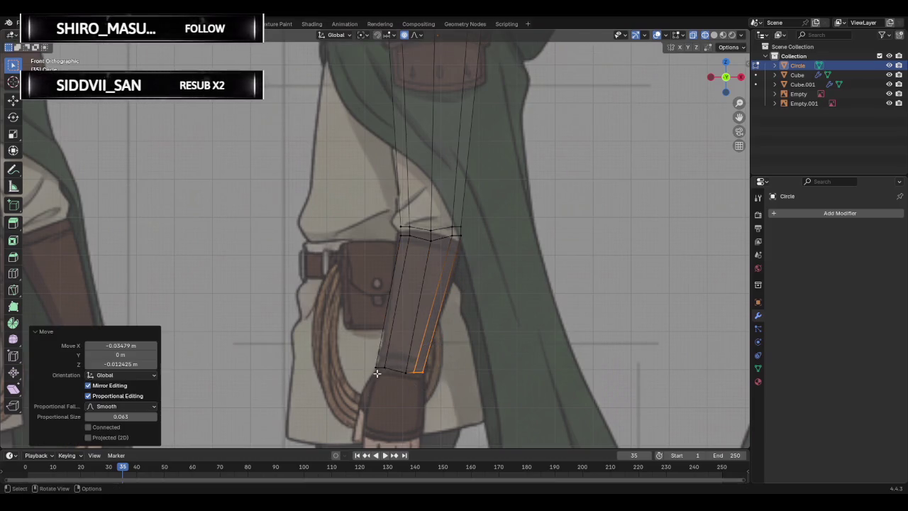
{"action": "left_click", "coordinate": [381, 362]}
{"action": "key", "text": "g"}
{"action": "left_click", "coordinate": [392, 376]}
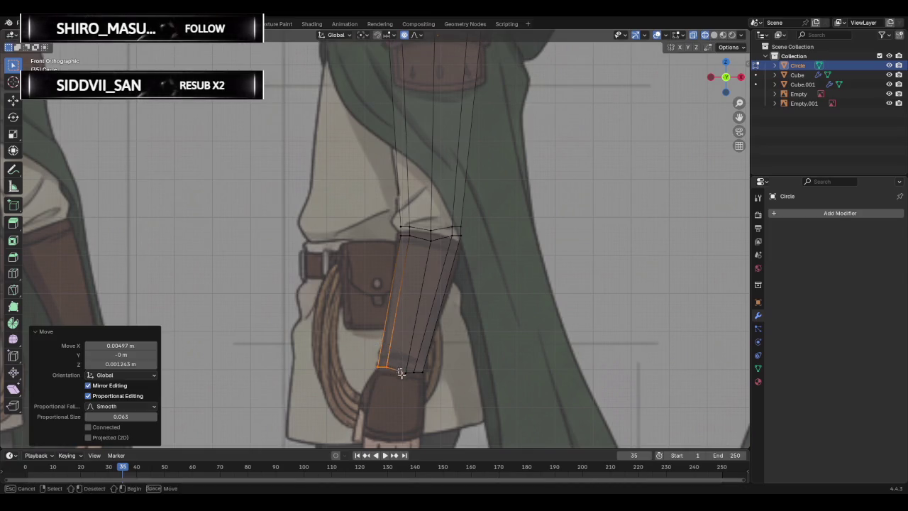
{"action": "left_click", "coordinate": [399, 374]}
{"action": "key", "text": "g"}
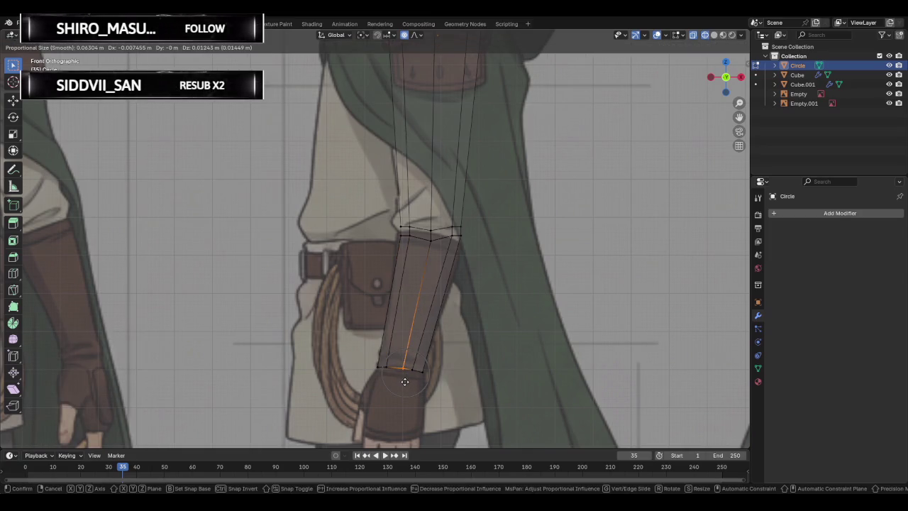
{"action": "left_click", "coordinate": [404, 382]}
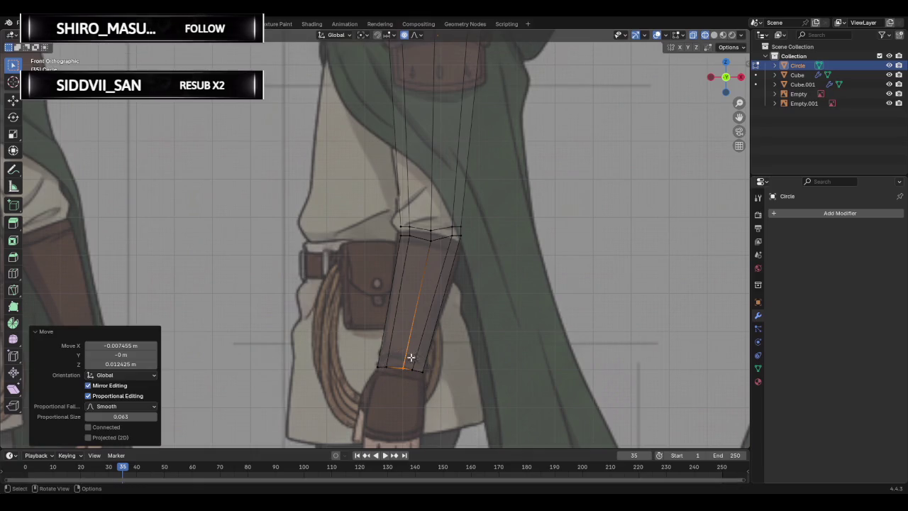
Try moving the upper elbow vertex, cancel, deselect and orbit to check the arm.
{"action": "left_click", "coordinate": [431, 241]}
{"action": "key", "text": "g"}
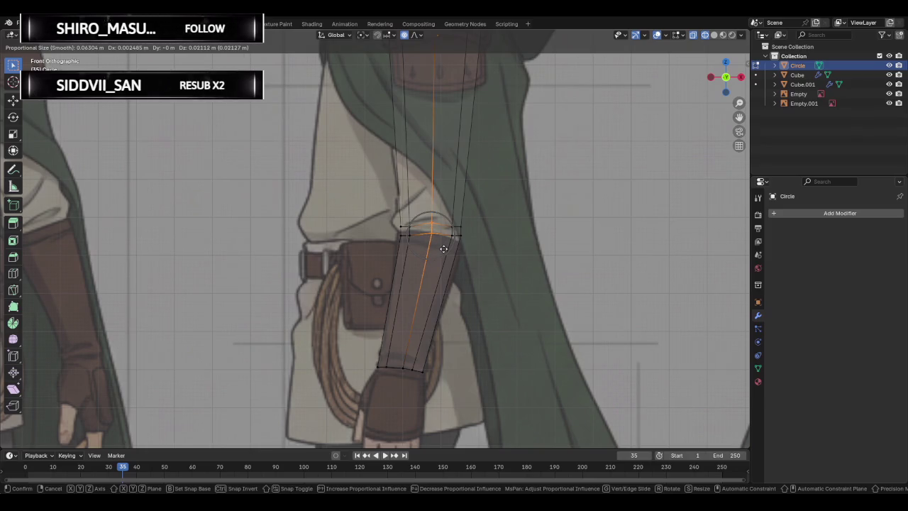
{"action": "right_click", "coordinate": [442, 252]}
{"action": "left_click", "coordinate": [525, 272]}
{"action": "mouse_move", "coordinate": [360, 268]}
{"action": "middle_mouse_down"}
{"action": "mouse_move", "coordinate": [573, 262]}
{"action": "mouse_move", "coordinate": [211, 266]}
{"action": "mouse_move", "coordinate": [401, 263]}
{"action": "middle_mouse_up"}
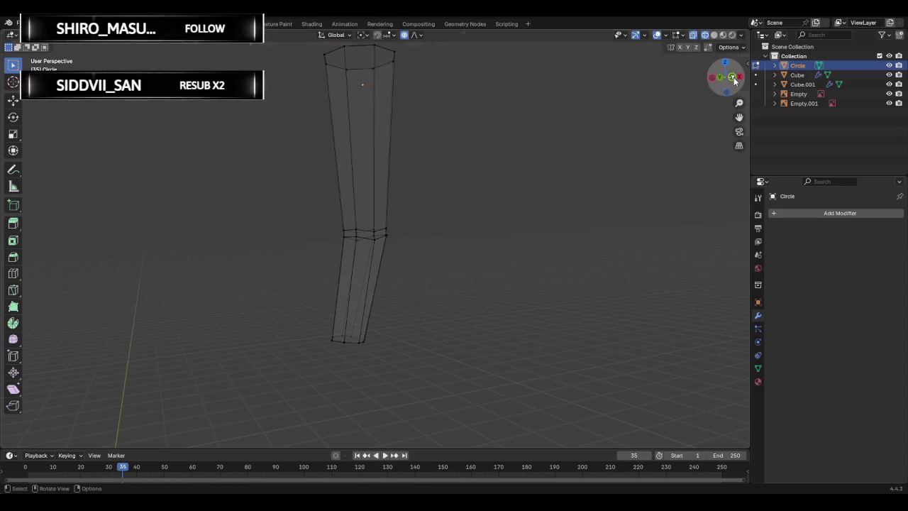
In front view, nudge the arm's right edge with proportional falloff to follow the reference silhouette.
{"action": "left_click", "coordinate": [718, 79]}
{"action": "scroll", "coordinate": [520, 242], "scroll_direction": "down", "scroll_amount": 2}
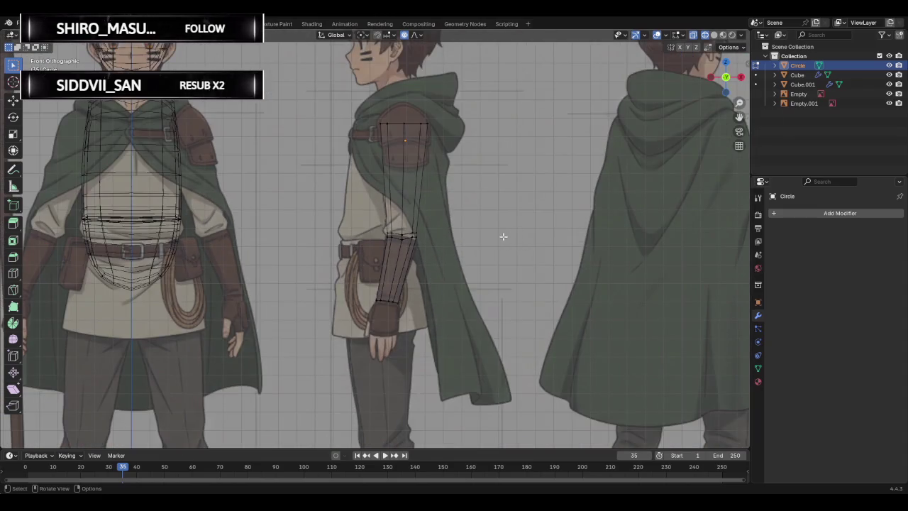
{"action": "scroll", "coordinate": [469, 228], "scroll_direction": "up", "scroll_amount": 2}
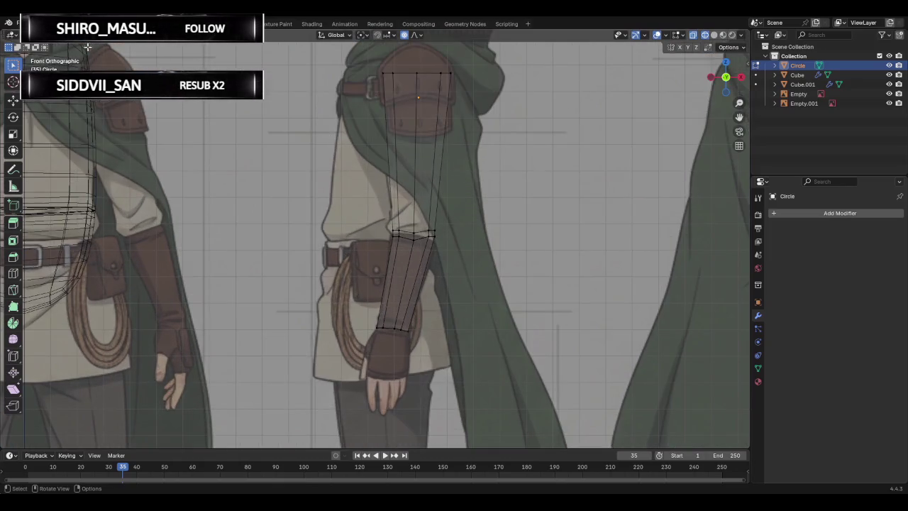
{"action": "left_click", "coordinate": [443, 154]}
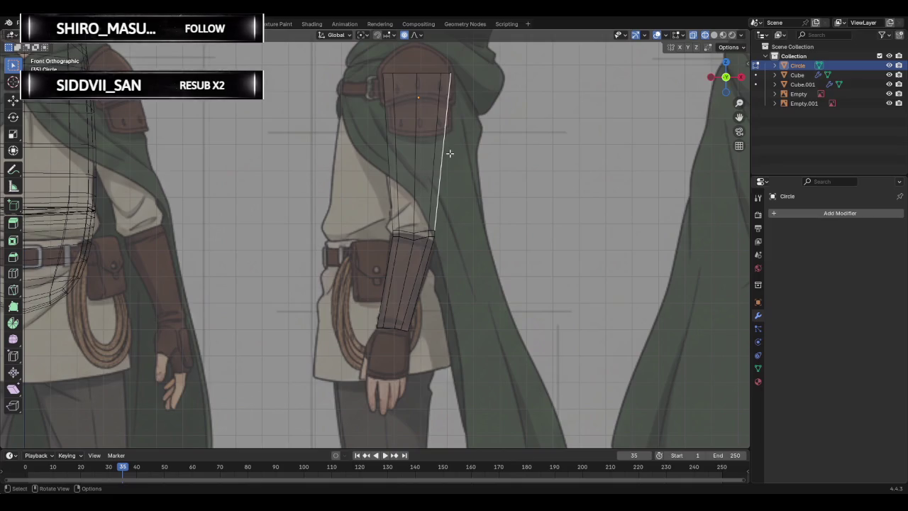
{"action": "key", "text": "g"}
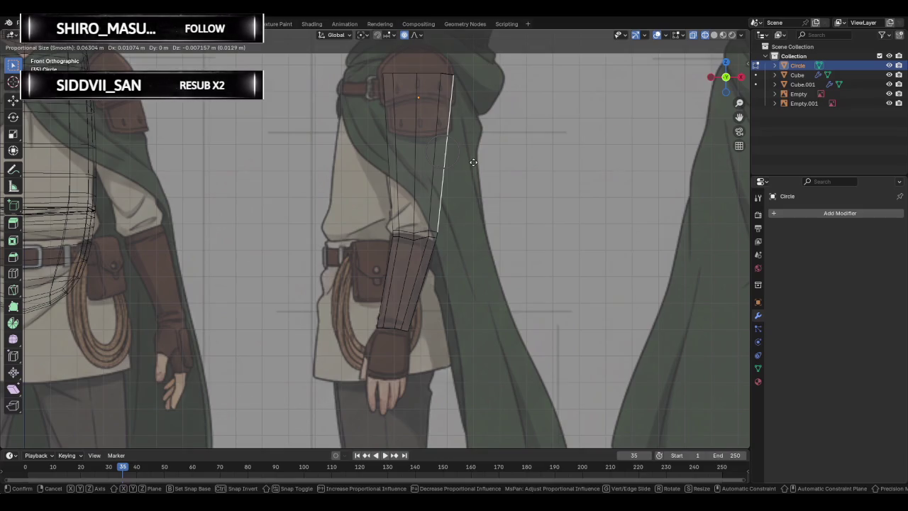
{"action": "left_click", "coordinate": [473, 162]}
{"action": "left_click", "coordinate": [483, 172]}
Orbit around the arm mesh in perspective, then return to the front view.
{"action": "mouse_move", "coordinate": [492, 168]}
{"action": "middle_mouse_down"}
{"action": "mouse_move", "coordinate": [375, 211]}
{"action": "mouse_move", "coordinate": [454, 137]}
{"action": "middle_mouse_up"}
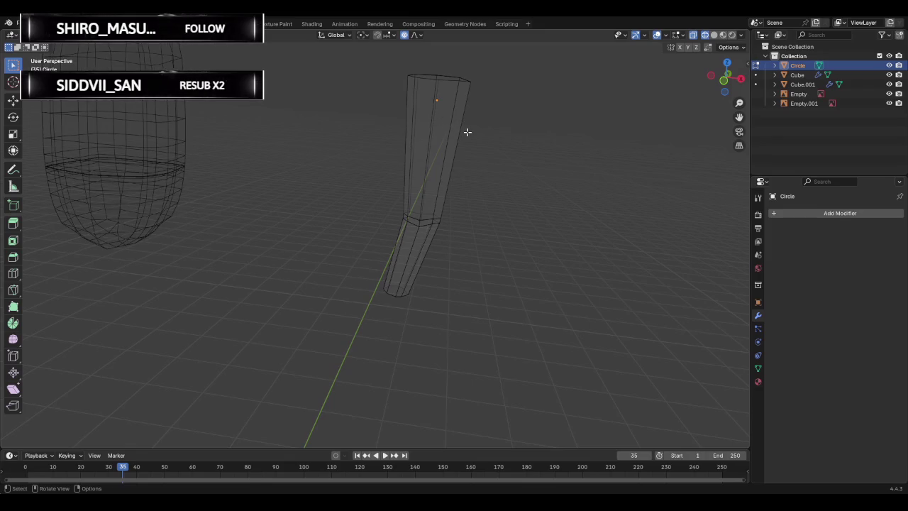
{"action": "middle_click_drag", "start_coordinate": [461, 143], "coordinate": [521, 162]}
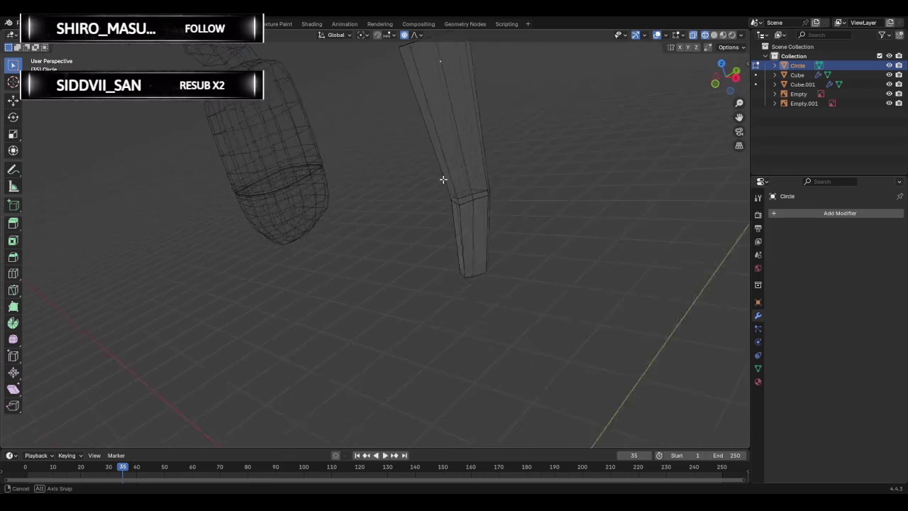
{"action": "middle_click_drag", "start_coordinate": [521, 163], "coordinate": [520, 163]}
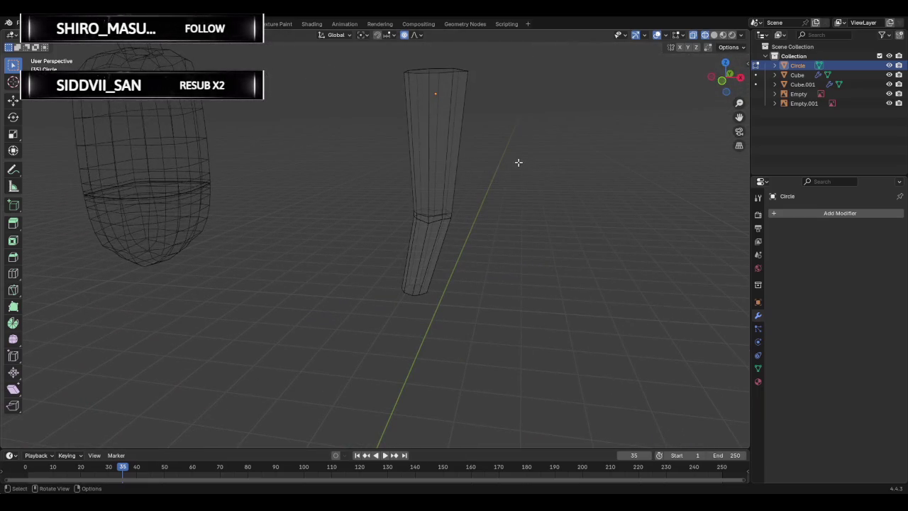
{"action": "middle_click_drag", "start_coordinate": [497, 166], "coordinate": [511, 164]}
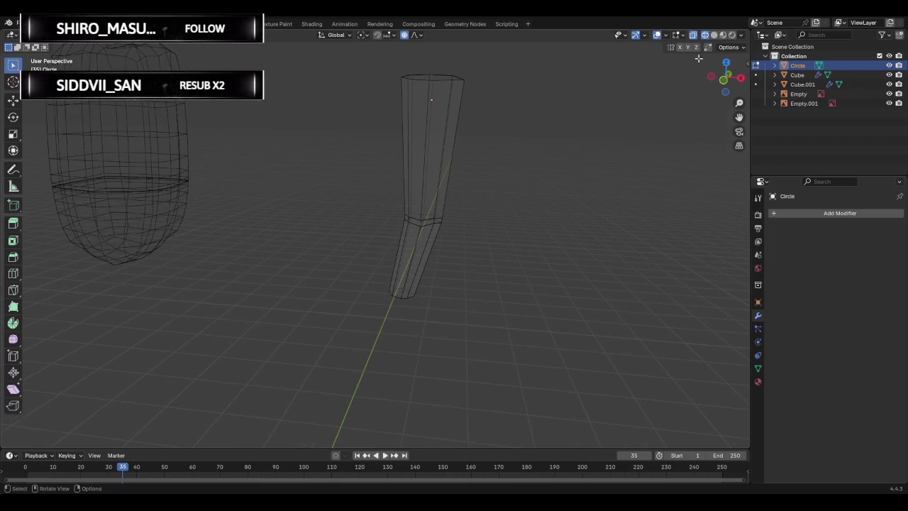
{"action": "left_click", "coordinate": [724, 82]}
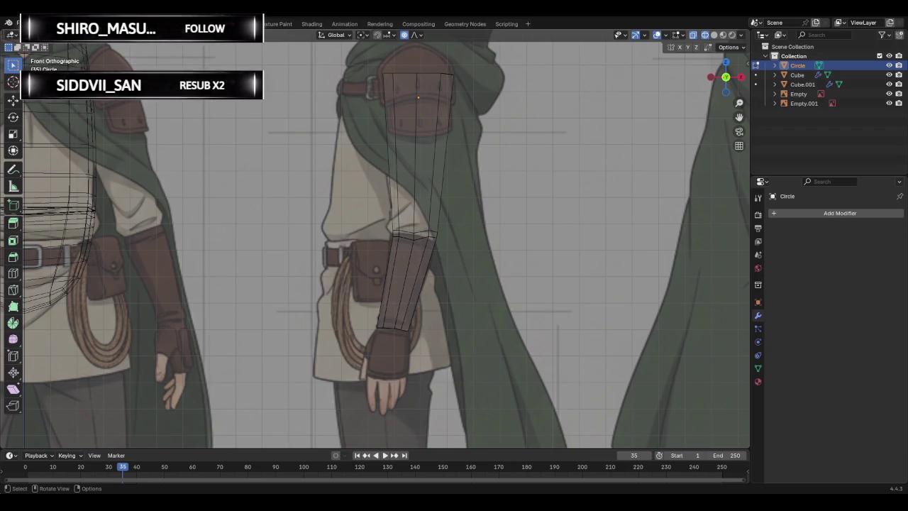
Zoom in and proportionally scale the forearm's inner edge near the elbow.
{"action": "scroll", "coordinate": [442, 300], "scroll_direction": "up", "scroll_amount": 2}
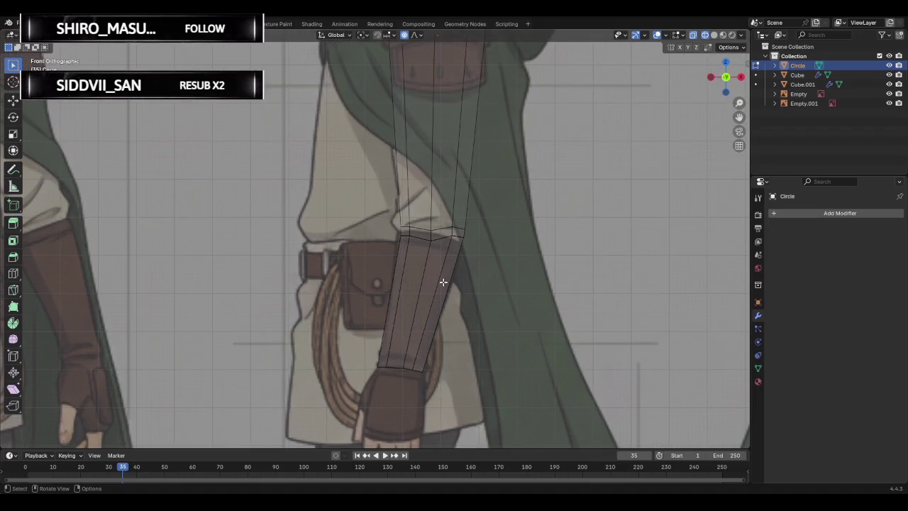
{"action": "scroll", "coordinate": [442, 283], "scroll_direction": "up", "scroll_amount": 1}
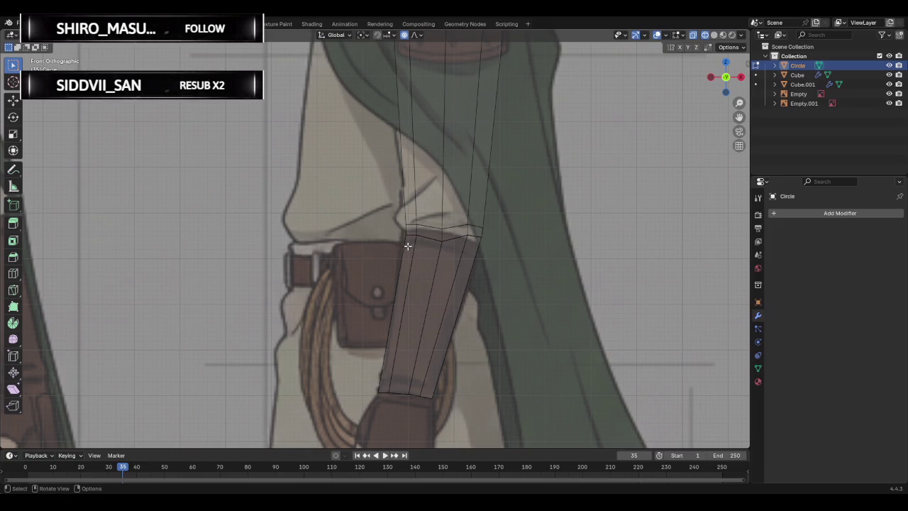
{"action": "left_click", "coordinate": [351, 245]}
{"action": "key", "text": "s"}
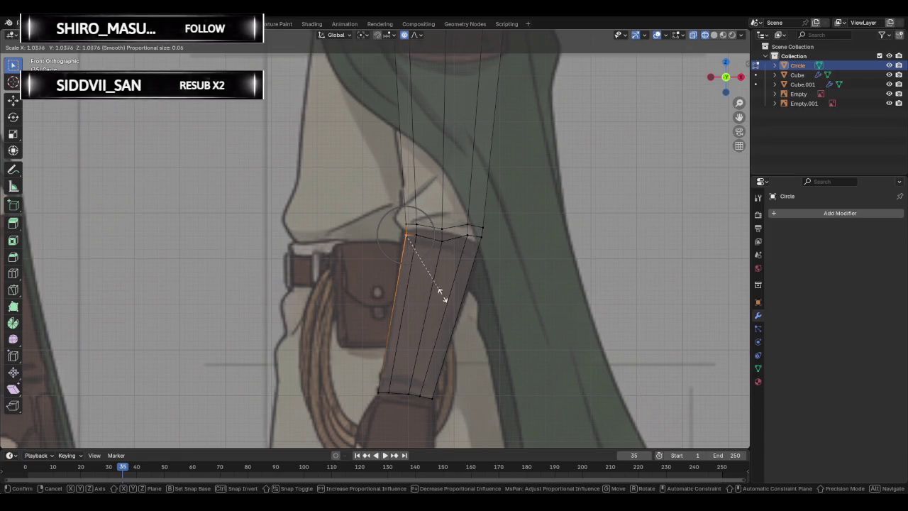
{"action": "left_click", "coordinate": [488, 294]}
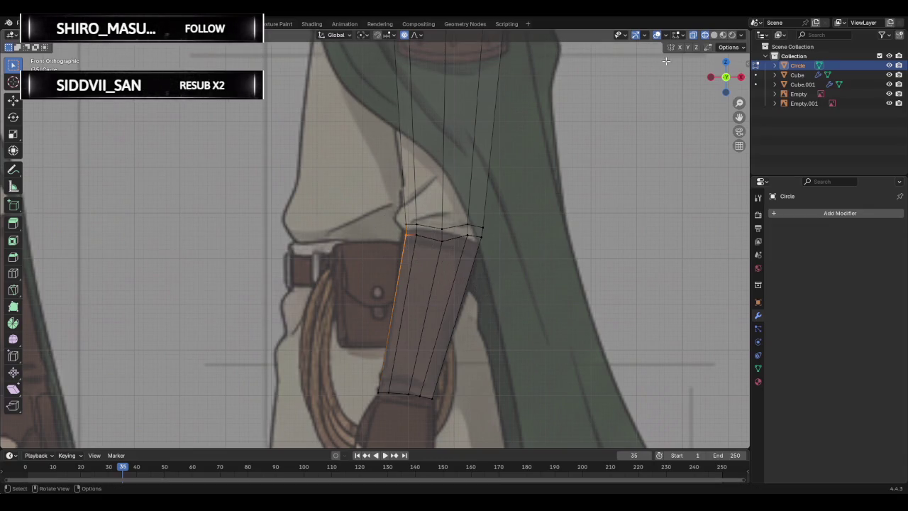
Proportionally resize the elbow vertex (6.039, smooth falloff 0.063) and orbit to check the forearm.
{"action": "middle_click_drag", "start_coordinate": [681, 48], "coordinate": [625, 236]}
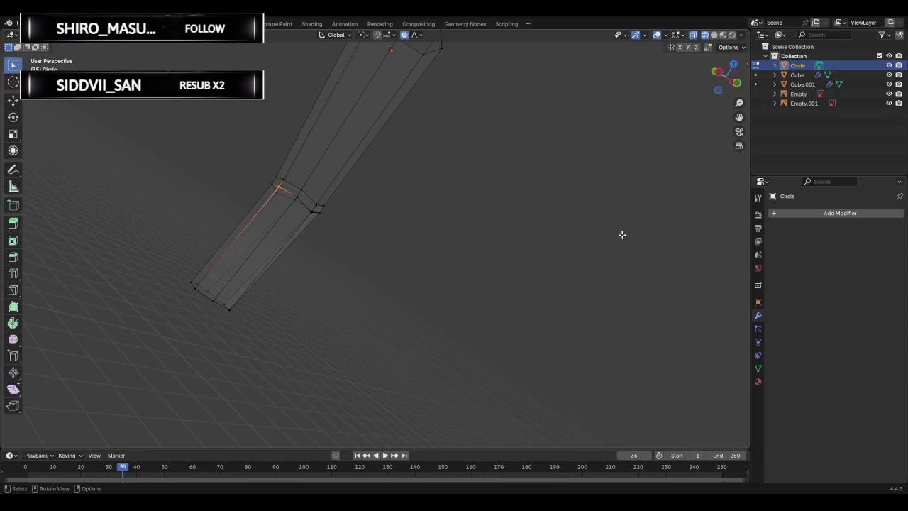
{"action": "key", "text": "s"}
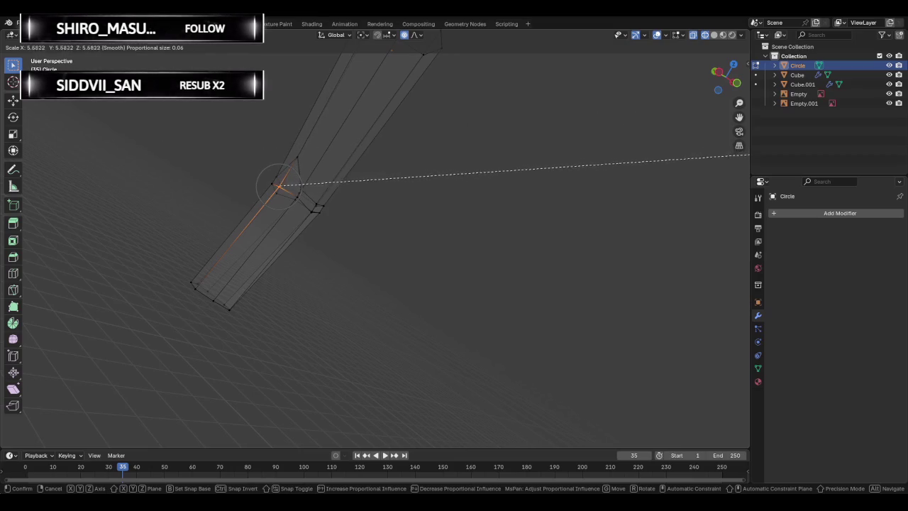
{"action": "left_click", "coordinate": [255, 123]}
{"action": "mouse_move", "coordinate": [255, 122]}
{"action": "middle_mouse_down"}
{"action": "mouse_move", "coordinate": [184, 195]}
{"action": "mouse_move", "coordinate": [49, 190]}
{"action": "middle_mouse_up"}
{"action": "mouse_move", "coordinate": [90, 202]}
{"action": "middle_mouse_down"}
{"action": "mouse_move", "coordinate": [336, 217]}
{"action": "mouse_move", "coordinate": [400, 217]}
{"action": "mouse_move", "coordinate": [438, 205]}
{"action": "middle_mouse_up"}
{"action": "left_click", "coordinate": [27, 23]}
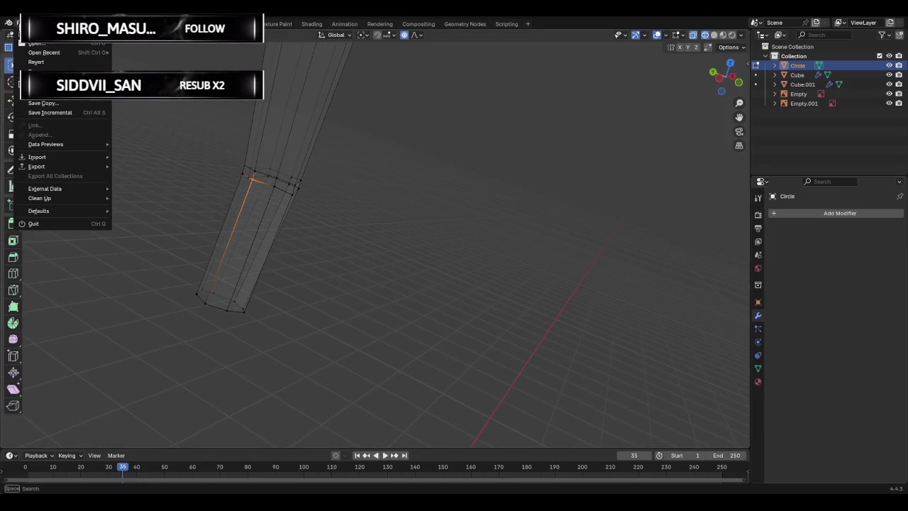
{"action": "mouse_move", "coordinate": [42, 71]}
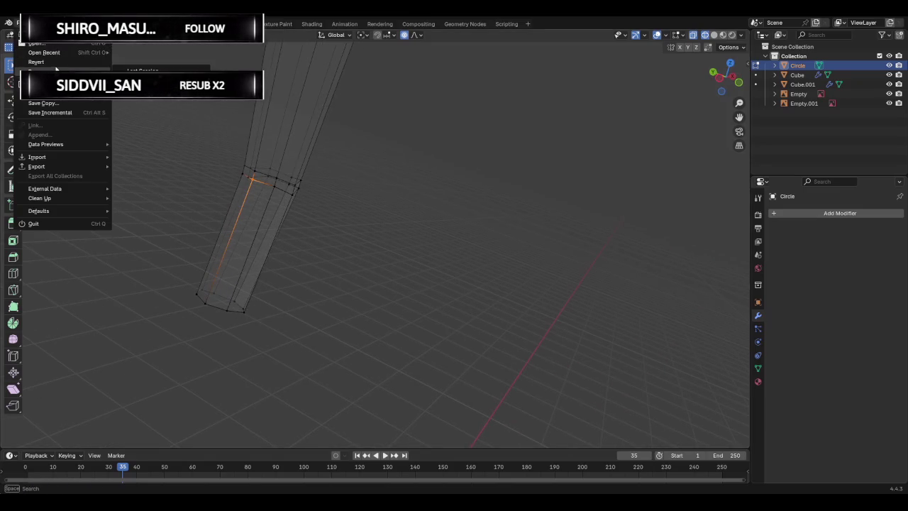
{"action": "left_click", "coordinate": [58, 62]}
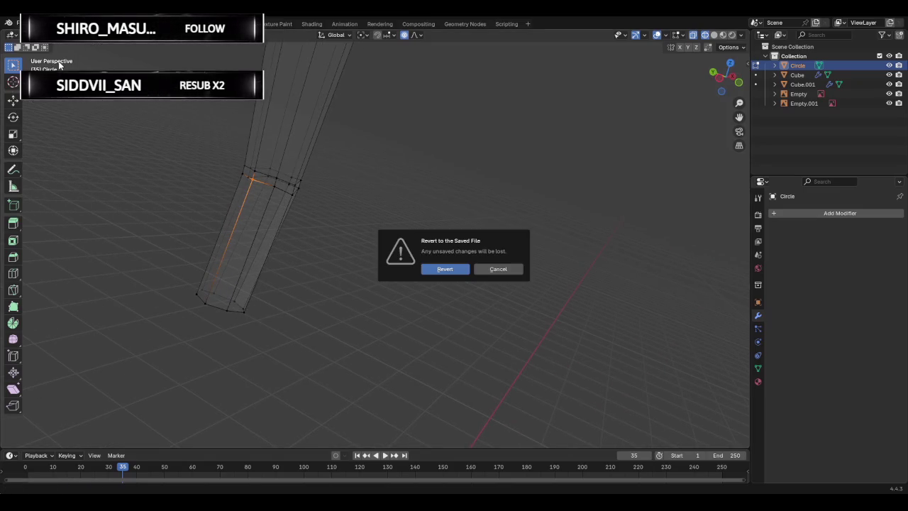
{"action": "left_click", "coordinate": [498, 270]}
{"action": "left_click", "coordinate": [27, 23]}
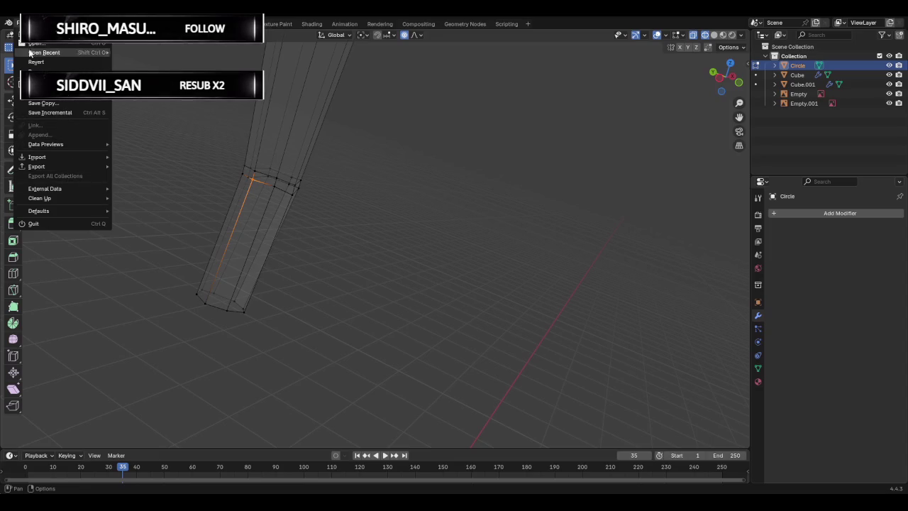
{"action": "left_click", "coordinate": [70, 45]}
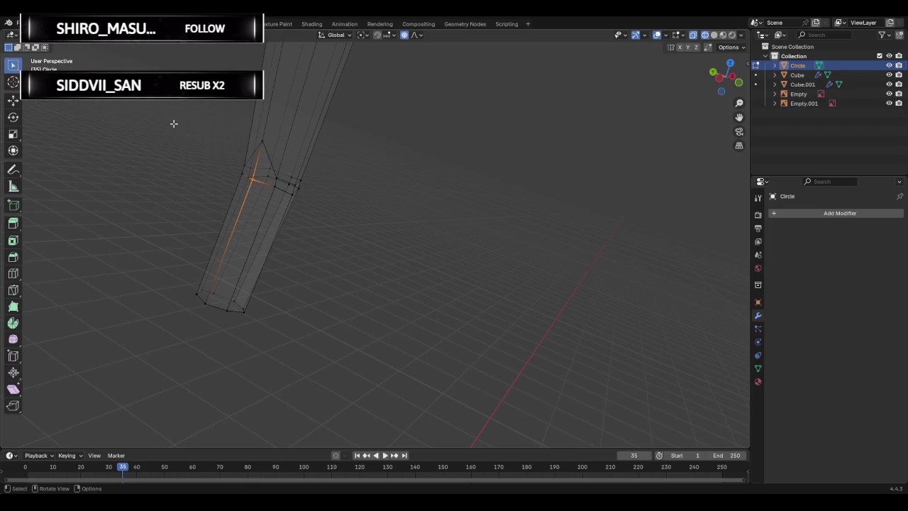
{"action": "key", "text": "ctrl+z"}
{"action": "middle_click_drag", "start_coordinate": [199, 135], "coordinate": [178, 135]}
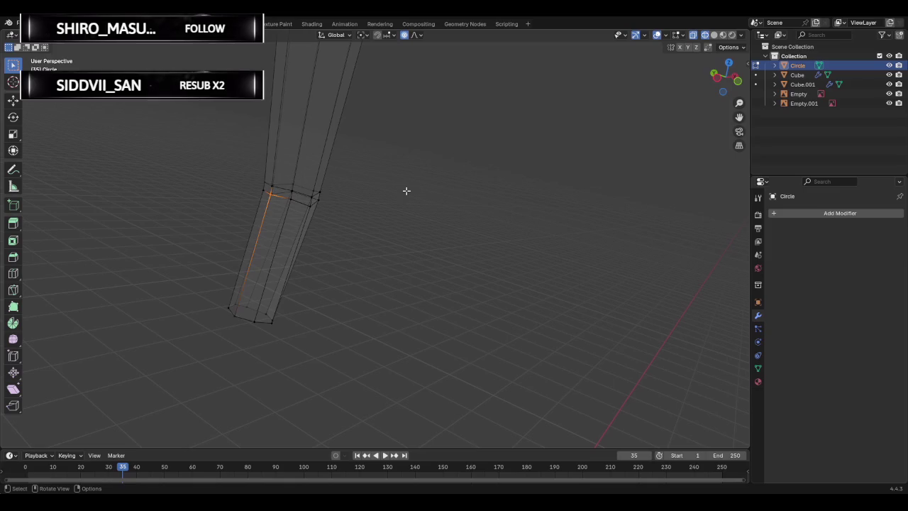
{"action": "left_click", "coordinate": [712, 88]}
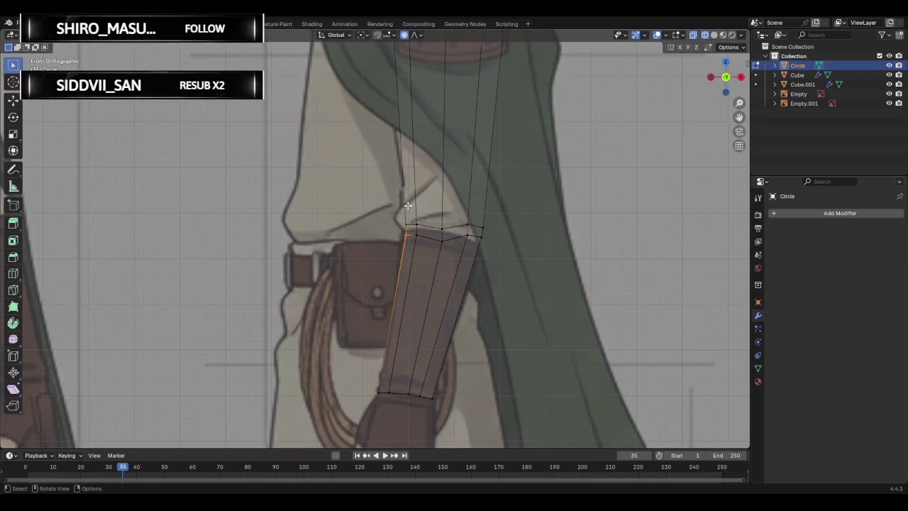
Select the edge loop at the arm's elbow in Front view.
{"action": "scroll", "coordinate": [409, 203], "scroll_direction": "down", "scroll_amount": 2}
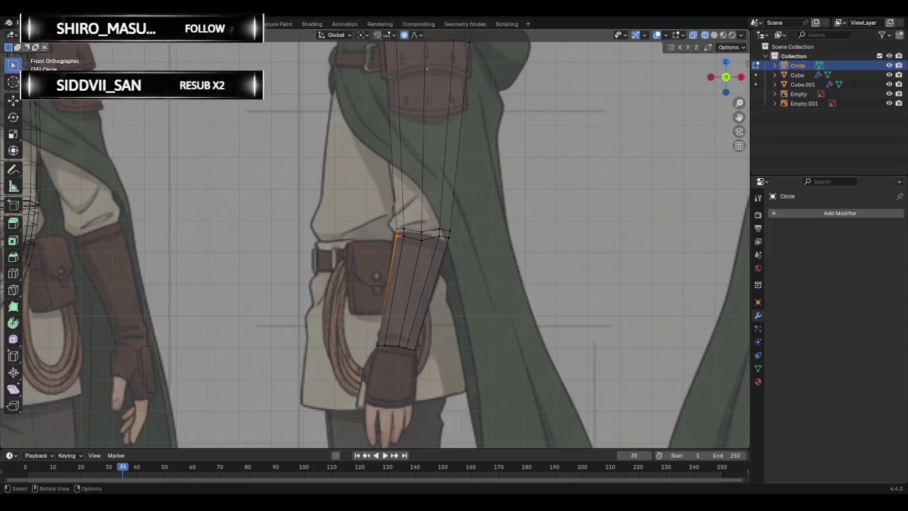
{"action": "left_click", "coordinate": [410, 238]}
{"action": "left_click", "coordinate": [395, 235]}
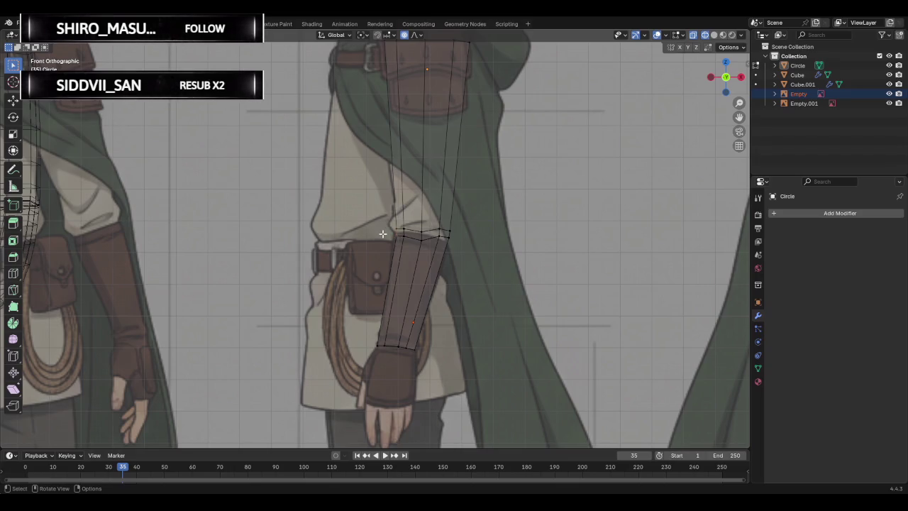
{"action": "left_click", "coordinate": [396, 237], "text": "alt"}
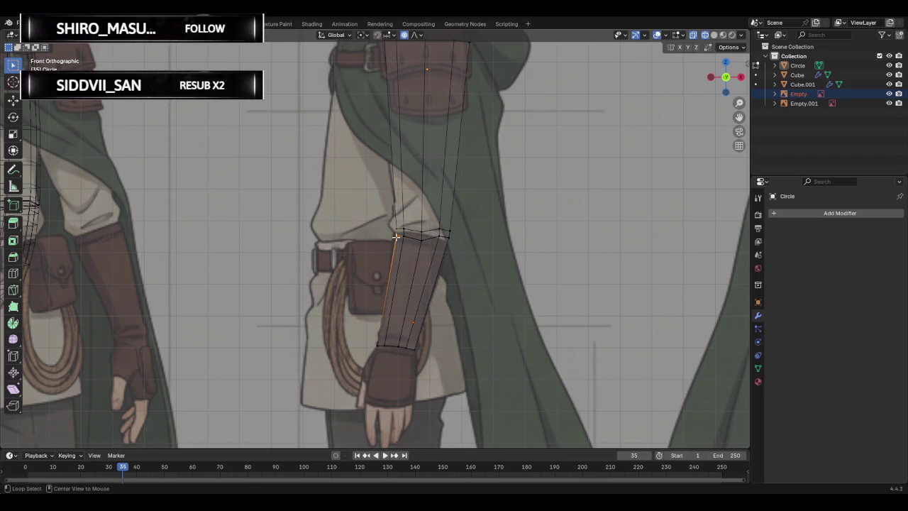
{"action": "left_click", "coordinate": [395, 236], "text": "alt"}
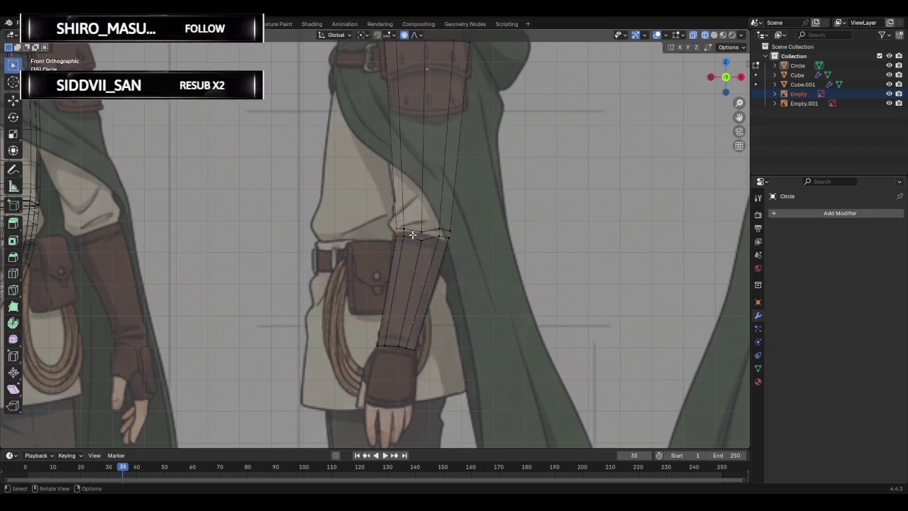
{"action": "left_click", "coordinate": [411, 231], "text": "alt"}
{"action": "left_click", "coordinate": [409, 238], "text": "alt"}
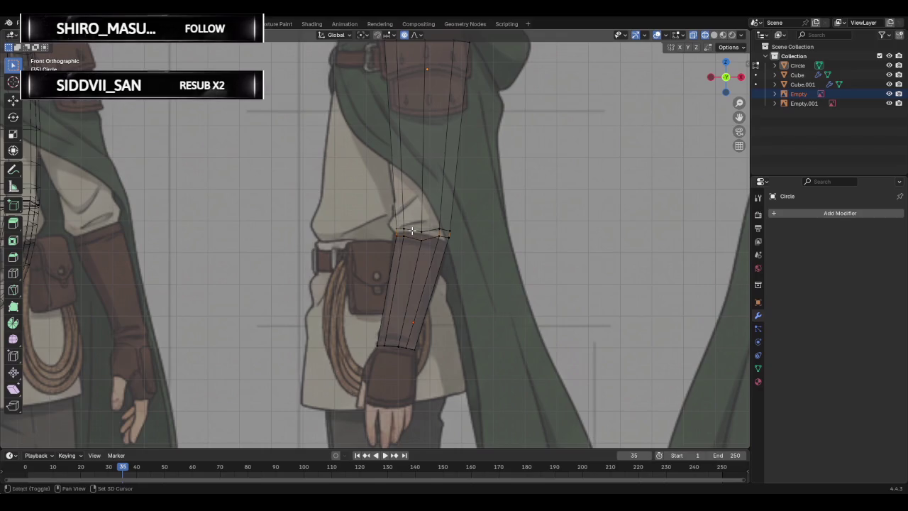
{"action": "left_click", "coordinate": [411, 231], "text": "alt"}
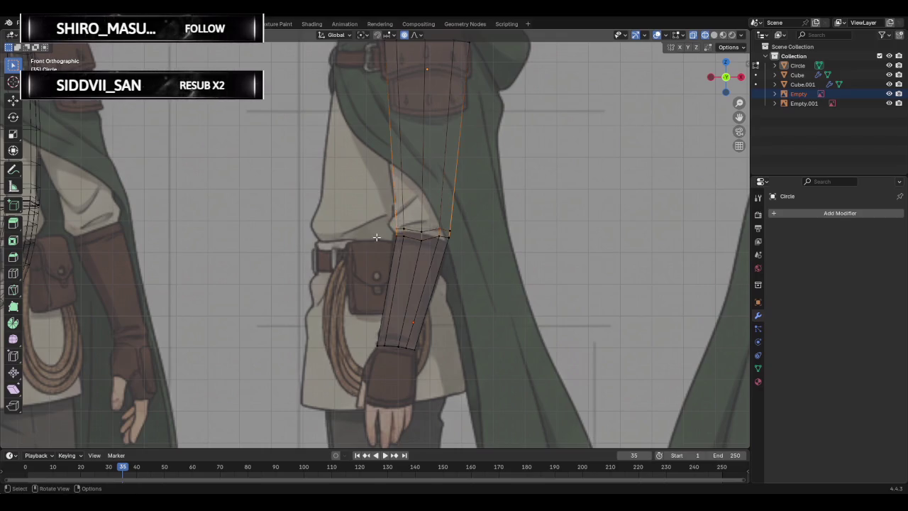
Scale the elbow edge loop with the X axis locked, then clear the selection.
{"action": "key", "text": "s"}
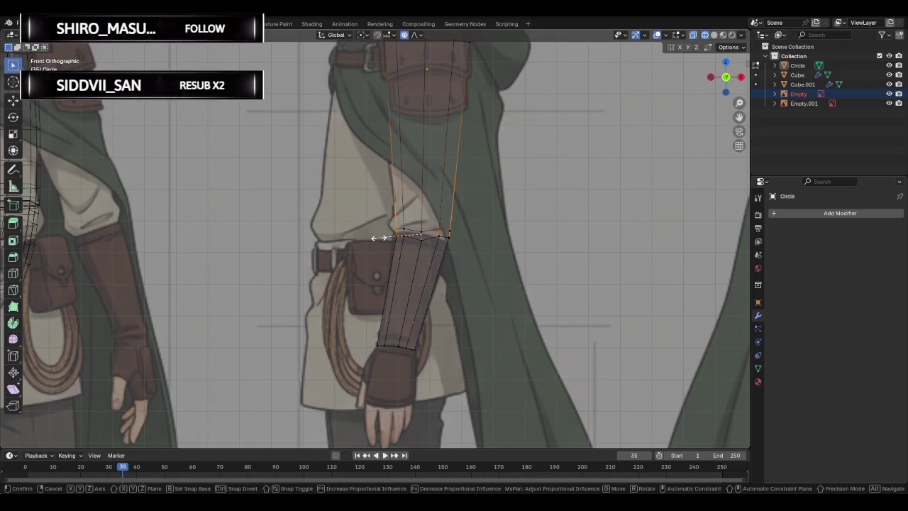
{"action": "key", "text": "shift+x"}
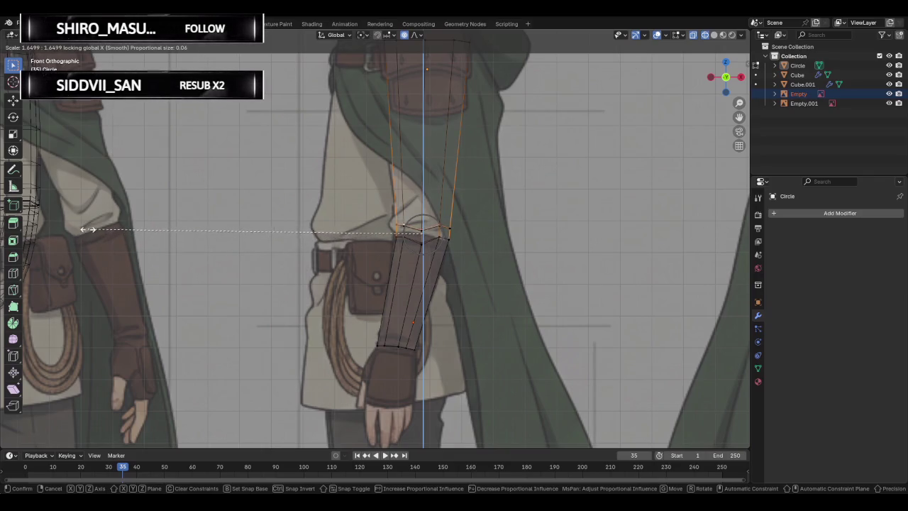
{"action": "left_click", "coordinate": [572, 197]}
{"action": "right_click", "coordinate": [551, 205]}
{"action": "key", "text": "Escape"}
{"action": "left_click", "coordinate": [513, 191]}
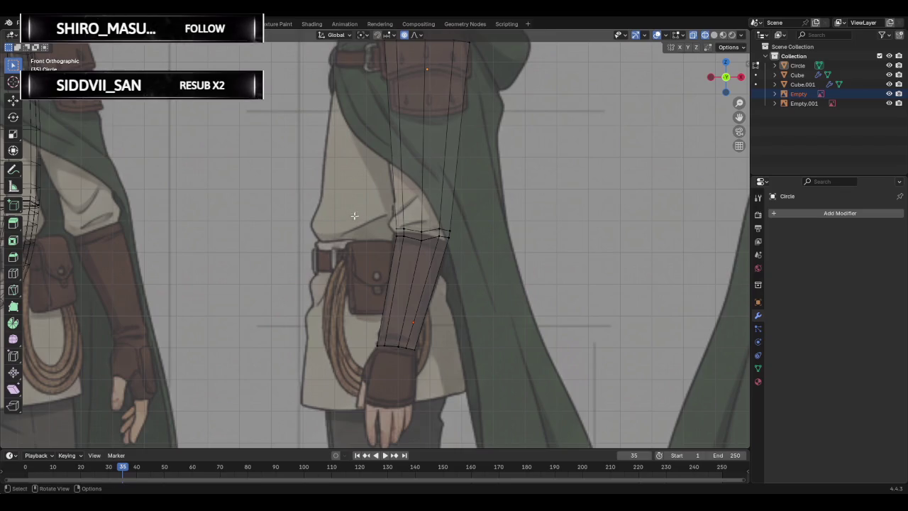
Turn off see-through display and orbit to see the arm solid in perspective.
{"action": "scroll", "coordinate": [351, 215], "scroll_direction": "down", "scroll_amount": 2}
{"action": "scroll", "coordinate": [367, 213], "scroll_direction": "down", "scroll_amount": 1}
{"action": "key", "text": "alt+z"}
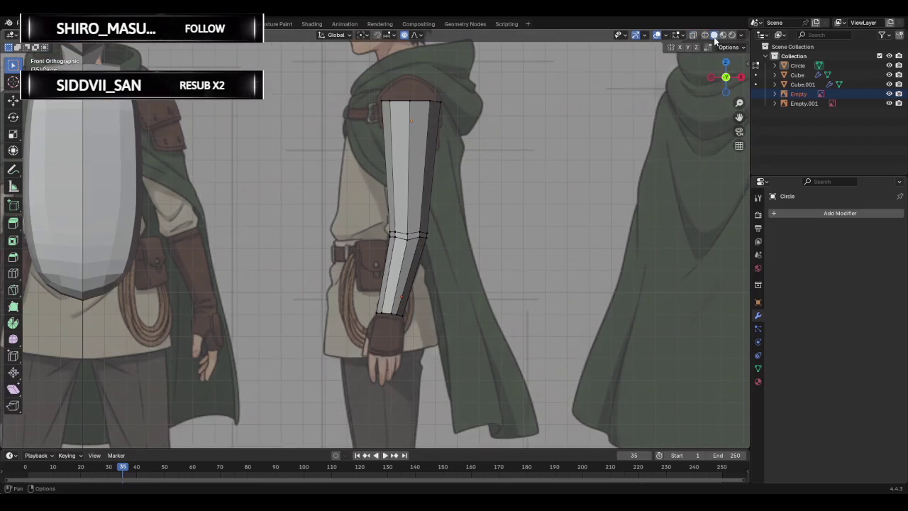
{"action": "mouse_move", "coordinate": [583, 118]}
{"action": "middle_mouse_down"}
{"action": "mouse_move", "coordinate": [452, 186]}
{"action": "mouse_move", "coordinate": [359, 192]}
{"action": "mouse_move", "coordinate": [345, 225]}
{"action": "mouse_move", "coordinate": [412, 210]}
{"action": "mouse_move", "coordinate": [460, 103]}
{"action": "mouse_move", "coordinate": [436, 249]}
{"action": "middle_mouse_up"}
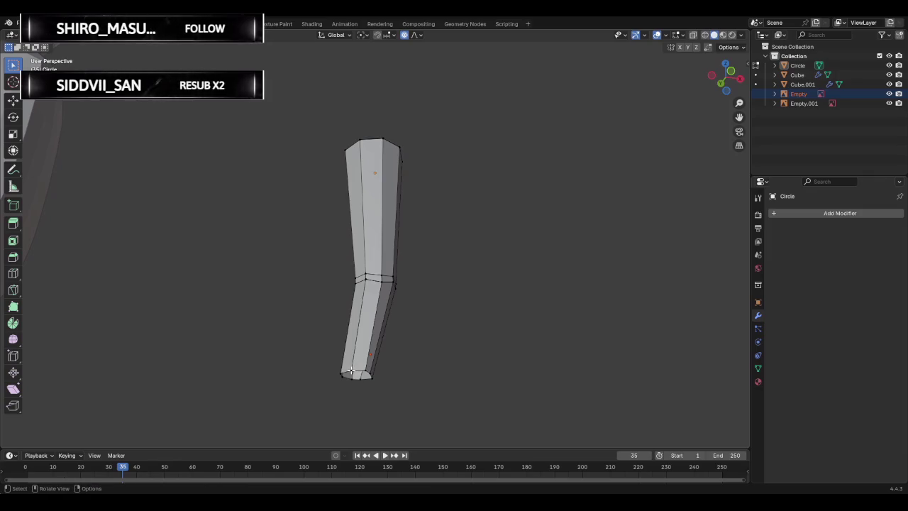
Fill the forearm's open bottom end with a face, then deselect it.
{"action": "left_click", "coordinate": [351, 370], "text": "alt"}
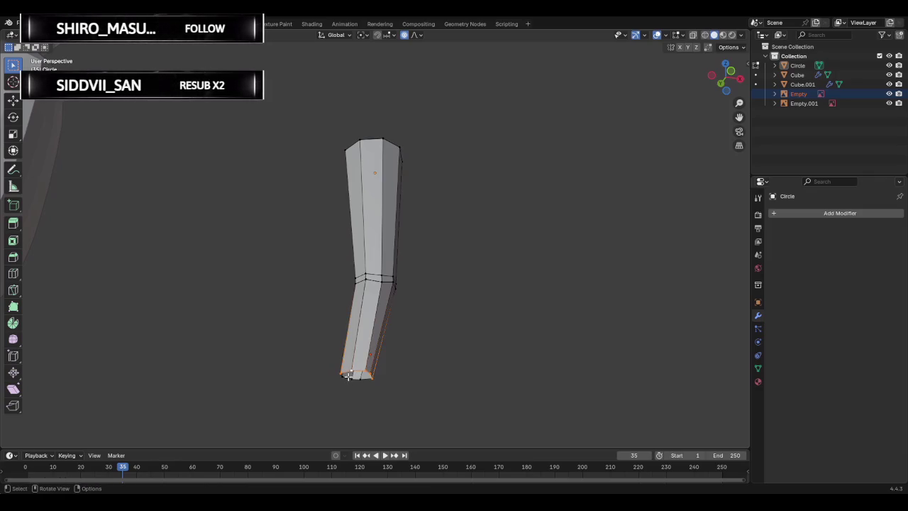
{"action": "left_click_drag", "start_coordinate": [335, 364], "coordinate": [392, 415], "text": "shift"}
{"action": "key", "text": "f"}
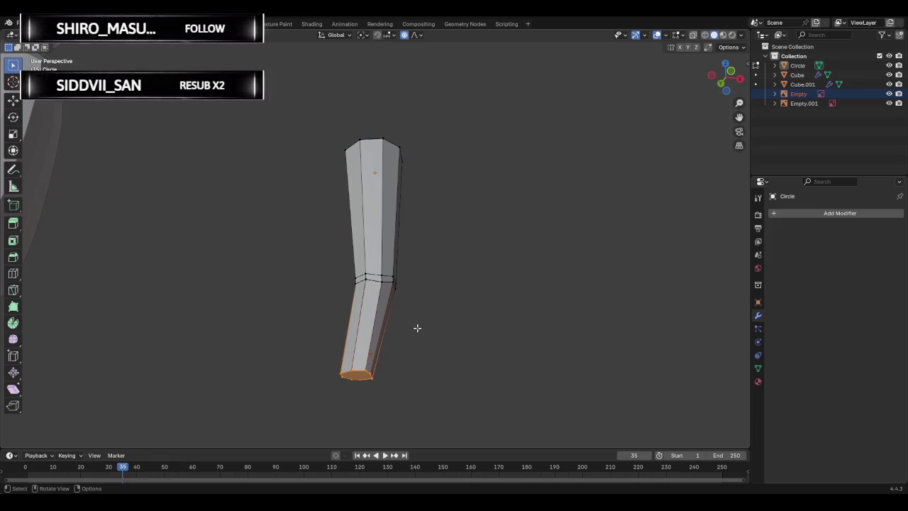
{"action": "left_click", "coordinate": [443, 311]}
{"action": "mouse_move", "coordinate": [456, 300]}
{"action": "middle_mouse_down"}
{"action": "mouse_move", "coordinate": [405, 308]}
{"action": "mouse_move", "coordinate": [333, 276]}
{"action": "mouse_move", "coordinate": [385, 213]}
{"action": "mouse_move", "coordinate": [366, 310]}
{"action": "mouse_move", "coordinate": [422, 289]}
{"action": "mouse_move", "coordinate": [392, 271]}
{"action": "mouse_move", "coordinate": [396, 279]}
{"action": "middle_mouse_up"}
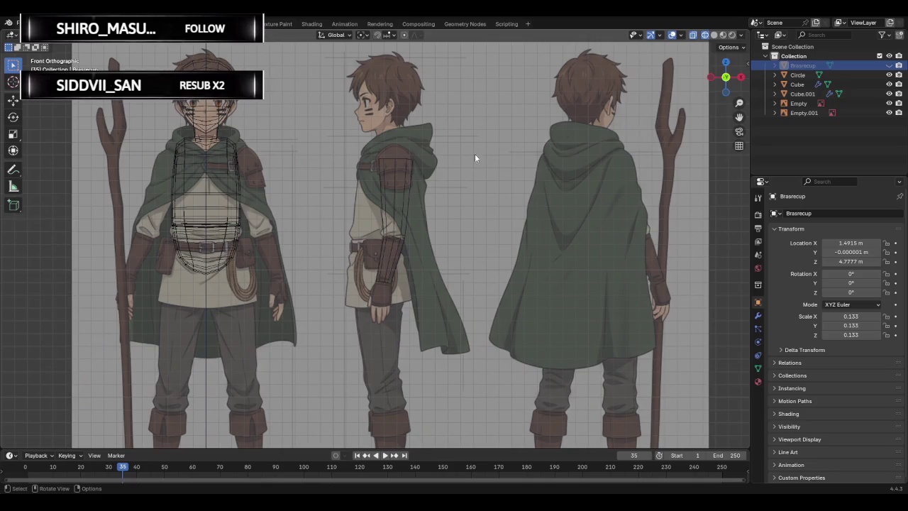
Select only the Circle arm object and view it zoomed in from Right Orthographic.
{"action": "scroll", "coordinate": [491, 170], "scroll_direction": "up", "scroll_amount": 2}
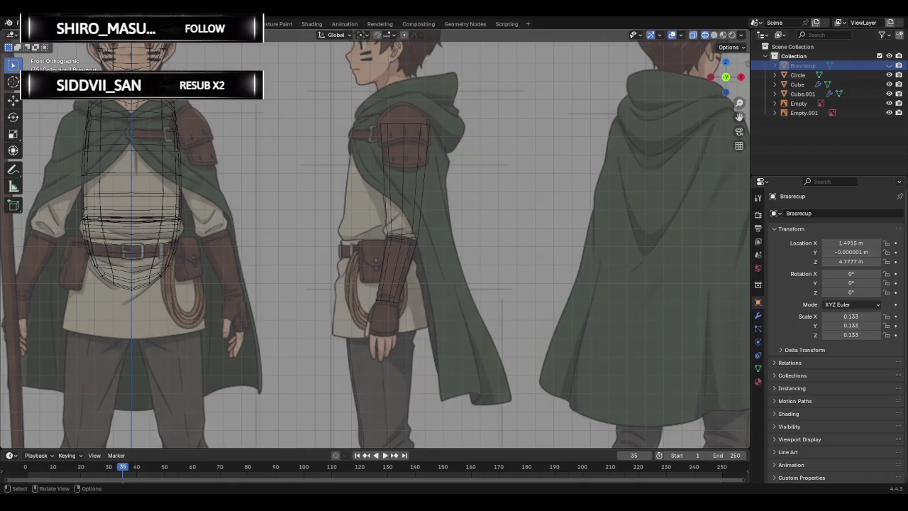
{"action": "scroll", "coordinate": [423, 198], "scroll_direction": "down", "scroll_amount": 2}
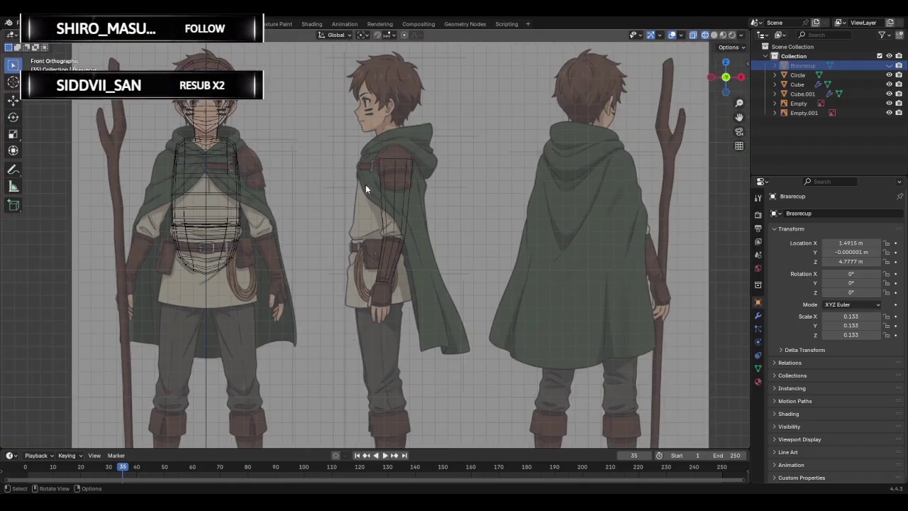
{"action": "left_click_drag", "start_coordinate": [359, 144], "coordinate": [487, 324]}
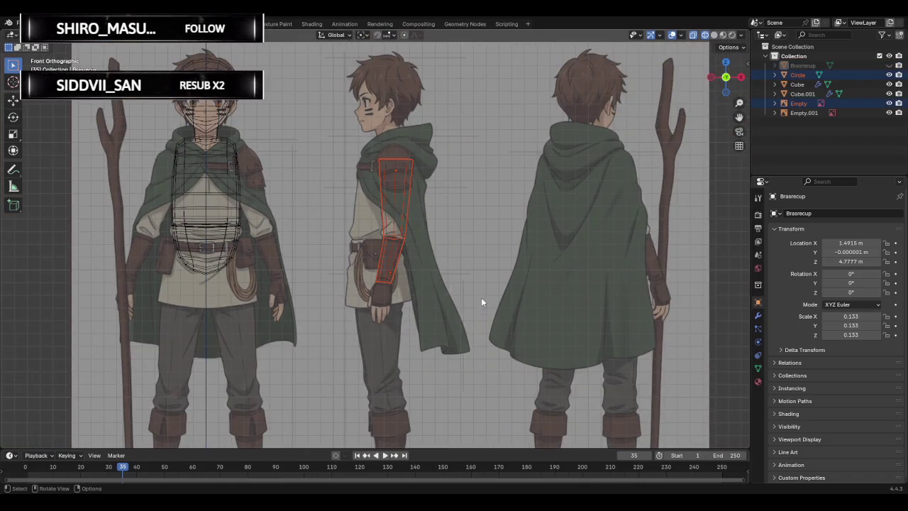
{"action": "left_click", "coordinate": [797, 74]}
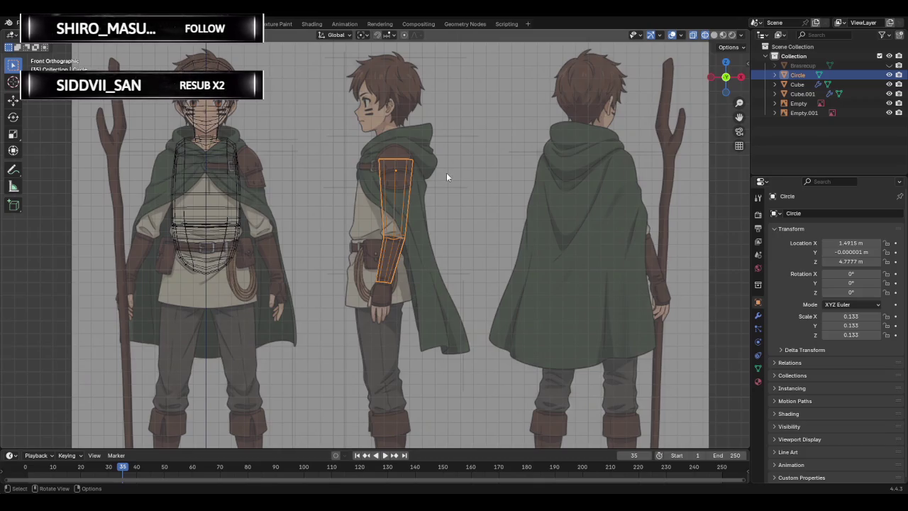
{"action": "left_click", "coordinate": [725, 78]}
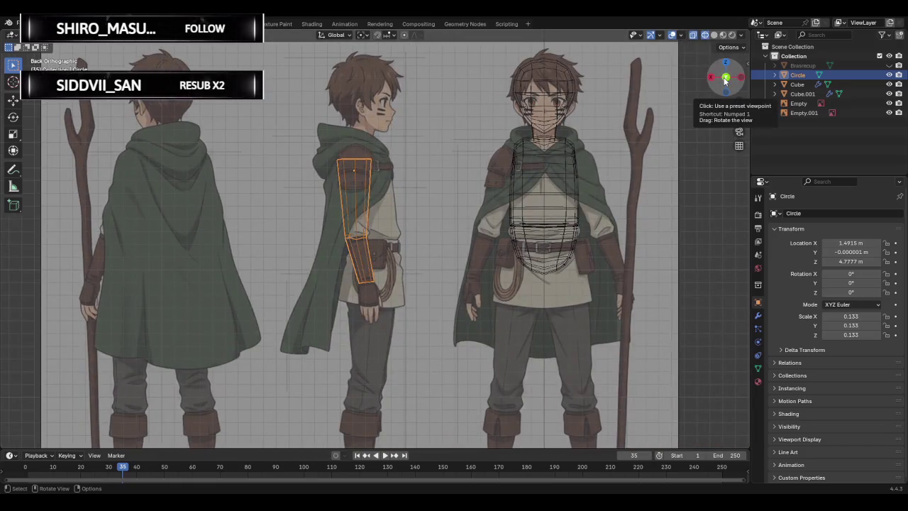
{"action": "left_click", "coordinate": [725, 78]}
{"action": "left_click", "coordinate": [741, 77]}
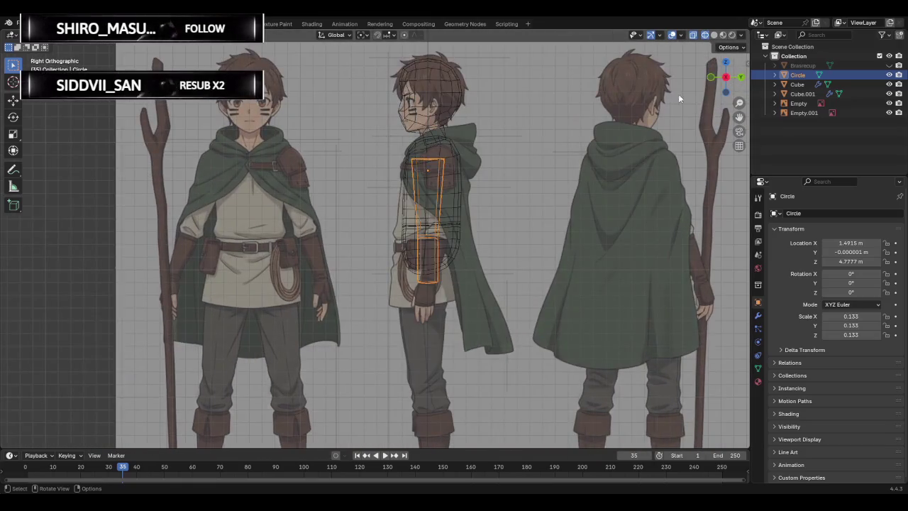
{"action": "scroll", "coordinate": [429, 146], "scroll_direction": "up", "scroll_amount": 2}
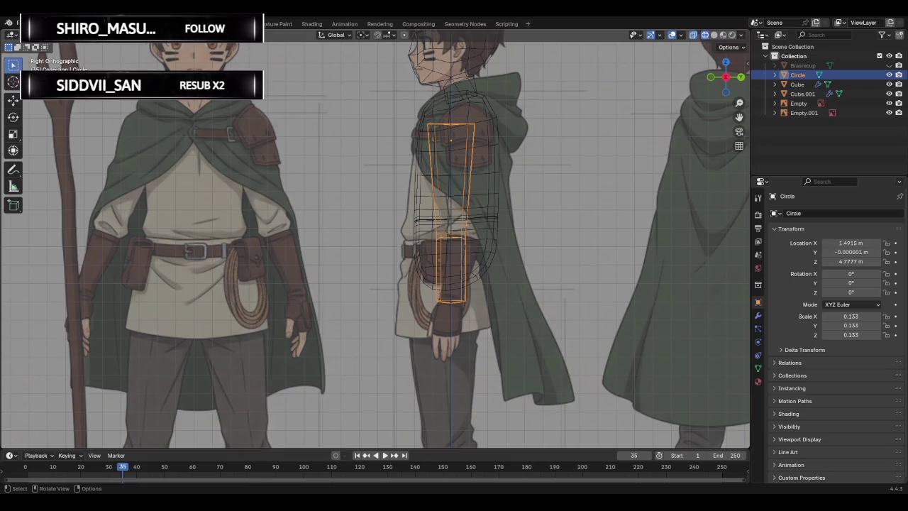
Check the arm's shape in Solid shading, then return to Wireframe display.
{"action": "left_click", "coordinate": [714, 34]}
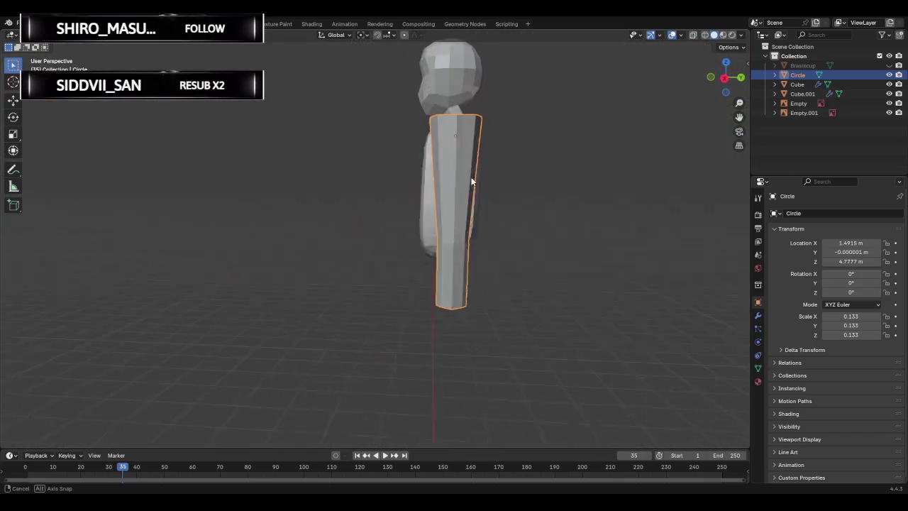
{"action": "middle_click_drag", "start_coordinate": [519, 171], "coordinate": [474, 176]}
{"action": "left_click", "coordinate": [726, 76]}
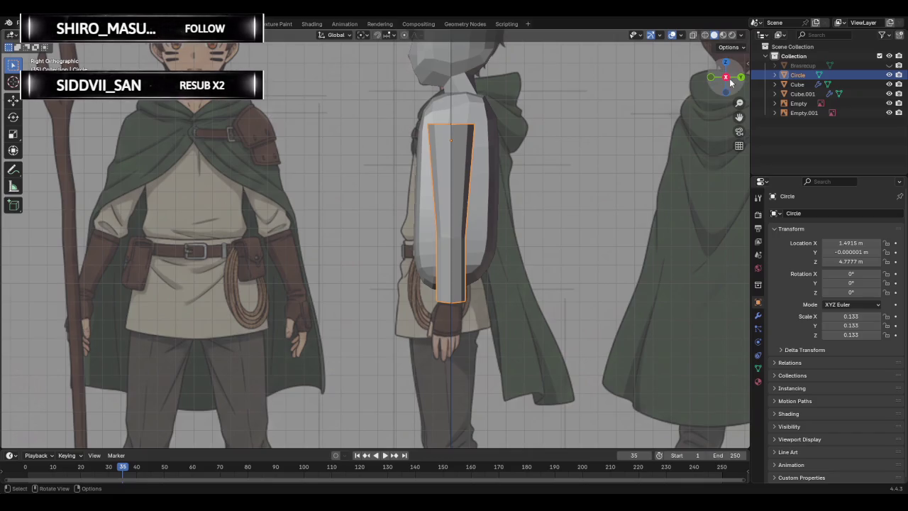
{"action": "left_click", "coordinate": [693, 35]}
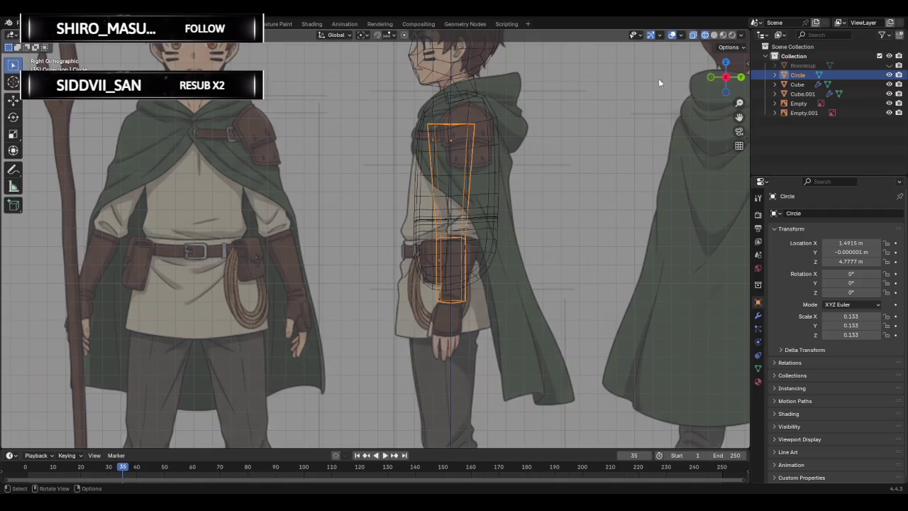
Switch to Front Orthographic view, zoom in, and select the arm object.
{"action": "left_click", "coordinate": [707, 75]}
{"action": "left_click", "coordinate": [710, 76]}
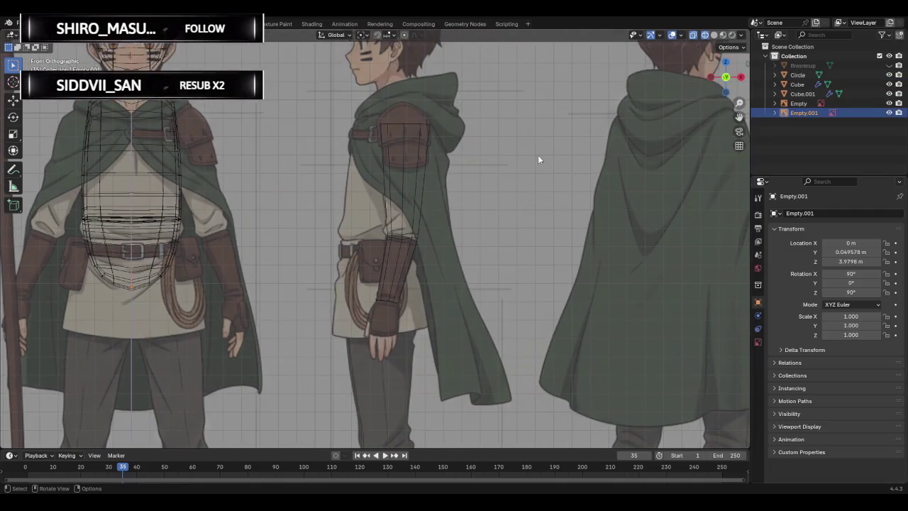
{"action": "scroll", "coordinate": [424, 213], "scroll_direction": "up", "scroll_amount": 2}
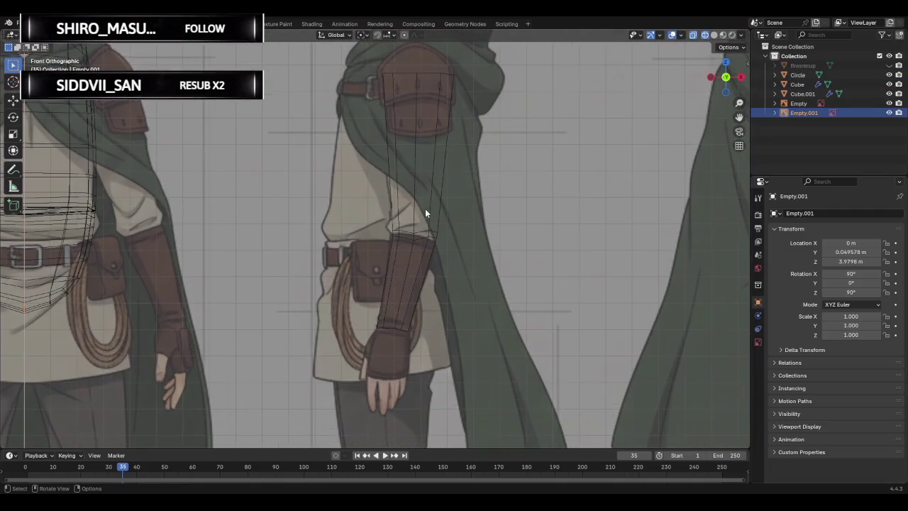
{"action": "left_click", "coordinate": [380, 228]}
{"action": "scroll", "coordinate": [408, 241], "scroll_direction": "up", "scroll_amount": 1}
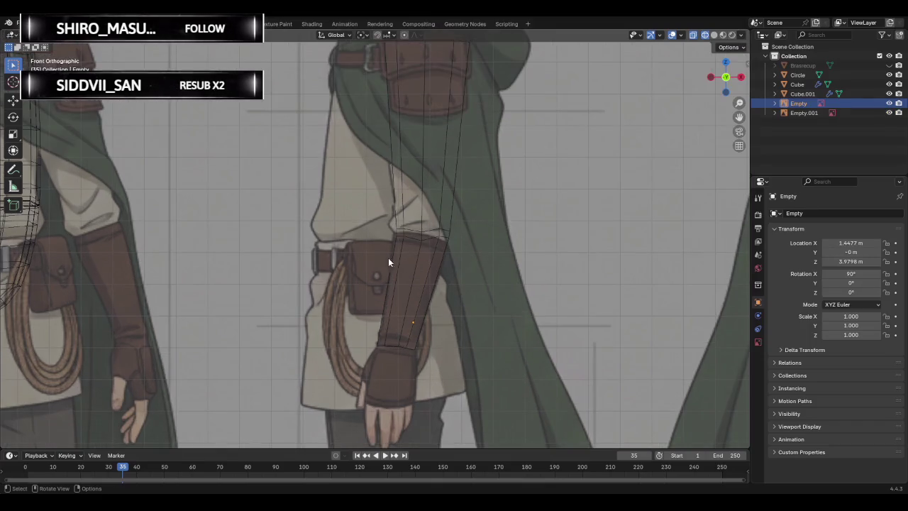
{"action": "left_click_drag", "start_coordinate": [380, 241], "coordinate": [470, 363]}
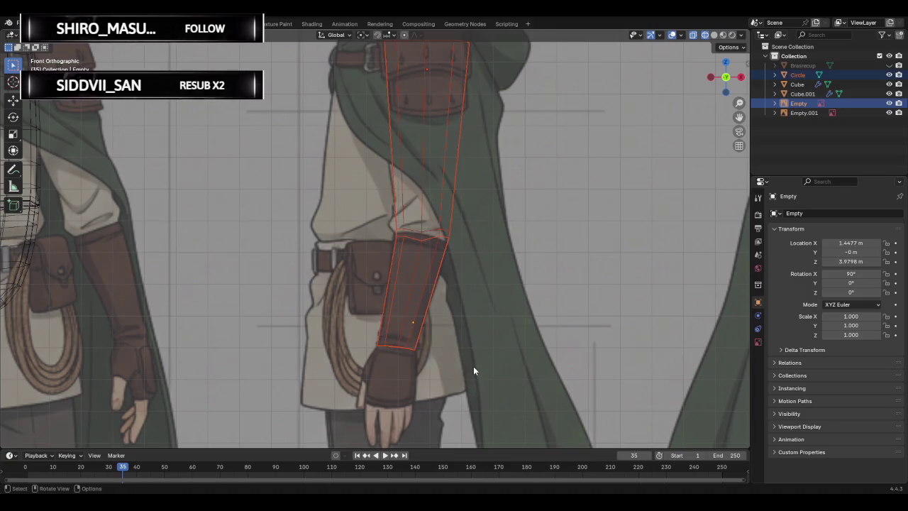
{"action": "left_click", "coordinate": [458, 267]}
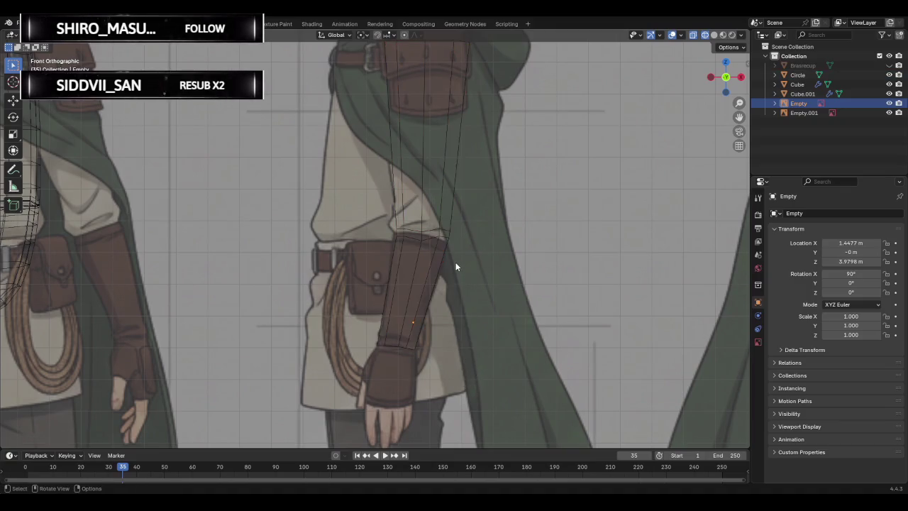
Enter Edit Mode on Circle and box-select the whole lower forearm section.
{"action": "left_click", "coordinate": [411, 229]}
{"action": "key", "text": "Tab"}
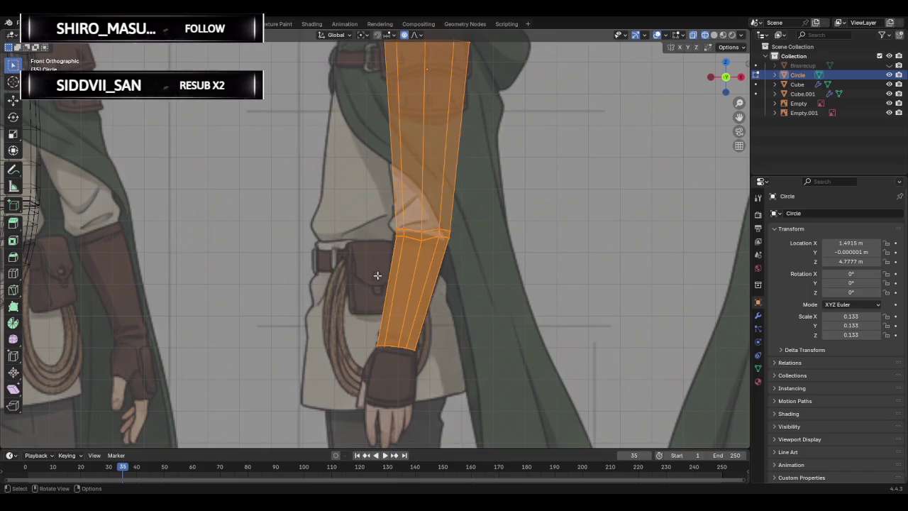
{"action": "right_click", "coordinate": [809, 74]}
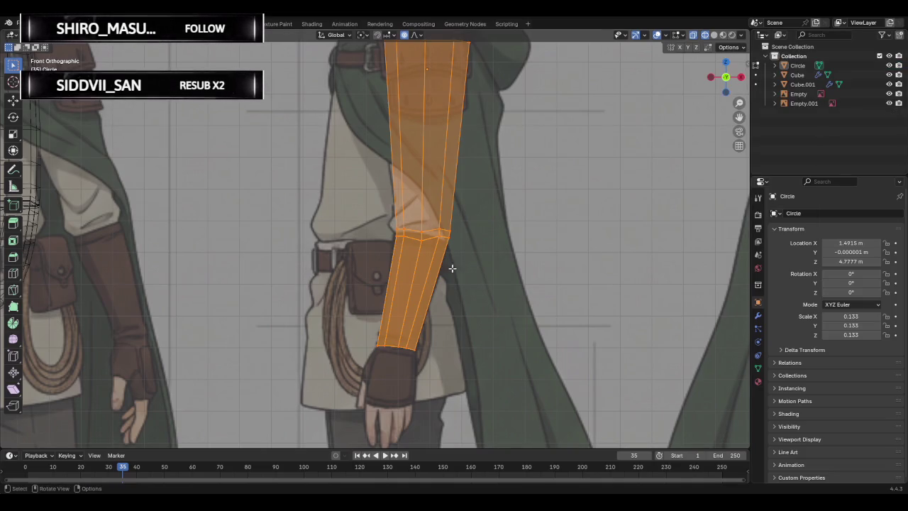
{"action": "key", "text": "alt+a"}
{"action": "left_click", "coordinate": [387, 238], "text": "alt"}
{"action": "key", "text": "alt+a"}
{"action": "left_click_drag", "start_coordinate": [383, 231], "coordinate": [489, 382]}
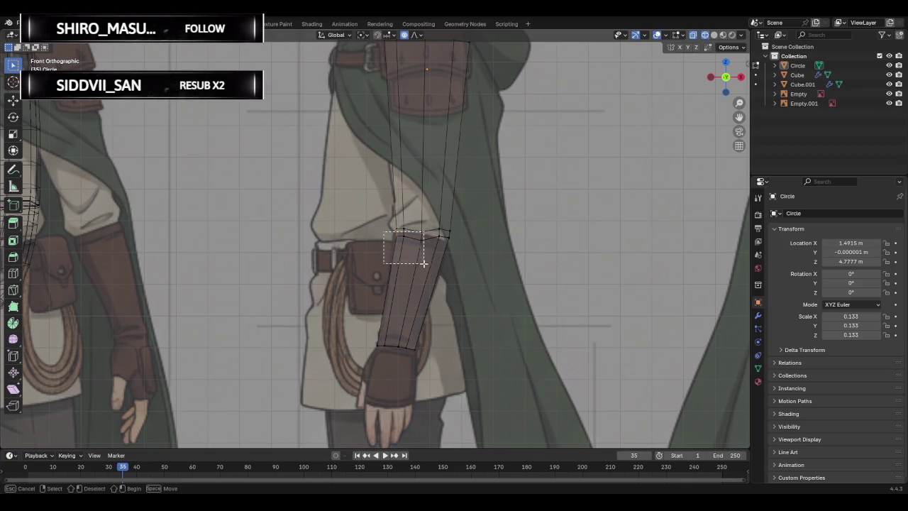
{"action": "key", "text": "alt+a"}
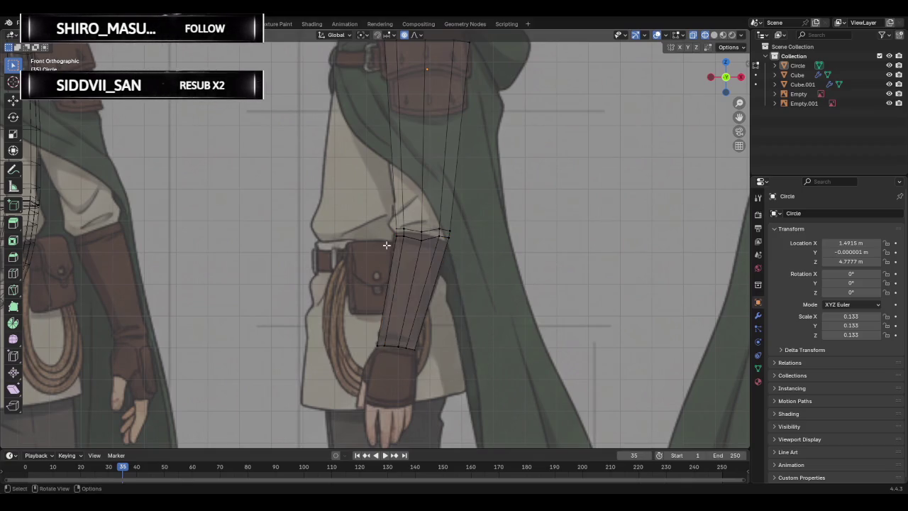
{"action": "left_click_drag", "start_coordinate": [386, 236], "coordinate": [473, 397]}
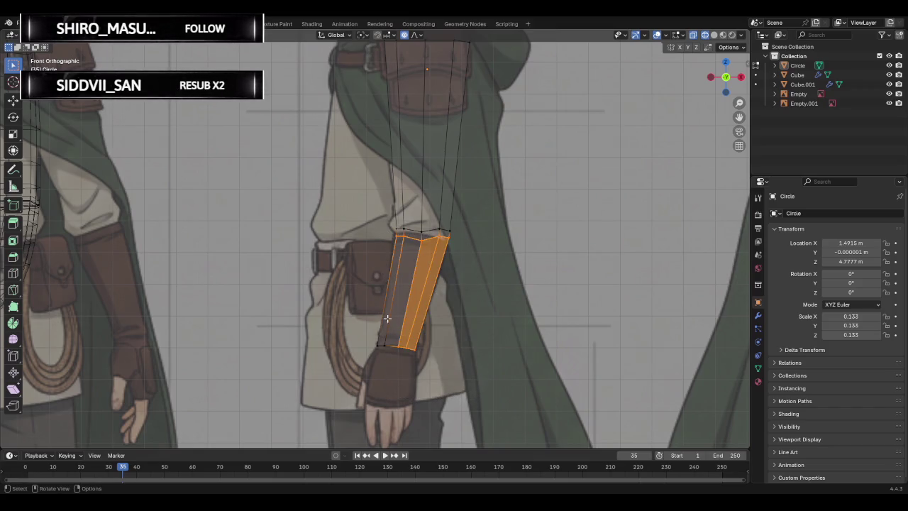
{"action": "key", "text": "alt+a"}
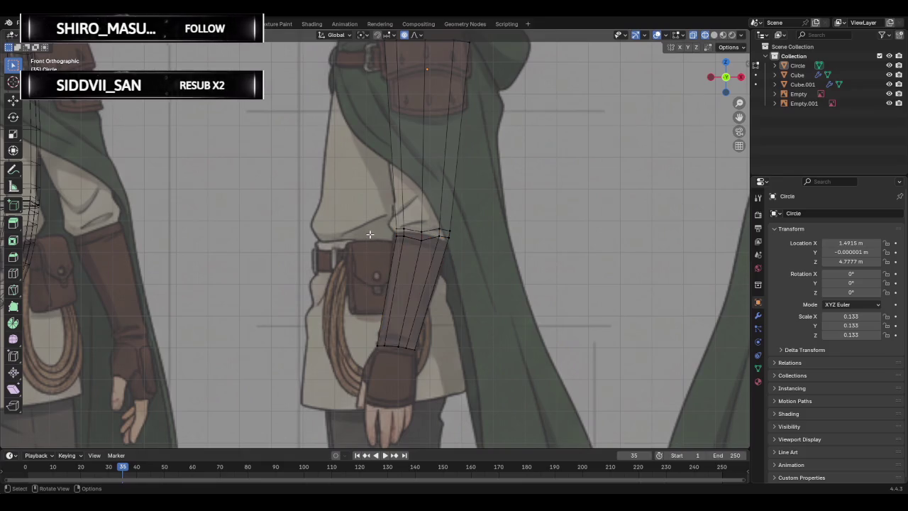
{"action": "mouse_move", "coordinate": [366, 231]}
{"action": "left_mouse_down"}
{"action": "mouse_move", "coordinate": [448, 291]}
{"action": "mouse_move", "coordinate": [502, 384]}
{"action": "left_mouse_up"}
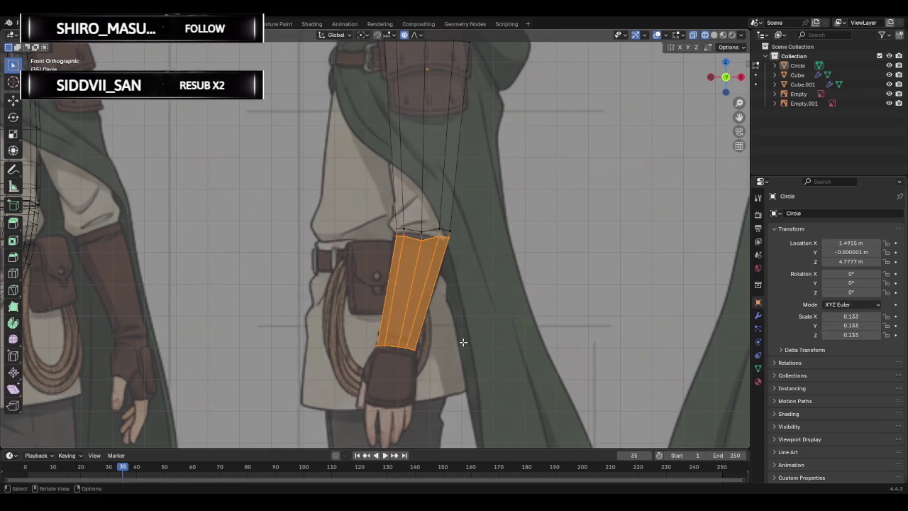
Delete the selected forearm faces and box-select the upper arm's bottom edge.
{"action": "key", "text": "x"}
{"action": "left_click", "coordinate": [437, 341]}
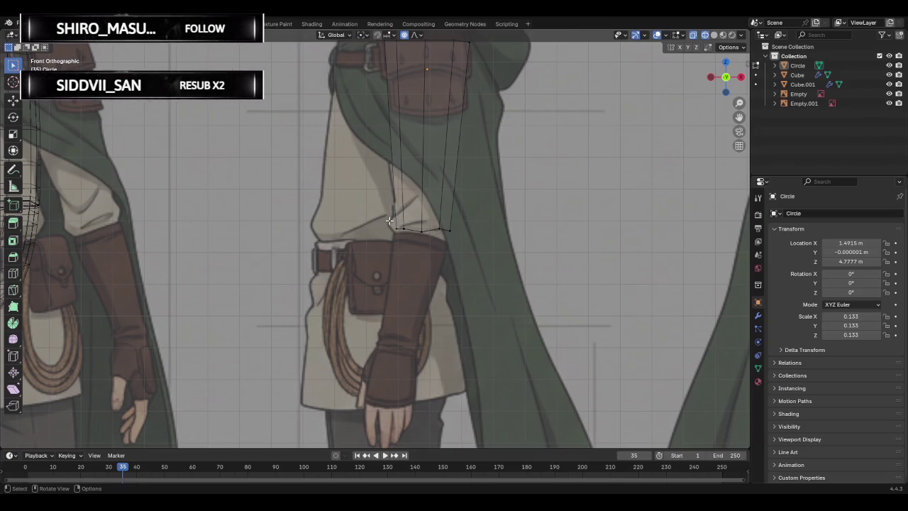
{"action": "left_click_drag", "start_coordinate": [390, 222], "coordinate": [486, 256]}
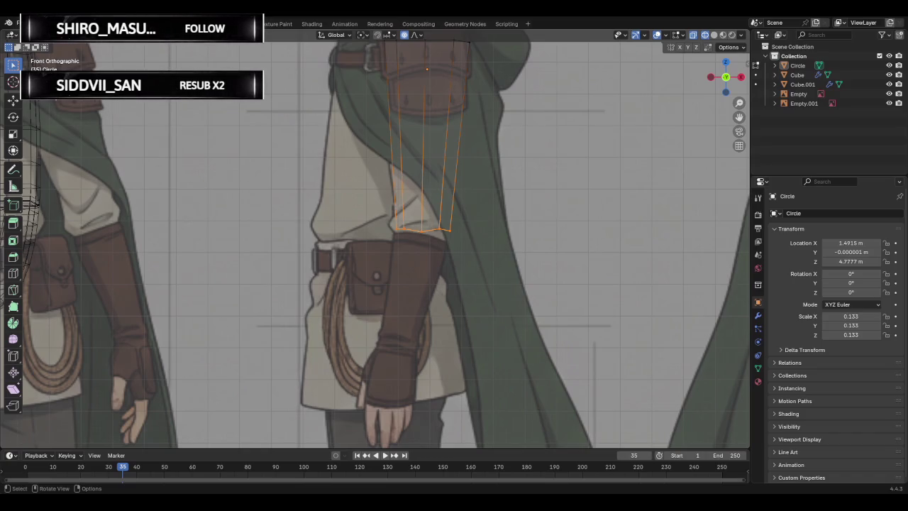
{"action": "left_click", "coordinate": [14, 82]}
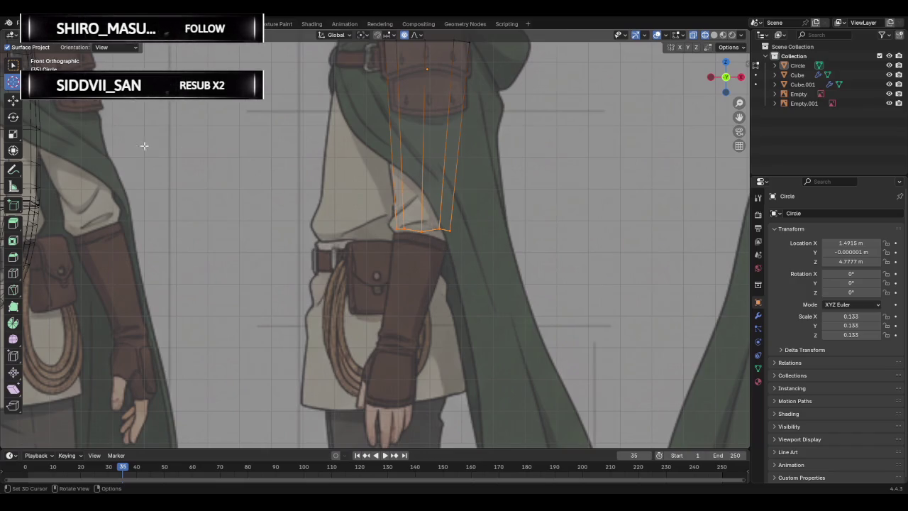
{"action": "key", "text": "w"}
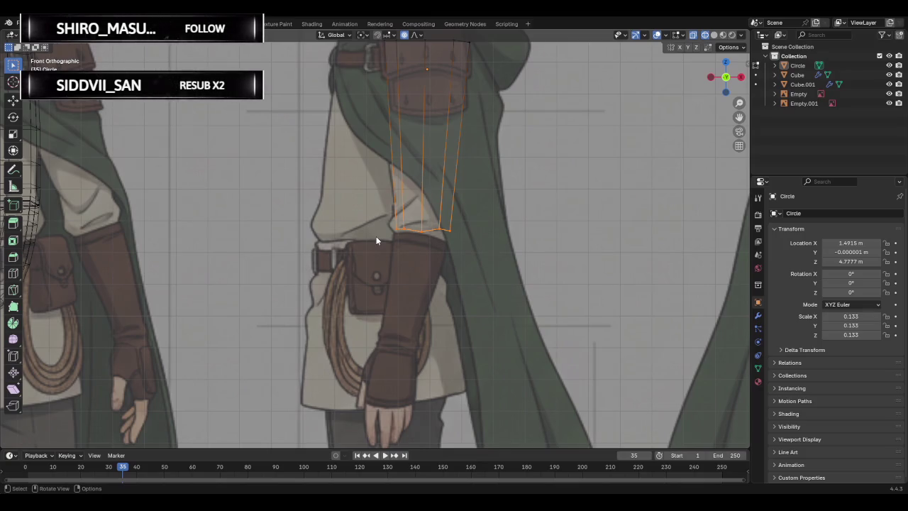
{"action": "left_click", "coordinate": [417, 226]}
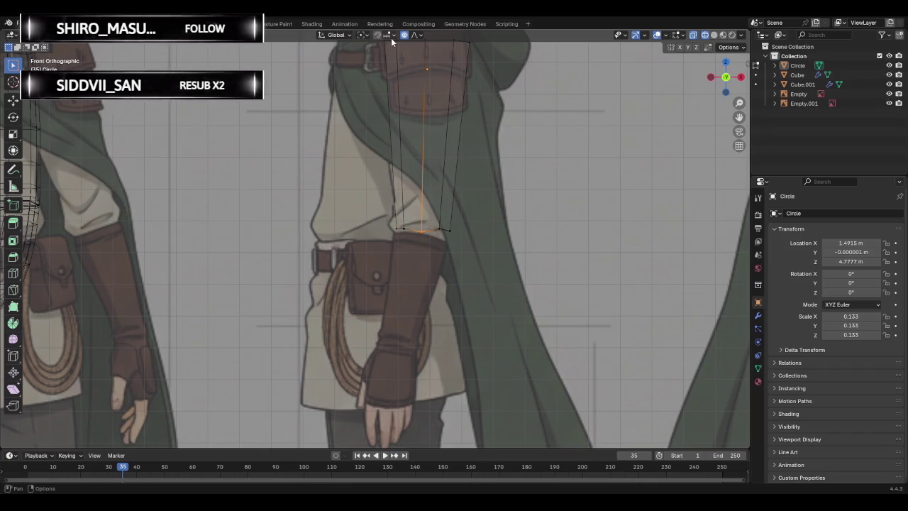
{"action": "left_click", "coordinate": [362, 35]}
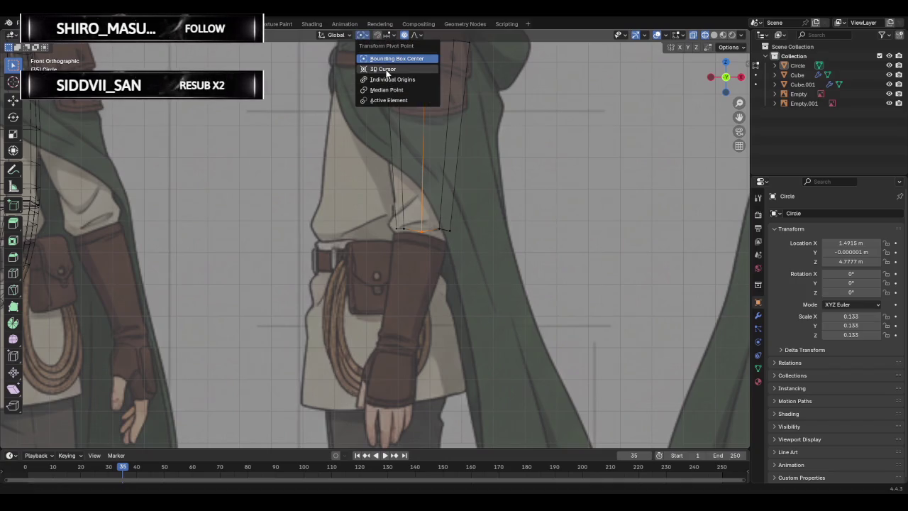
{"action": "left_click", "coordinate": [386, 69]}
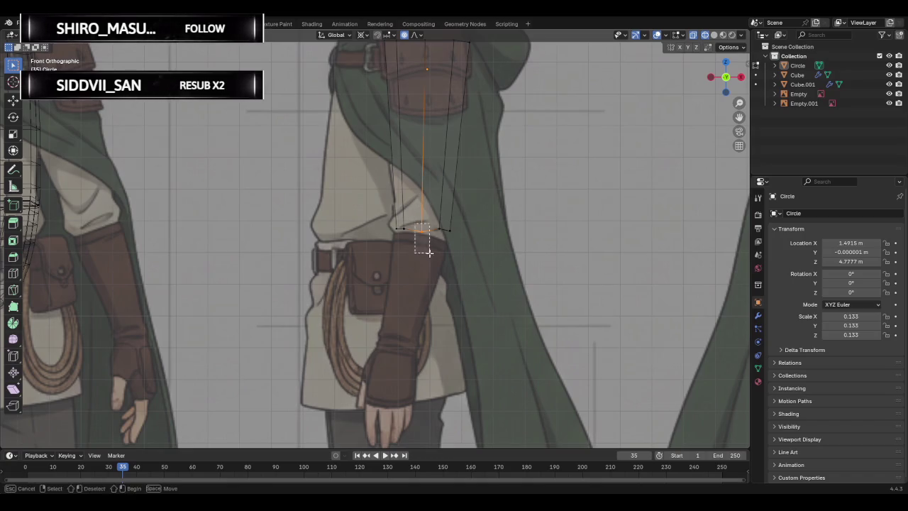
{"action": "left_click", "coordinate": [363, 35]}
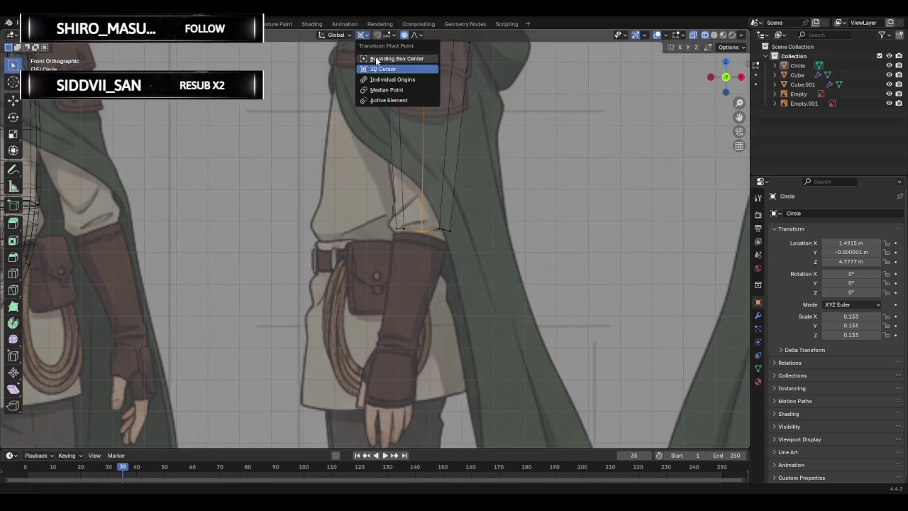
{"action": "left_click", "coordinate": [375, 57]}
{"action": "left_click", "coordinate": [347, 35]}
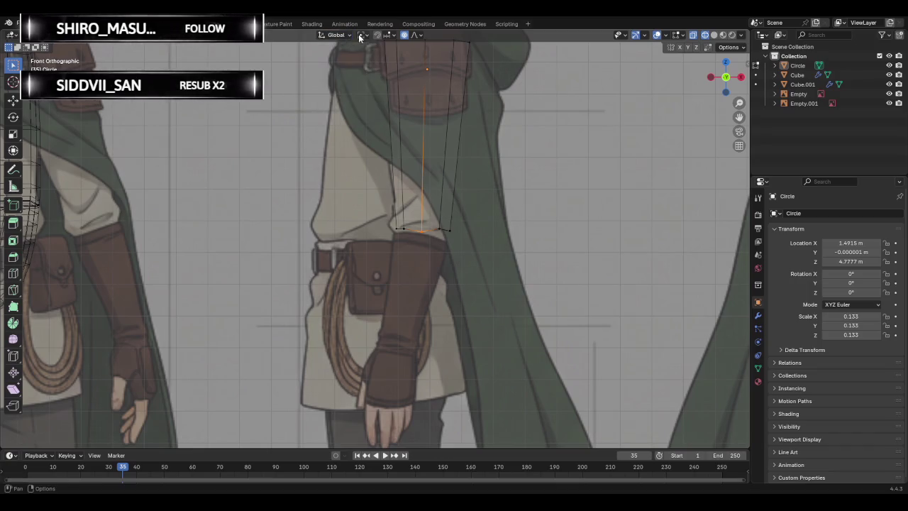
{"action": "left_click", "coordinate": [392, 35]}
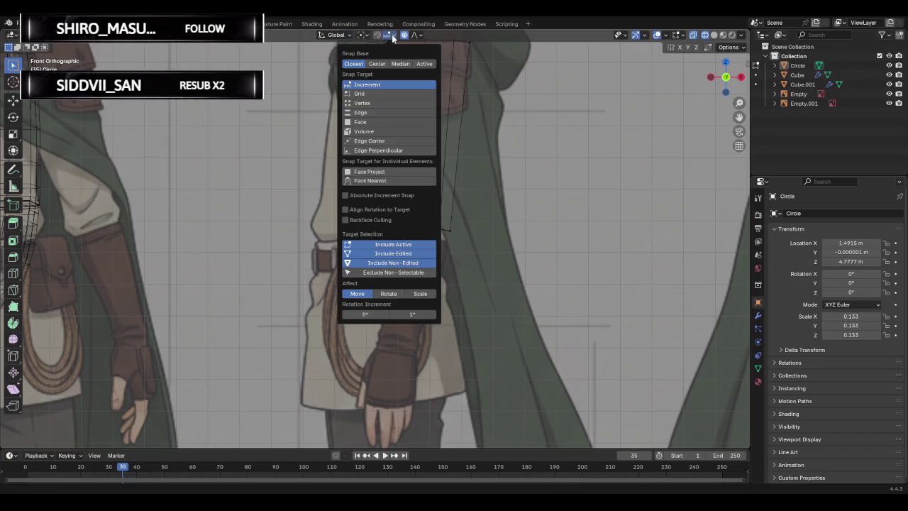
{"action": "left_click", "coordinate": [392, 36]}
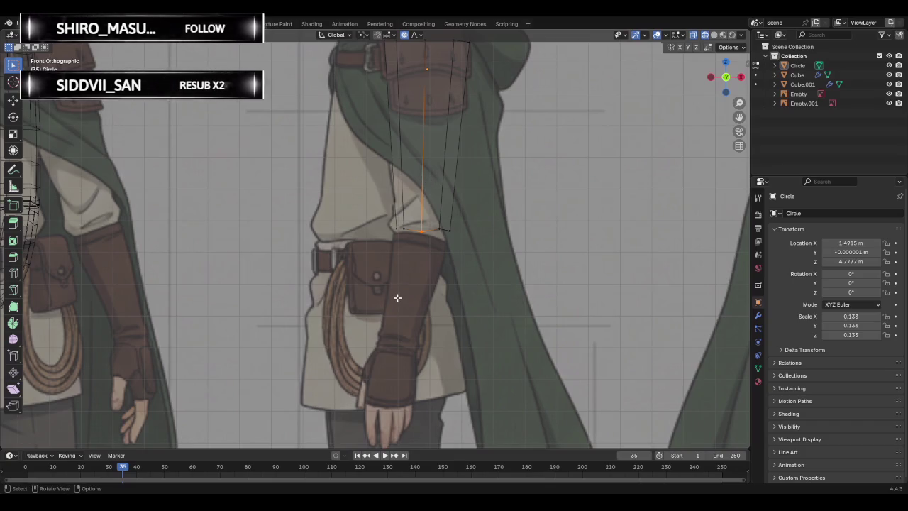
{"action": "key", "text": "p"}
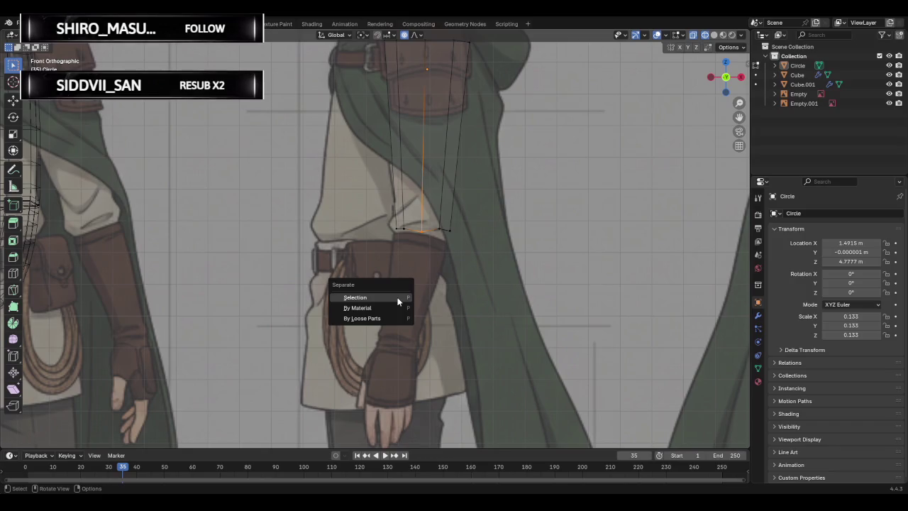
{"action": "left_click", "coordinate": [399, 301]}
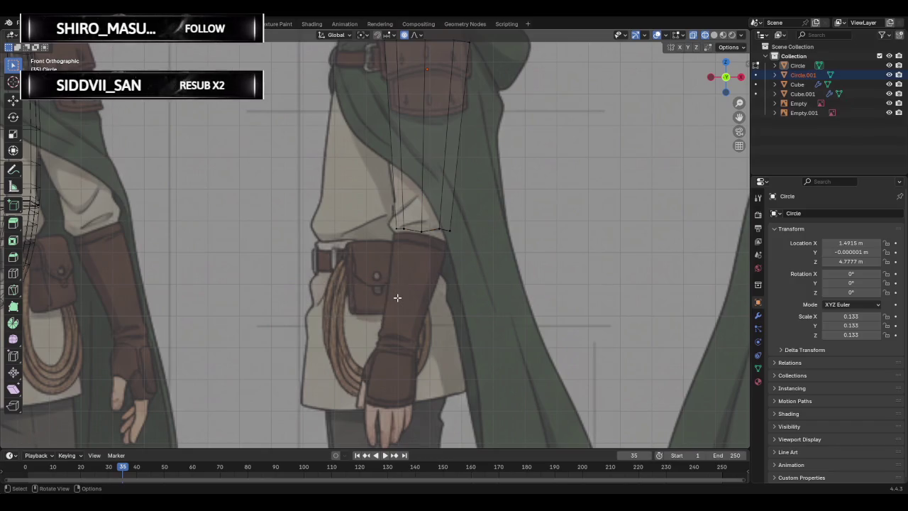
{"action": "key", "text": "ctrl+z"}
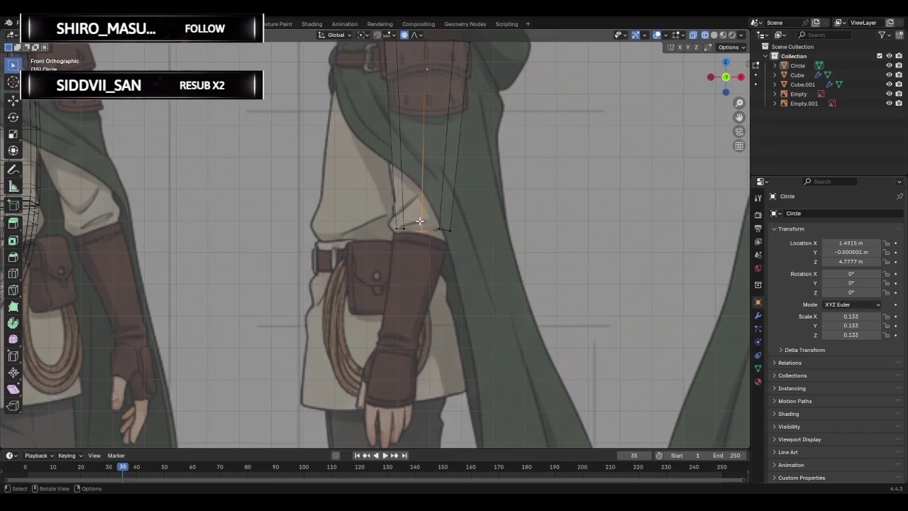
{"action": "key", "text": "ctrl+z"}
{"action": "key", "text": "ctrl+z"}
{"action": "key", "text": "ctrl+z"}
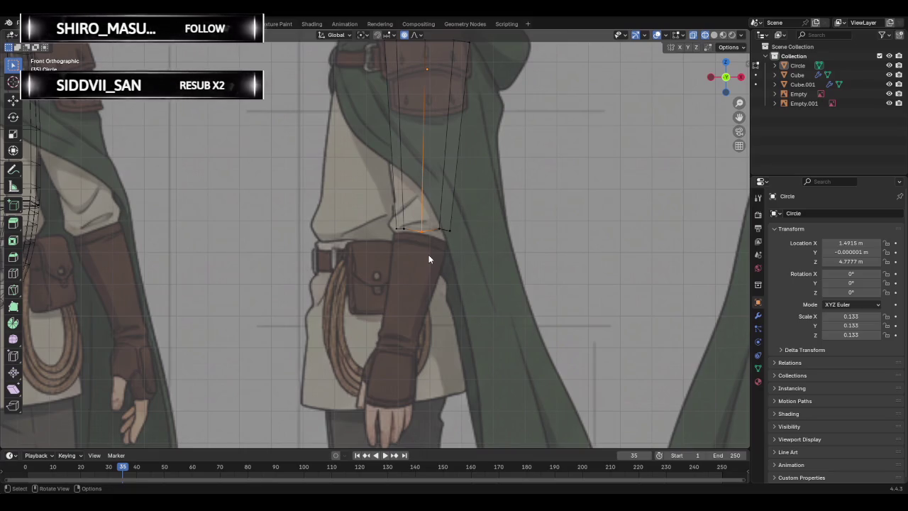
Snap the 3D cursor to the selected ring and add an Ico Sphere there.
{"action": "key", "text": "shift+s"}
{"action": "key", "text": "shift+s"}
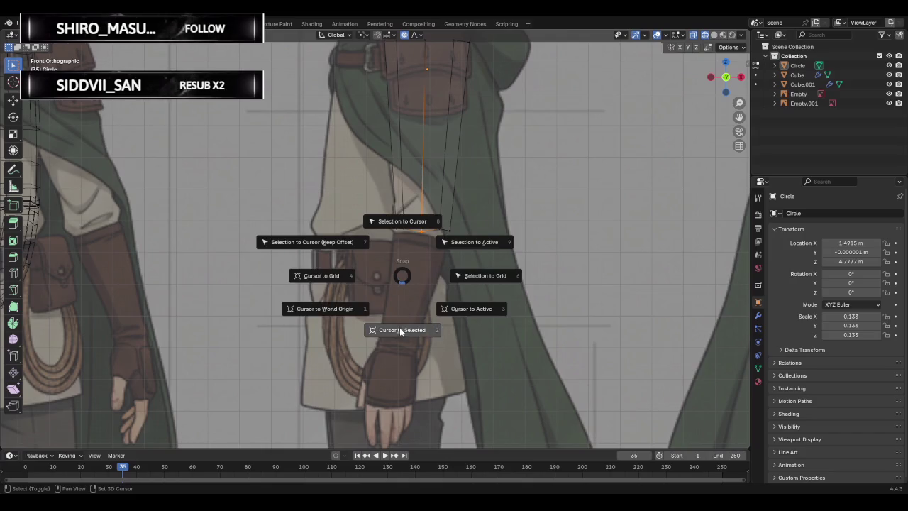
{"action": "left_click", "coordinate": [399, 331]}
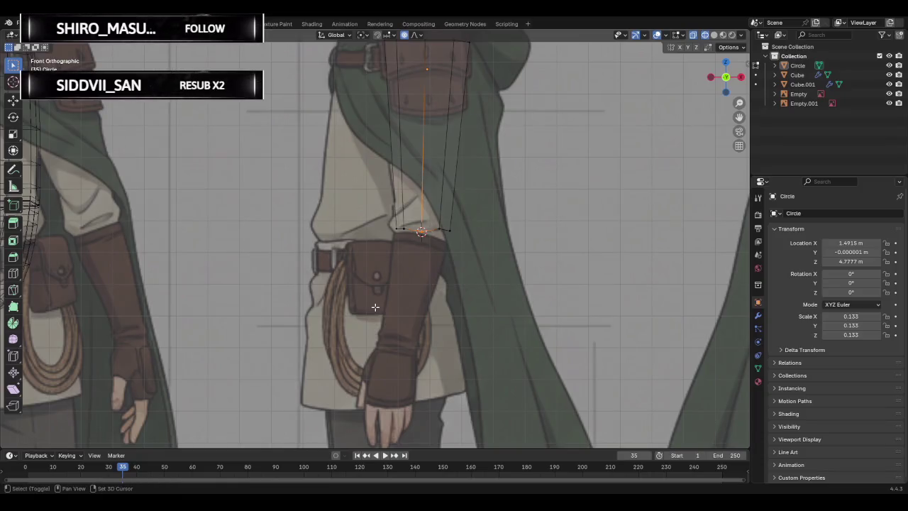
{"action": "key", "text": "shift+a"}
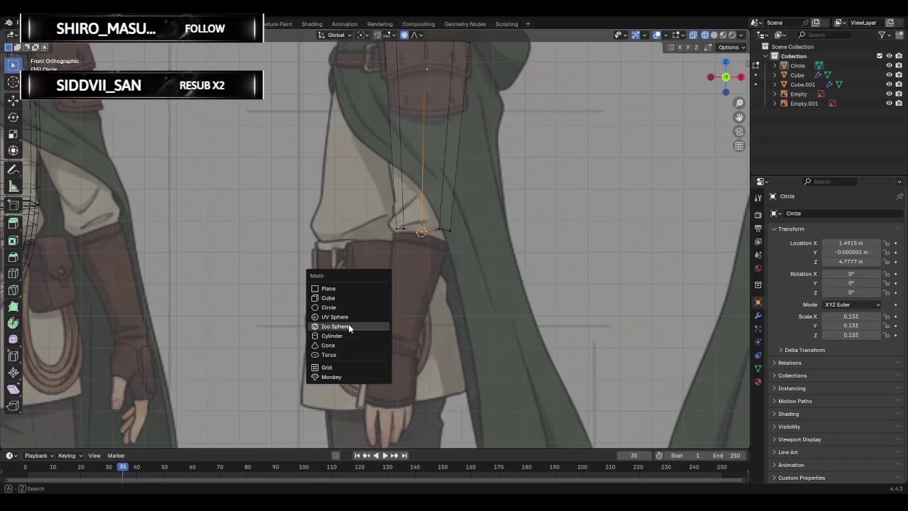
{"action": "left_click", "coordinate": [348, 325]}
Cancel the ico sphere's scaling and undo it, removing the sphere.
{"action": "scroll", "coordinate": [388, 279], "scroll_direction": "down", "scroll_amount": 3}
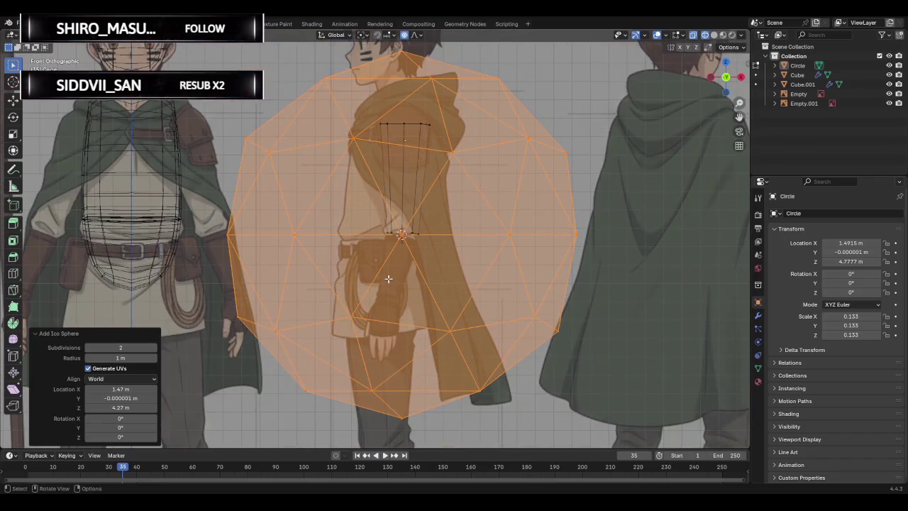
{"action": "key", "text": "s"}
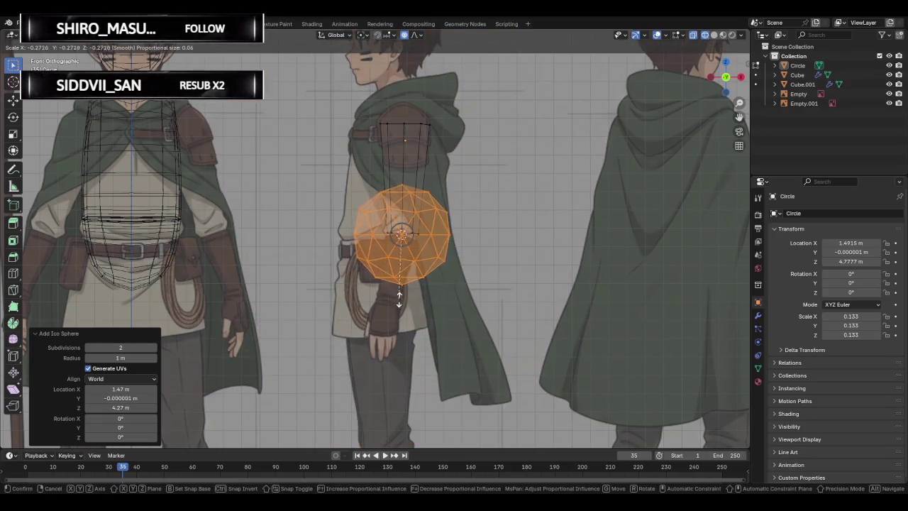
{"action": "key", "text": "Escape"}
{"action": "key", "text": "ctrl+z"}
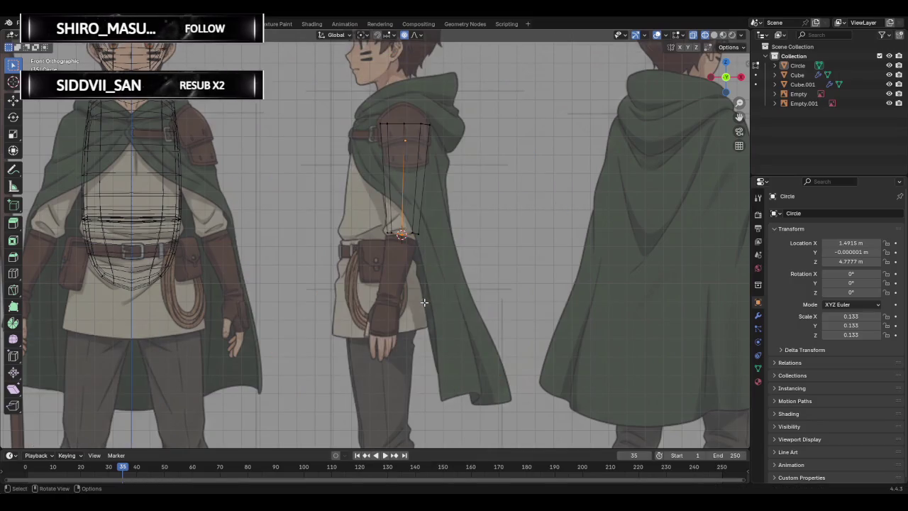
{"action": "key", "text": "shift+a"}
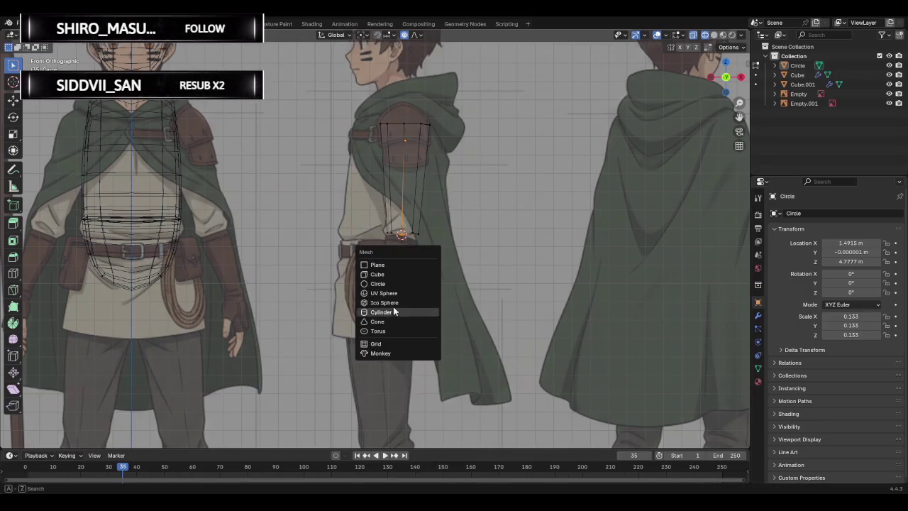
Add a UV sphere at the 3D cursor and shrink it to 0.292 scale.
{"action": "left_click", "coordinate": [395, 293]}
{"action": "key", "text": "s"}
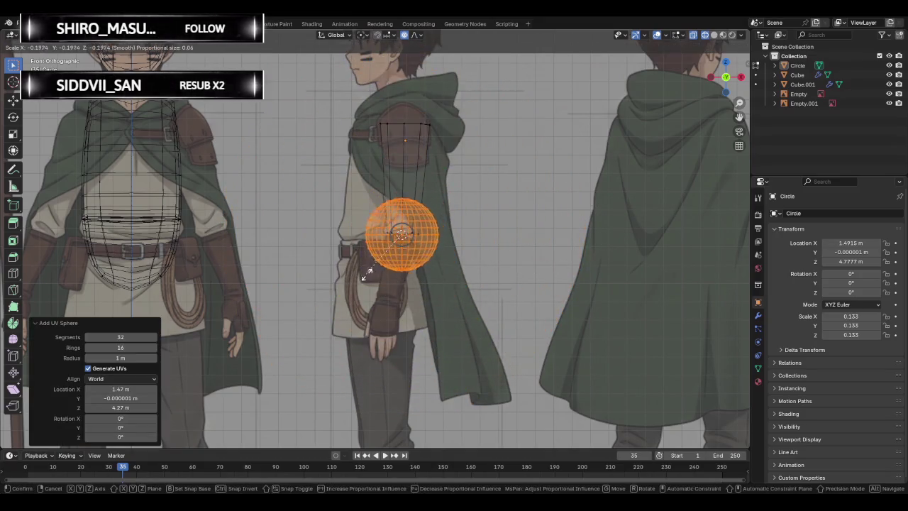
{"action": "left_click", "coordinate": [434, 321]}
{"action": "key", "text": "s"}
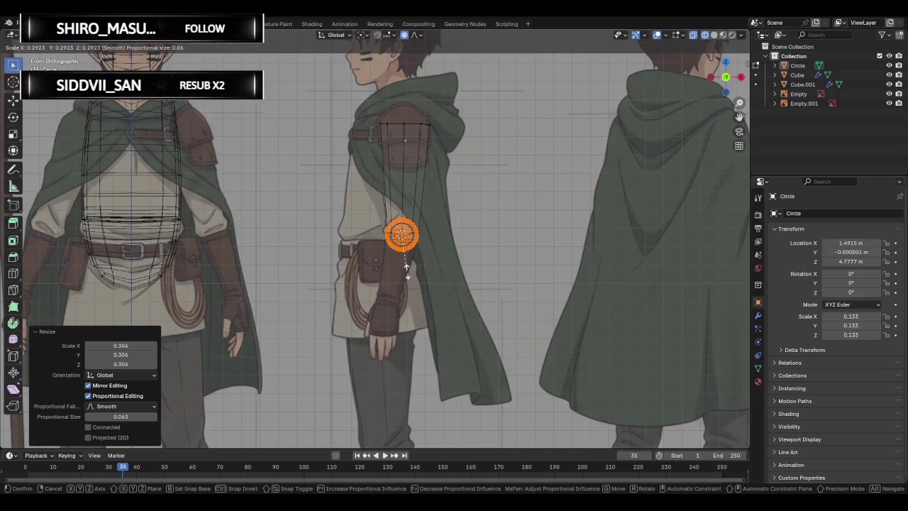
{"action": "left_click", "coordinate": [406, 268]}
Resize the sphere again, finishing with a 0.880 scale to match the forearm.
{"action": "scroll", "coordinate": [458, 231], "scroll_direction": "up", "scroll_amount": 3}
{"action": "scroll", "coordinate": [517, 264], "scroll_direction": "up", "scroll_amount": 3}
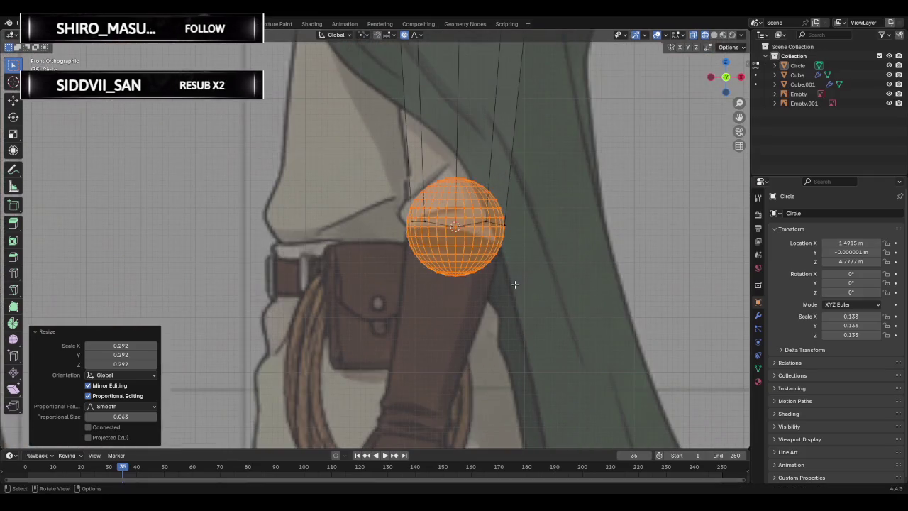
{"action": "scroll", "coordinate": [515, 283], "scroll_direction": "up", "scroll_amount": 1}
{"action": "key", "text": "s"}
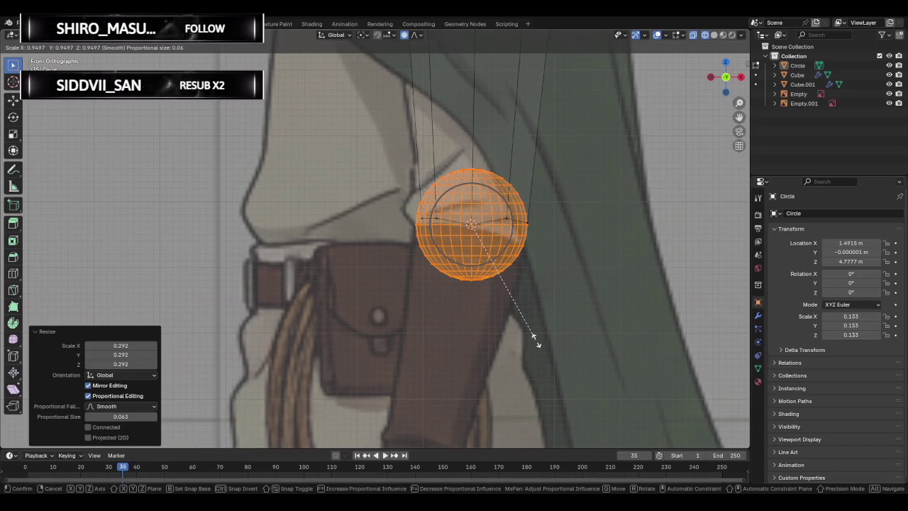
{"action": "scroll", "coordinate": [535, 339], "scroll_direction": "down", "scroll_amount": 3}
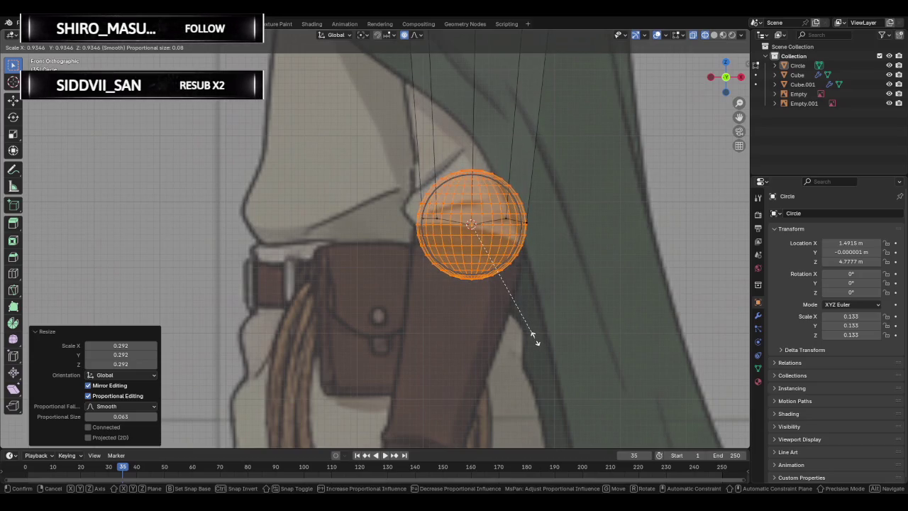
{"action": "left_click", "coordinate": [536, 338]}
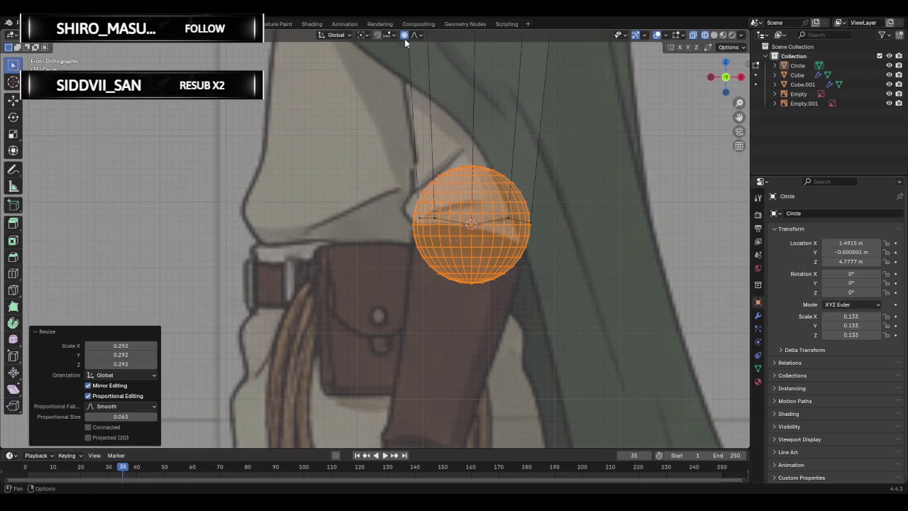
{"action": "key", "text": "s"}
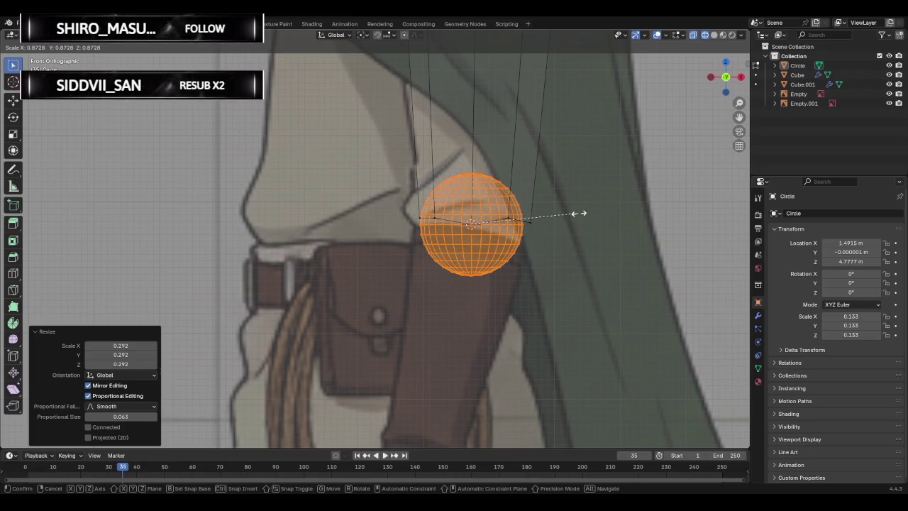
{"action": "left_click", "coordinate": [579, 213]}
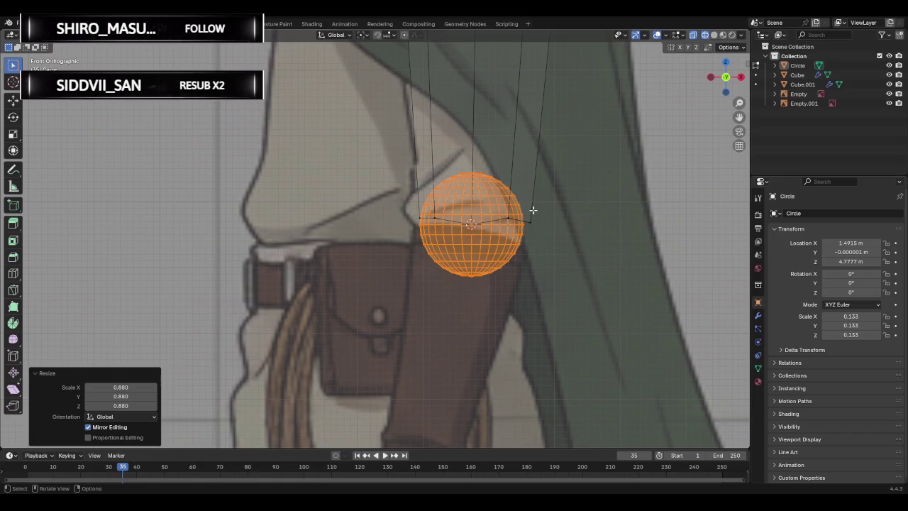
Move the sphere 0.02 m lower at the forearm top, checked in Front view.
{"action": "middle_click_drag", "start_coordinate": [343, 183], "coordinate": [389, 187]}
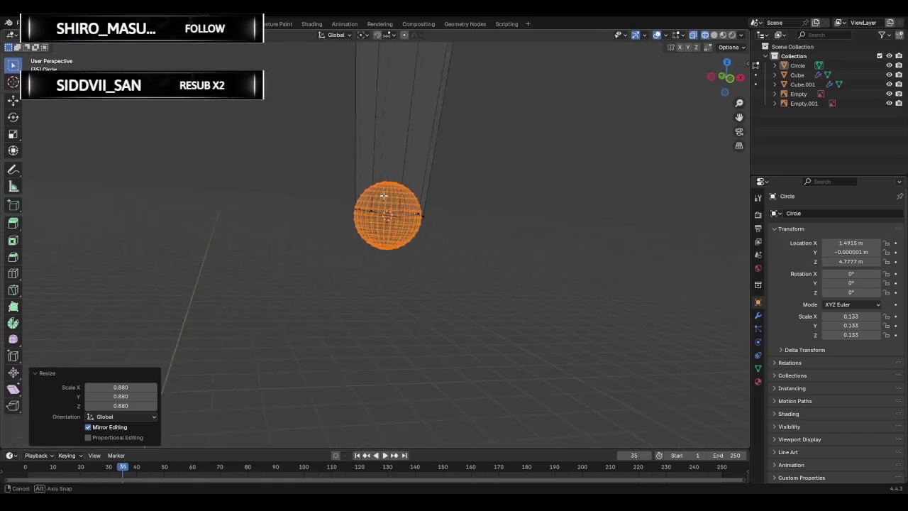
{"action": "left_click", "coordinate": [725, 80]}
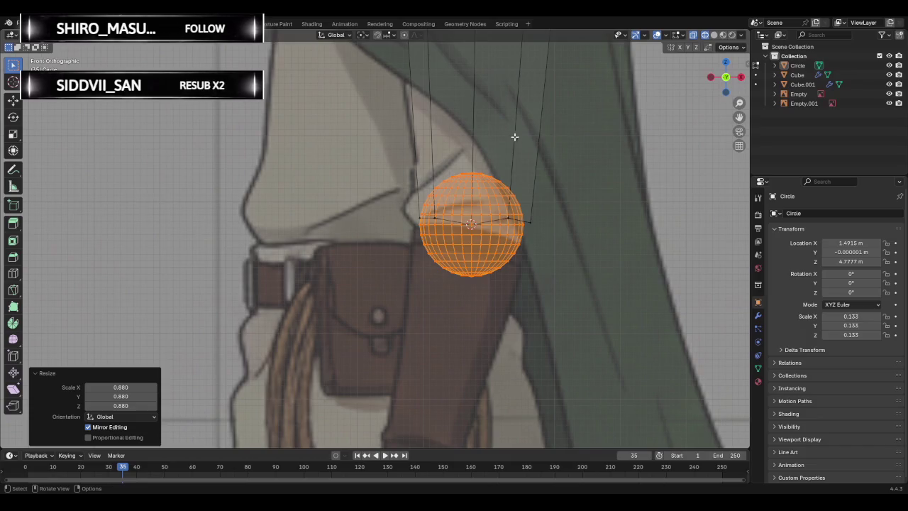
{"action": "scroll", "coordinate": [505, 134], "scroll_direction": "down", "scroll_amount": 1}
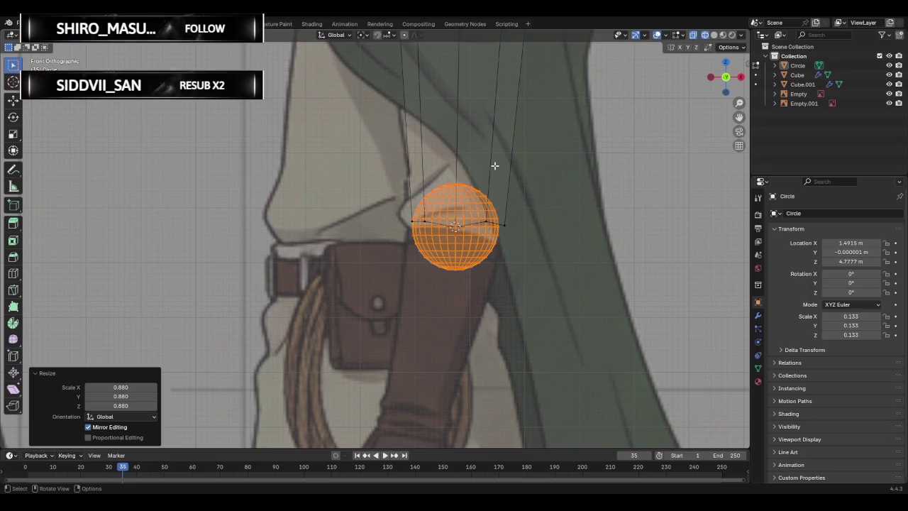
{"action": "scroll", "coordinate": [494, 165], "scroll_direction": "up", "scroll_amount": 1}
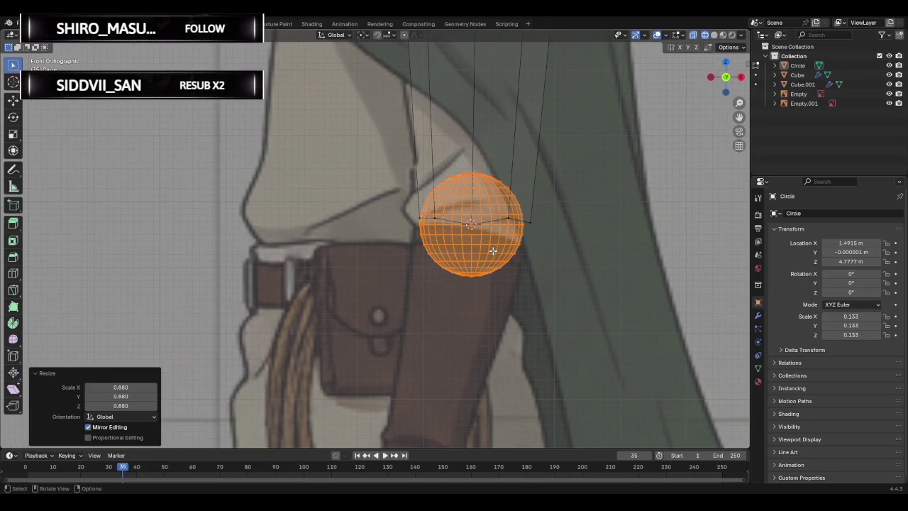
{"action": "key", "text": "g"}
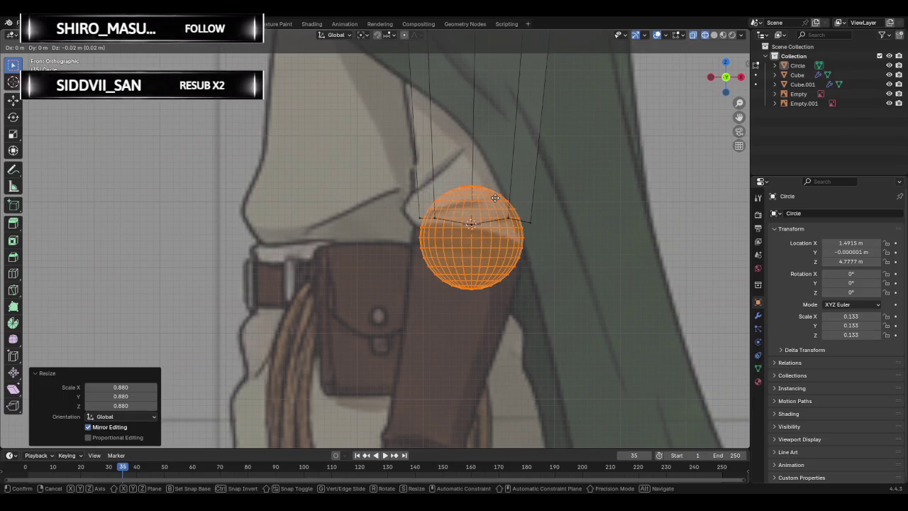
{"action": "left_click", "coordinate": [495, 198]}
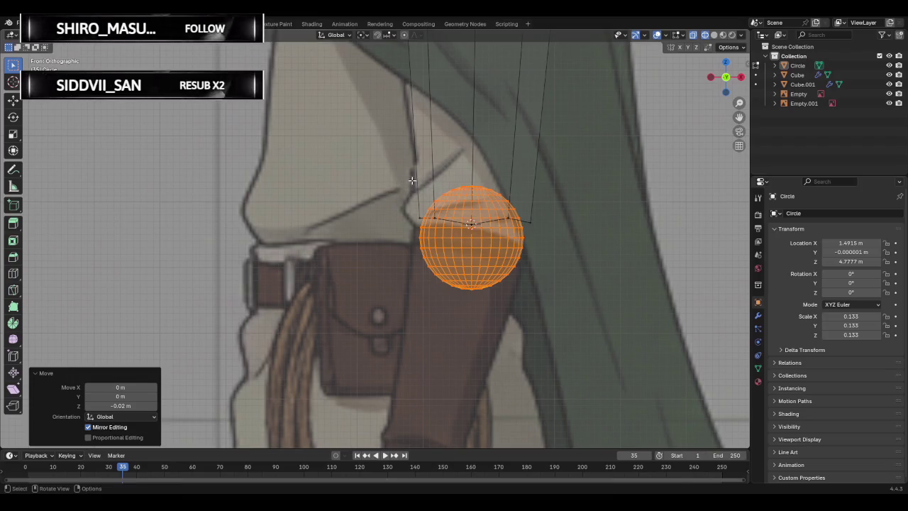
Select the Circle object in the outliner and toggle in and out of Edit Mode.
{"action": "left_click_drag", "start_coordinate": [399, 164], "coordinate": [554, 243]}
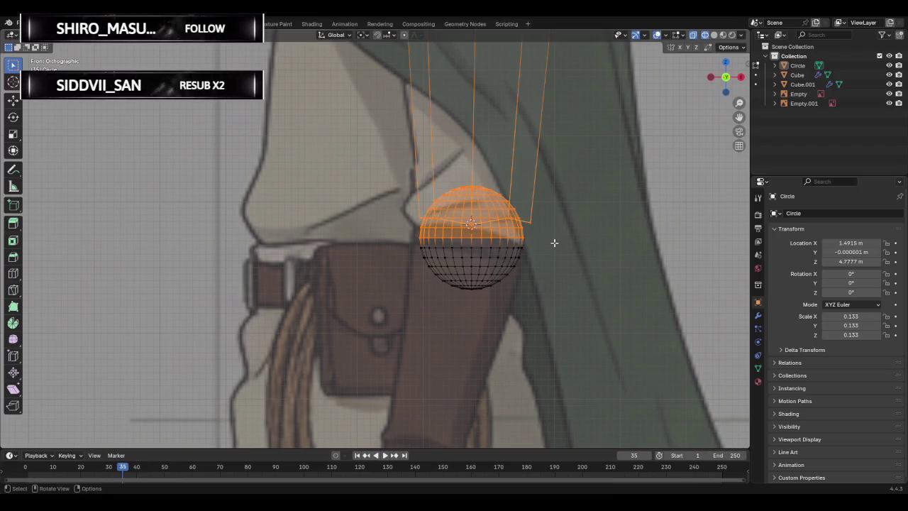
{"action": "key", "text": "alt+a"}
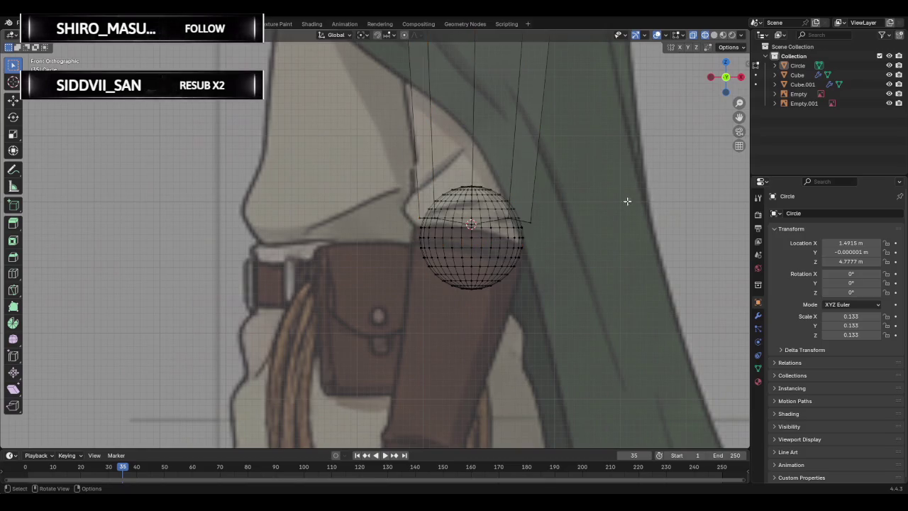
{"action": "left_click", "coordinate": [800, 66]}
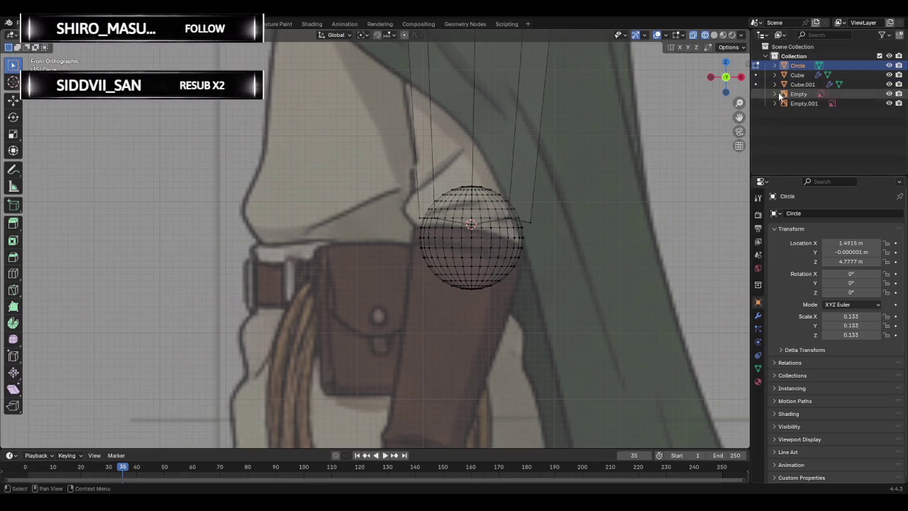
{"action": "scroll", "coordinate": [527, 237], "scroll_direction": "down", "scroll_amount": 1}
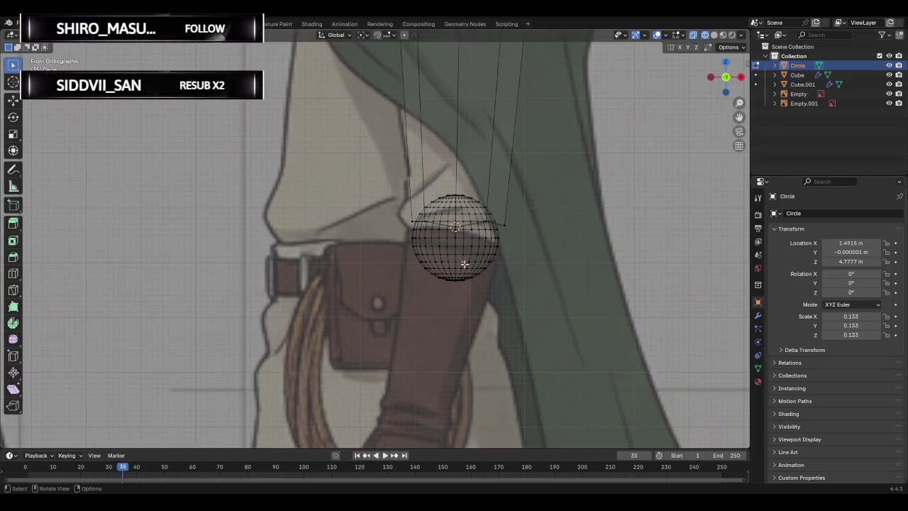
{"action": "left_click", "coordinate": [774, 65]}
{"action": "left_click", "coordinate": [774, 65]}
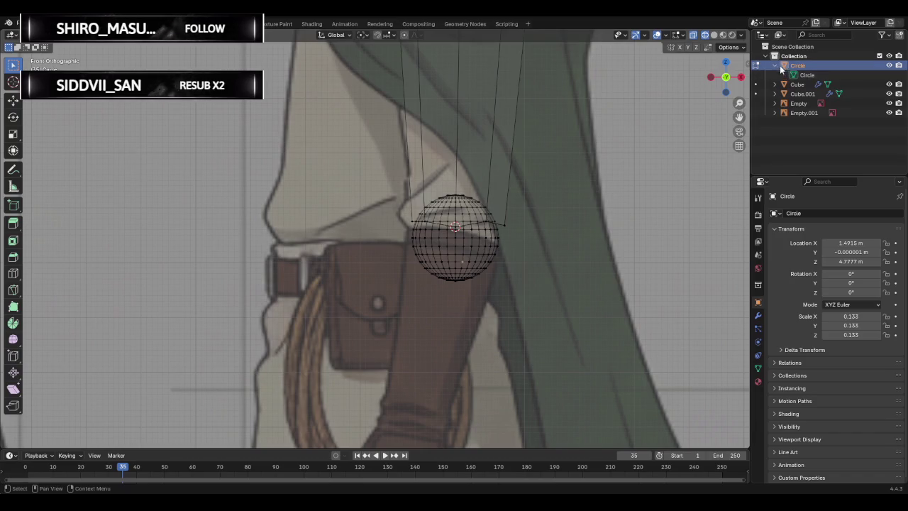
{"action": "key", "text": "Tab"}
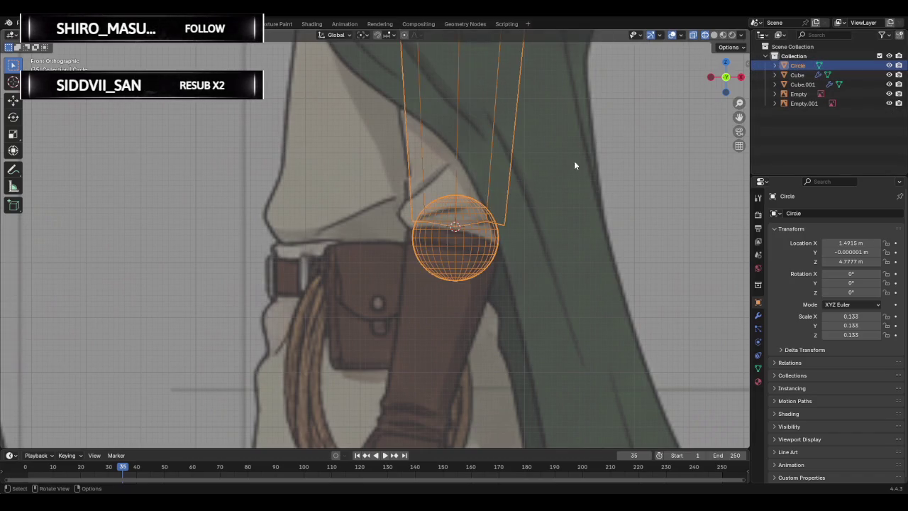
{"action": "left_click", "coordinate": [795, 74]}
{"action": "left_click", "coordinate": [794, 66]}
{"action": "key", "text": "Tab"}
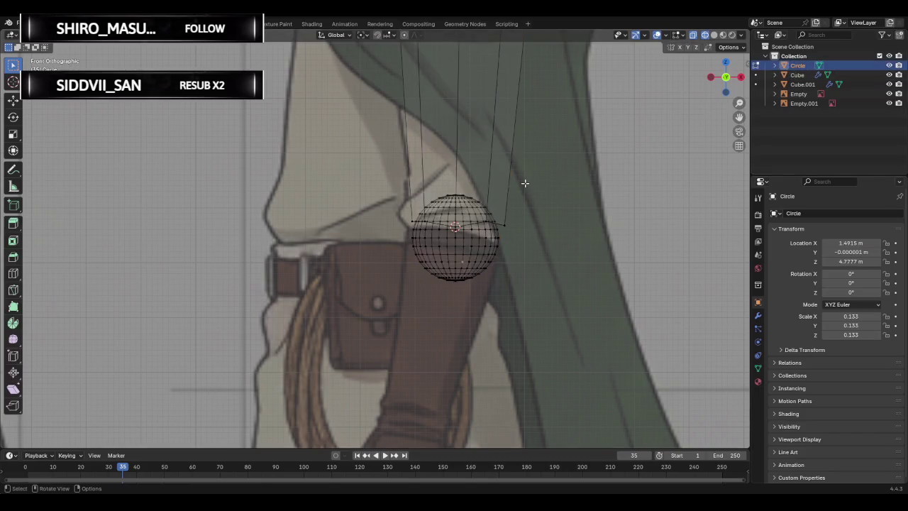
Orbit around the sphere, then return to Front view in Edit Mode.
{"action": "mouse_move", "coordinate": [355, 197]}
{"action": "middle_mouse_down"}
{"action": "mouse_move", "coordinate": [418, 221]}
{"action": "mouse_move", "coordinate": [375, 206]}
{"action": "middle_mouse_up"}
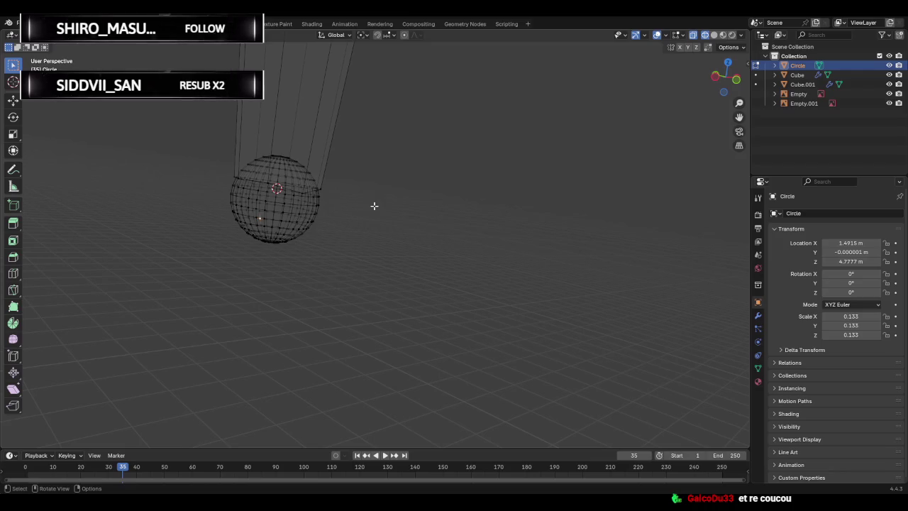
{"action": "mouse_move", "coordinate": [330, 197]}
{"action": "middle_mouse_down"}
{"action": "mouse_move", "coordinate": [330, 170]}
{"action": "mouse_move", "coordinate": [239, 170]}
{"action": "mouse_move", "coordinate": [356, 185]}
{"action": "middle_mouse_up"}
{"action": "key", "text": "Tab"}
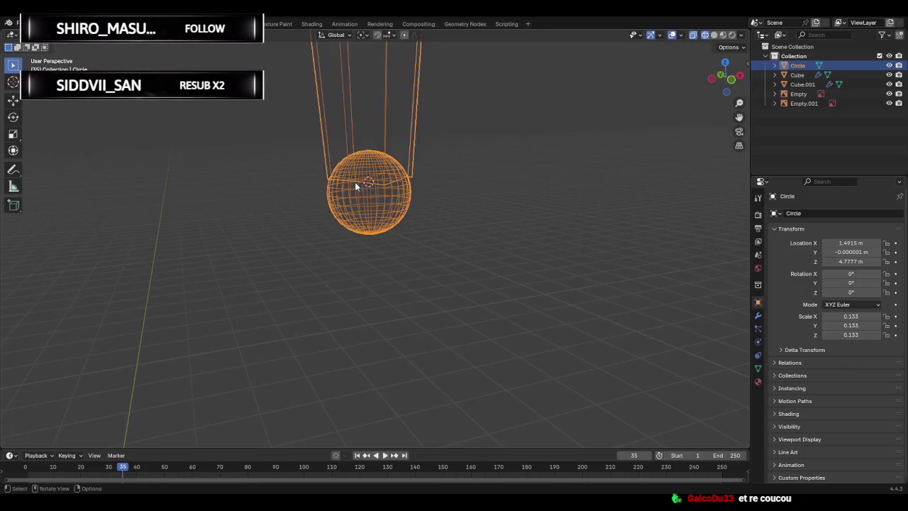
{"action": "mouse_move", "coordinate": [481, 185]}
{"action": "middle_mouse_down"}
{"action": "mouse_move", "coordinate": [373, 166]}
{"action": "mouse_move", "coordinate": [328, 180]}
{"action": "mouse_move", "coordinate": [531, 183]}
{"action": "mouse_move", "coordinate": [378, 182]}
{"action": "mouse_move", "coordinate": [443, 192]}
{"action": "middle_mouse_up"}
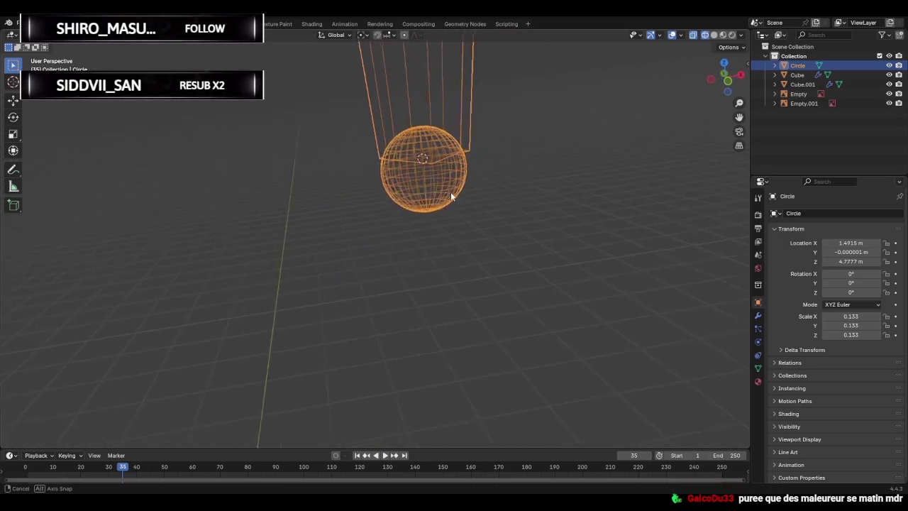
{"action": "key", "text": "Tab"}
{"action": "key", "text": "Tab"}
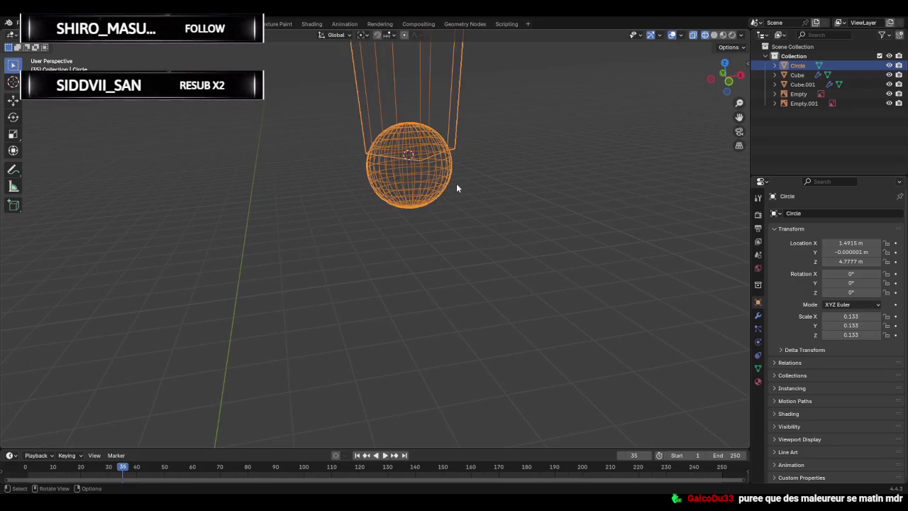
{"action": "left_click", "coordinate": [712, 89]}
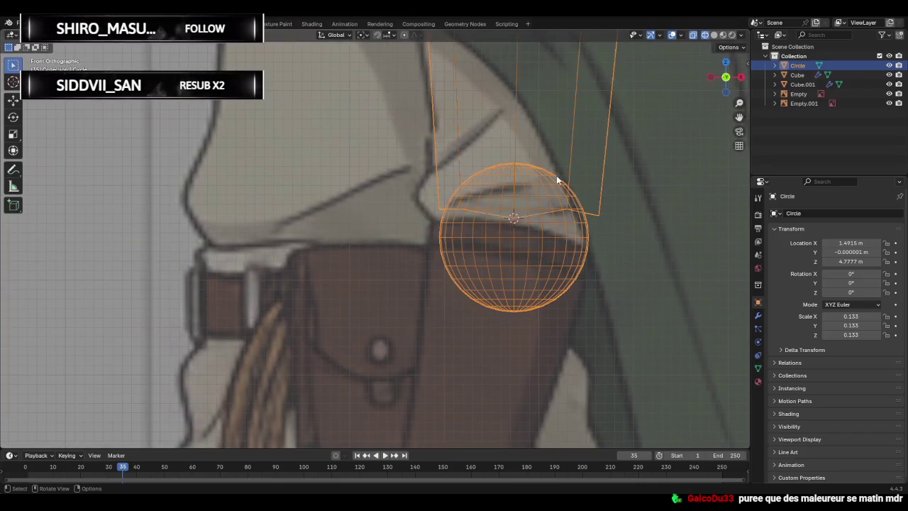
{"action": "key", "text": "Tab"}
{"action": "key", "text": "Tab"}
{"action": "key", "text": "Tab"}
{"action": "scroll", "coordinate": [381, 205], "scroll_direction": "down", "scroll_amount": 1}
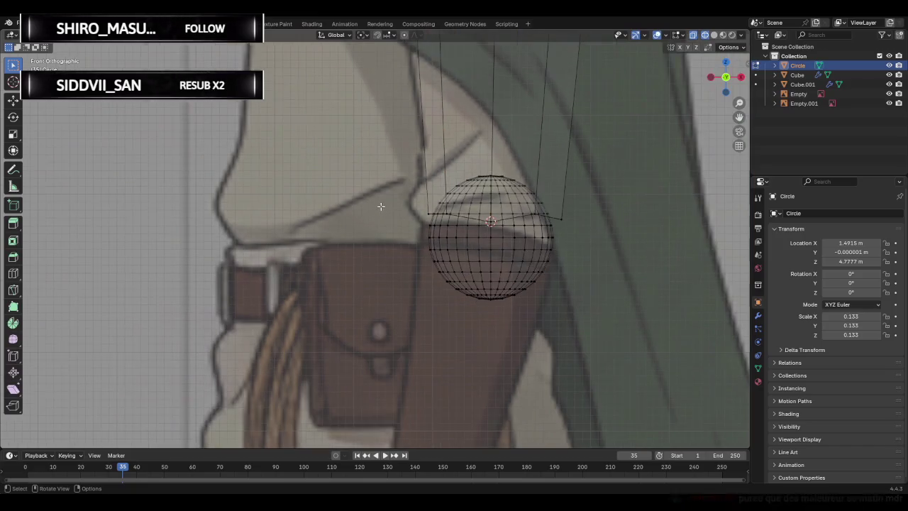
Snap the selection to the cursor, then the cursor to the sphere's centre, and exit Edit Mode.
{"action": "key", "text": "shift+s"}
{"action": "key", "text": "shift+s"}
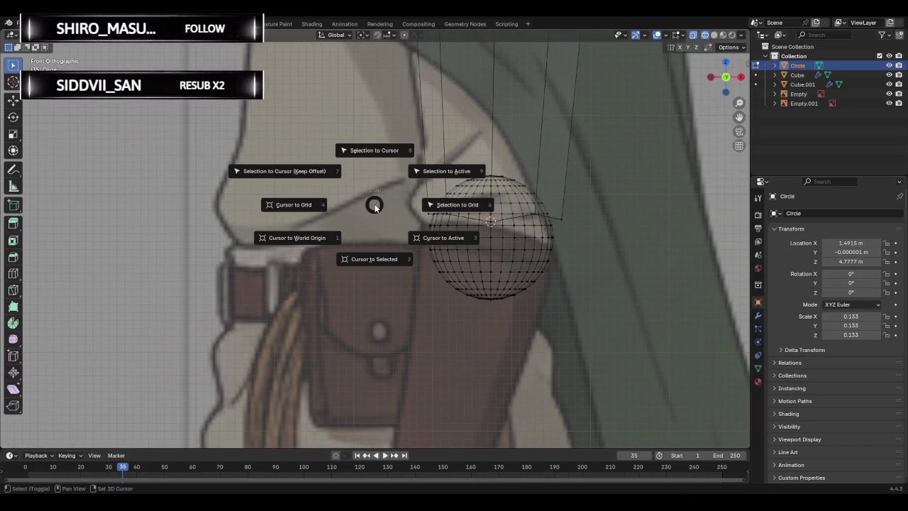
{"action": "left_click", "coordinate": [374, 151]}
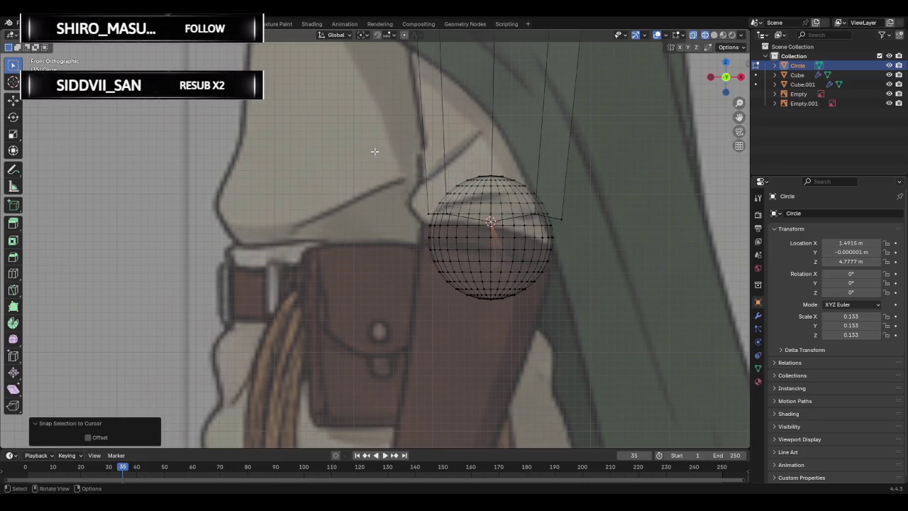
{"action": "key", "text": "shift+s"}
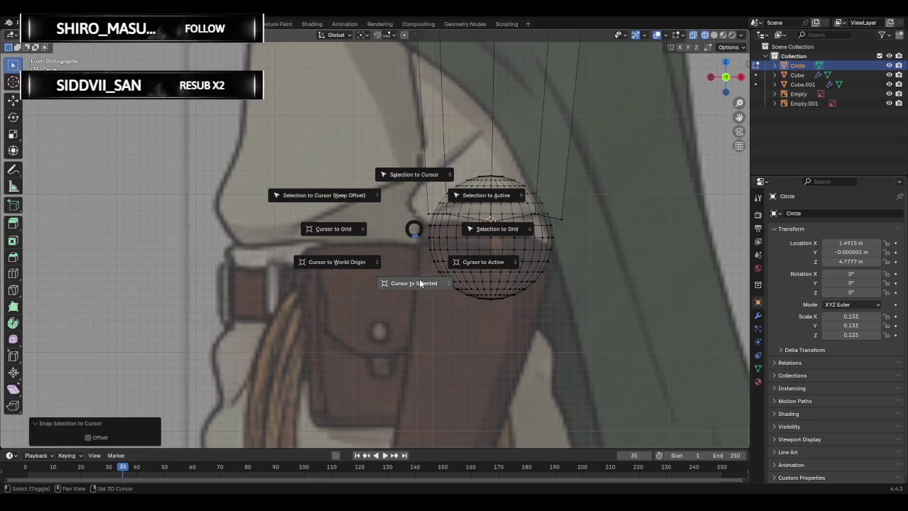
{"action": "left_click", "coordinate": [420, 283]}
{"action": "middle_click_drag", "start_coordinate": [462, 220], "coordinate": [374, 237]}
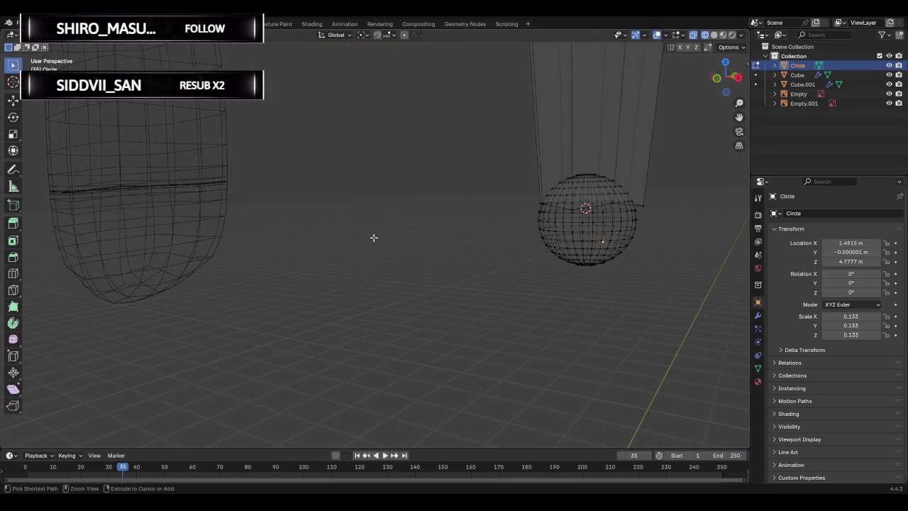
{"action": "key", "text": "Tab"}
{"action": "key", "text": "Tab"}
{"action": "key", "text": "Tab"}
Undo the previous sphere edits with three Ctrl+Z presses.
{"action": "key", "text": "Tab"}
{"action": "key", "text": "Tab"}
{"action": "key", "text": "Tab"}
{"action": "key", "text": "Tab"}
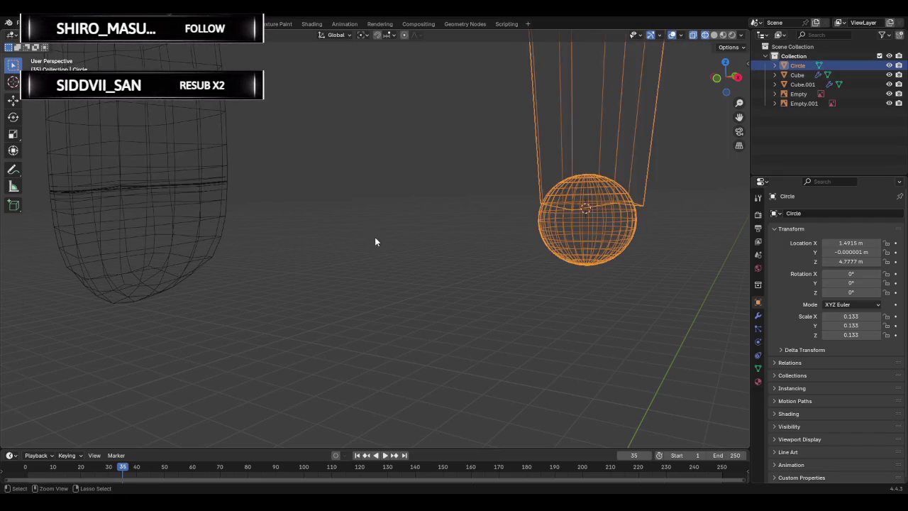
{"action": "key", "text": "Tab"}
{"action": "key", "text": "Tab"}
{"action": "key", "text": "Tab"}
{"action": "key", "text": "ctrl+z"}
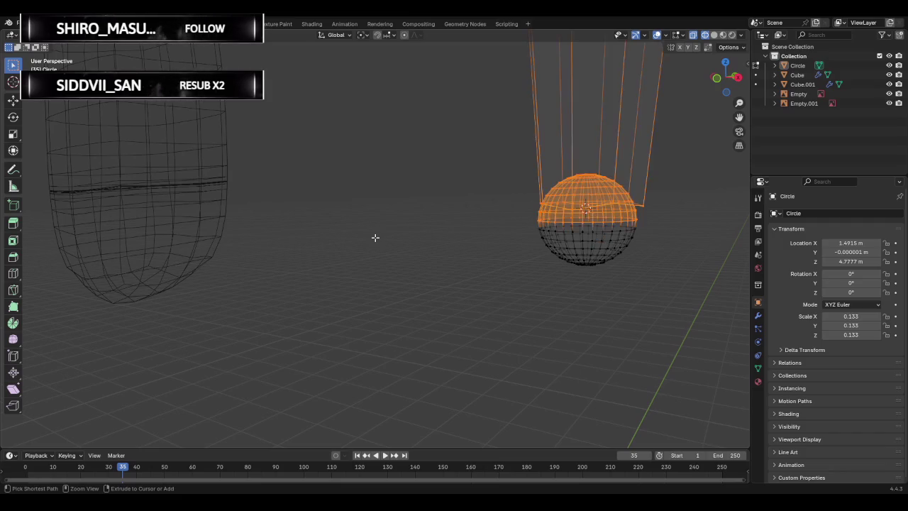
{"action": "key", "text": "ctrl+z"}
{"action": "key", "text": "ctrl+z"}
{"action": "key", "text": "ctrl+z"}
{"action": "key", "text": "ctrl+z"}
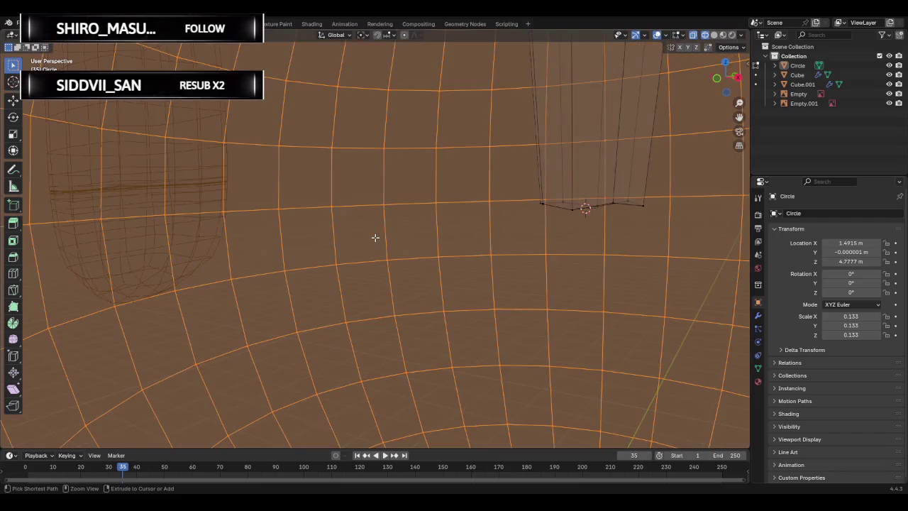
{"action": "key", "text": "ctrl+z"}
{"action": "key", "text": "s"}
{"action": "mouse_move", "coordinate": [410, 242]}
{"action": "middle_mouse_down"}
{"action": "mouse_move", "coordinate": [472, 241]}
{"action": "mouse_move", "coordinate": [459, 236]}
{"action": "middle_mouse_up"}
Add a 32-segment, 16-ring UV sphere at the cursor and scale it to 0.143.
{"action": "key", "text": "shift+a"}
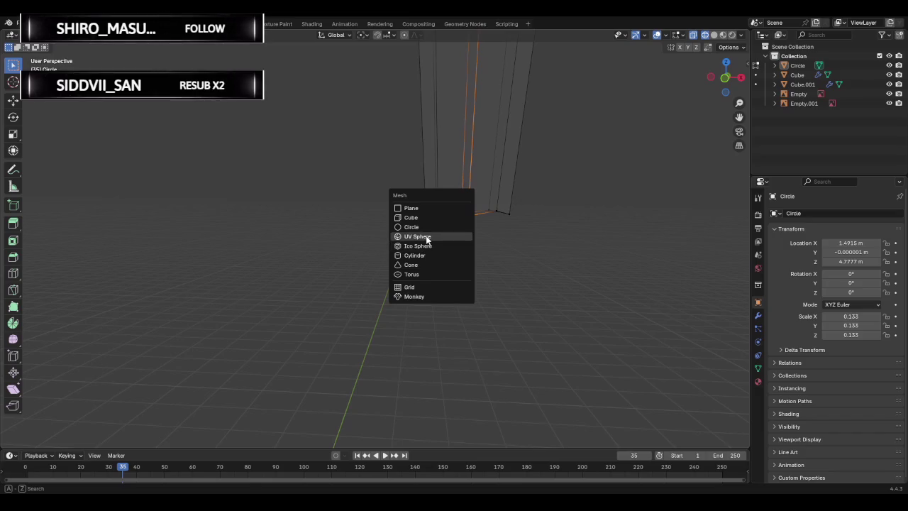
{"action": "left_click", "coordinate": [426, 236]}
{"action": "scroll", "coordinate": [425, 232], "scroll_direction": "down", "scroll_amount": 5}
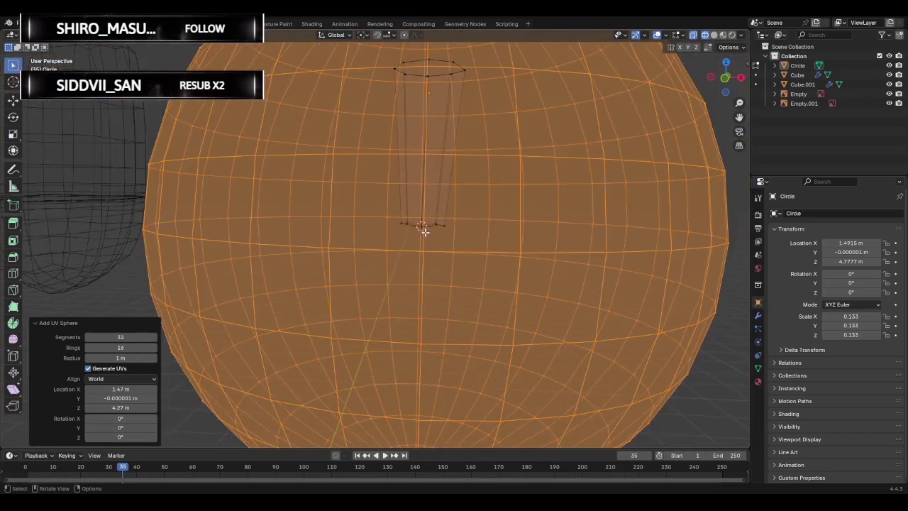
{"action": "scroll", "coordinate": [425, 233], "scroll_direction": "down", "scroll_amount": 3}
{"action": "key", "text": "s"}
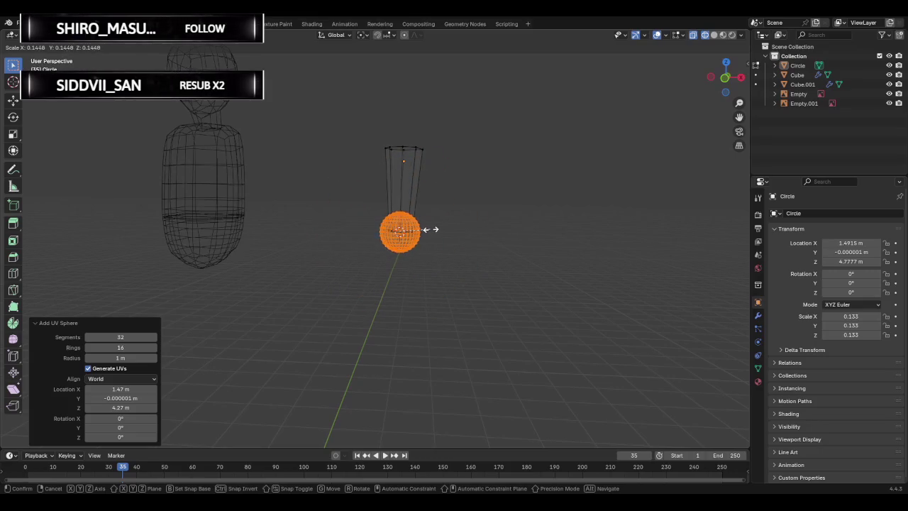
{"action": "left_click", "coordinate": [429, 229]}
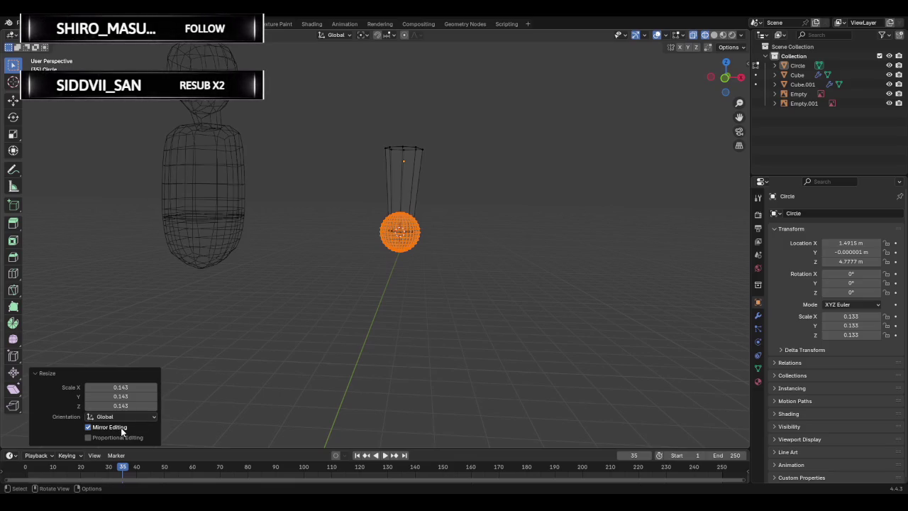
Rescale the sphere by 0.637 and check its elbow size in Front view.
{"action": "scroll", "coordinate": [473, 210], "scroll_direction": "up", "scroll_amount": 1}
{"action": "scroll", "coordinate": [473, 210], "scroll_direction": "up", "scroll_amount": 3}
{"action": "key", "text": "s"}
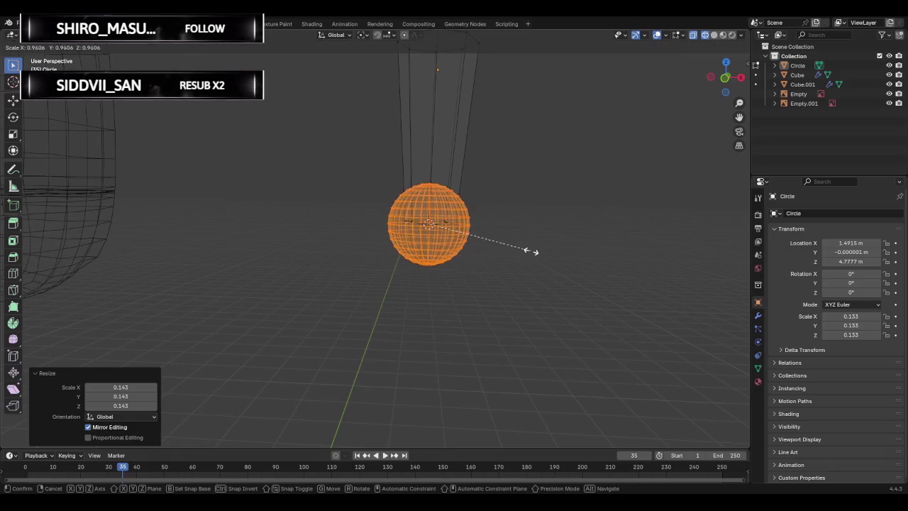
{"action": "left_click", "coordinate": [497, 240]}
{"action": "scroll", "coordinate": [546, 227], "scroll_direction": "up", "scroll_amount": 1}
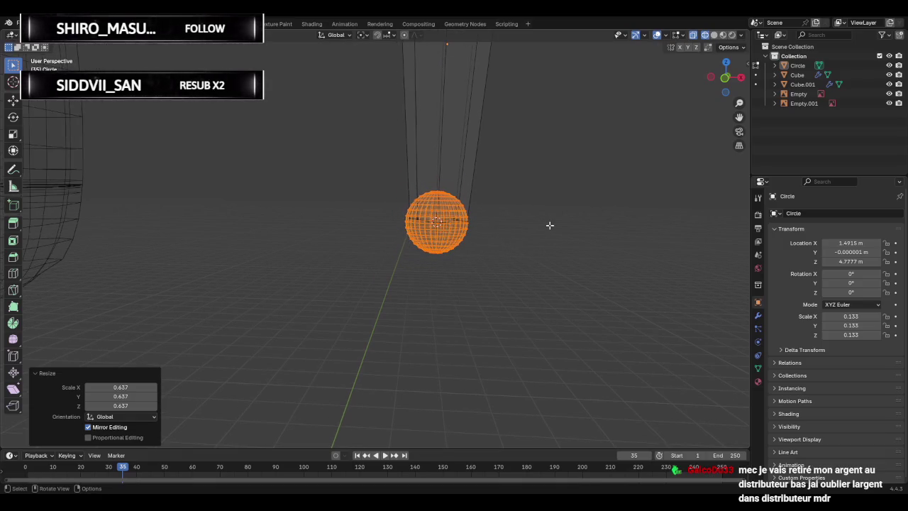
{"action": "scroll", "coordinate": [537, 227], "scroll_direction": "up", "scroll_amount": 2}
{"action": "mouse_move", "coordinate": [565, 231]}
{"action": "middle_mouse_down"}
{"action": "mouse_move", "coordinate": [396, 231]}
{"action": "mouse_move", "coordinate": [559, 231]}
{"action": "middle_mouse_up"}
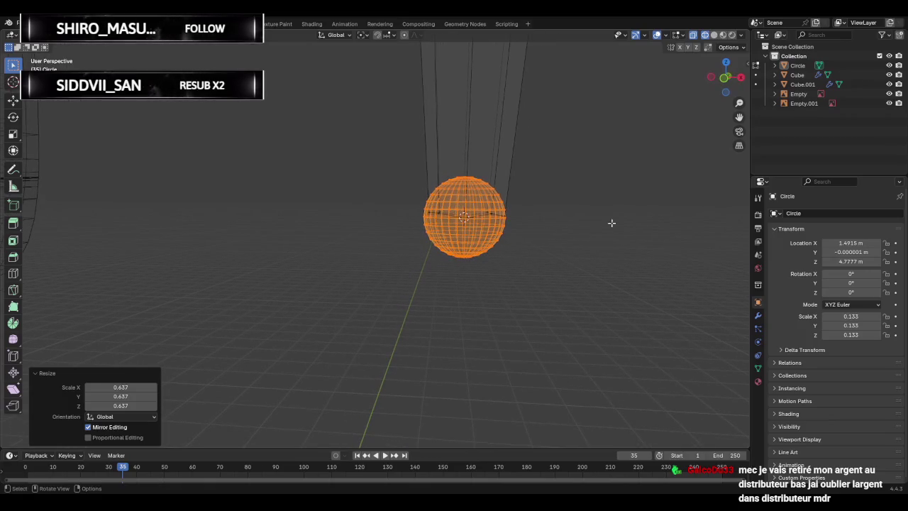
{"action": "left_click", "coordinate": [726, 79]}
{"action": "key", "text": "s"}
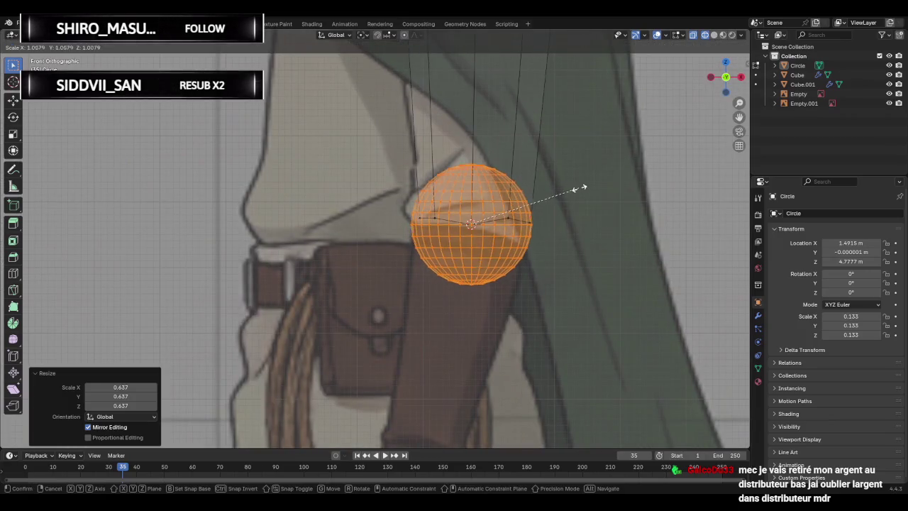
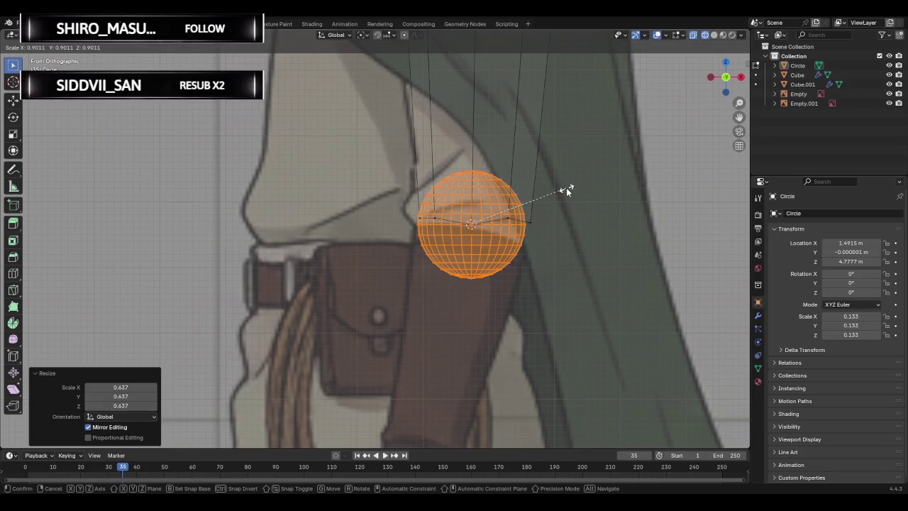
Cancel the sphere resize, unhide the arm's forearm faces in Edit Mode, and deselect them.
{"action": "right_click", "coordinate": [429, 211]}
{"action": "key", "text": "Tab"}
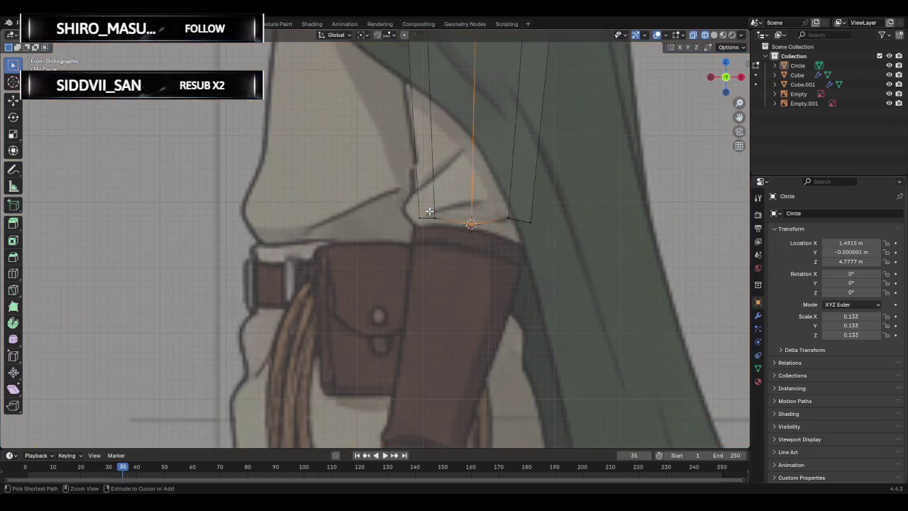
{"action": "key", "text": "alt+h"}
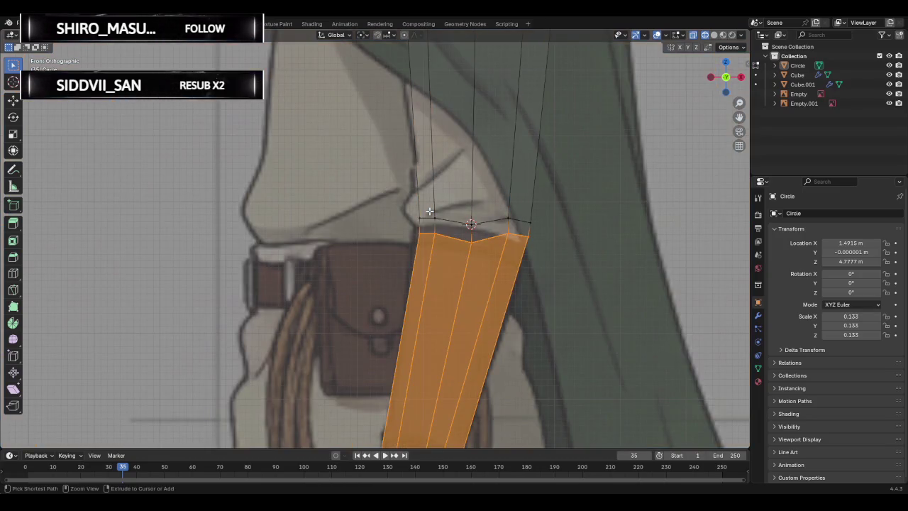
{"action": "scroll", "coordinate": [438, 211], "scroll_direction": "down", "scroll_amount": 2}
{"action": "left_click", "coordinate": [534, 254]}
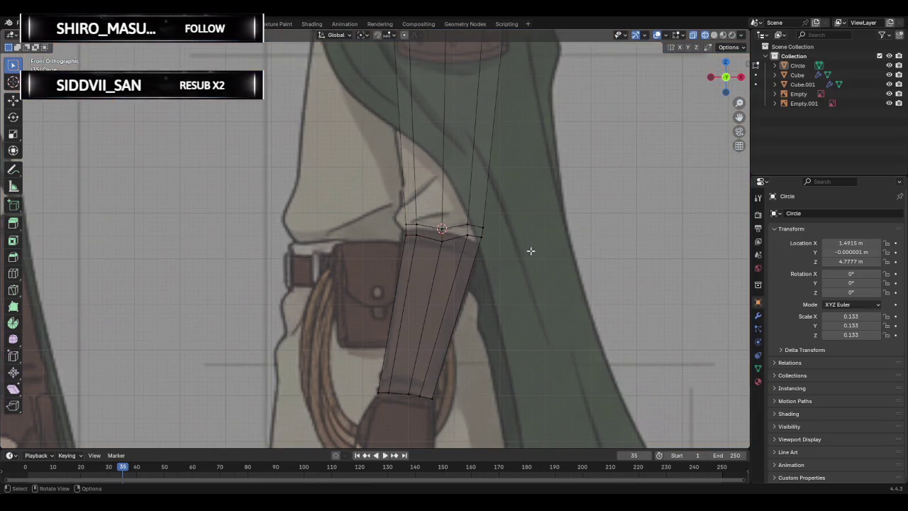
{"action": "scroll", "coordinate": [489, 220], "scroll_direction": "down", "scroll_amount": 1}
{"action": "scroll", "coordinate": [486, 217], "scroll_direction": "up", "scroll_amount": 2}
{"action": "scroll", "coordinate": [482, 212], "scroll_direction": "down", "scroll_amount": 2}
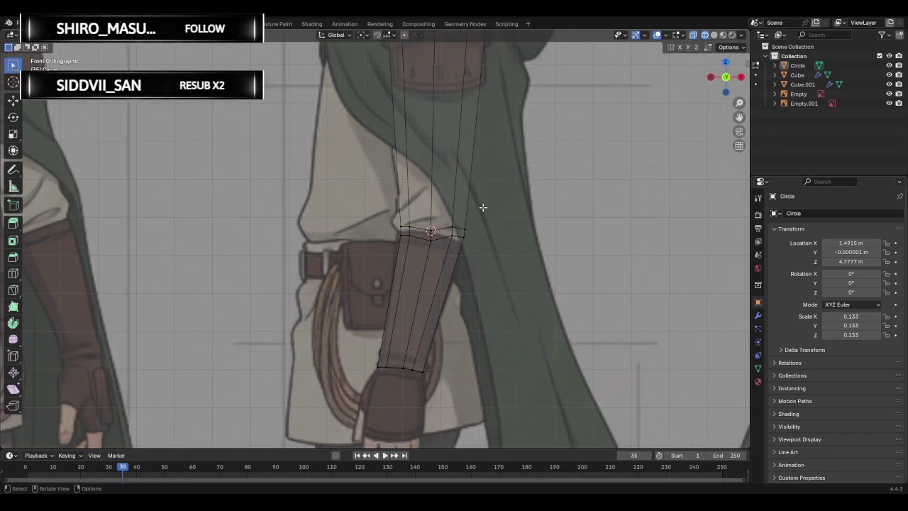
{"action": "scroll", "coordinate": [461, 199], "scroll_direction": "down", "scroll_amount": 2}
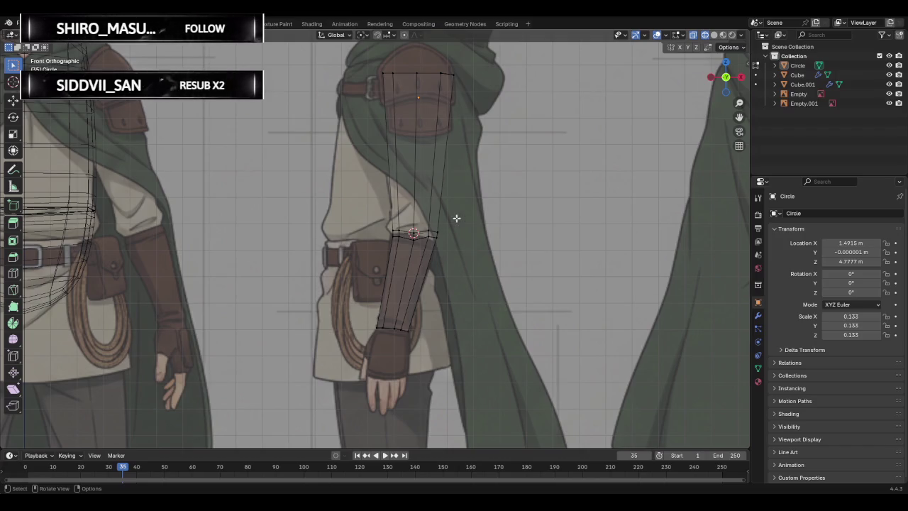
Compare the arm mesh against the side and front reference views.
{"action": "middle_click_drag", "start_coordinate": [458, 218], "coordinate": [346, 221]}
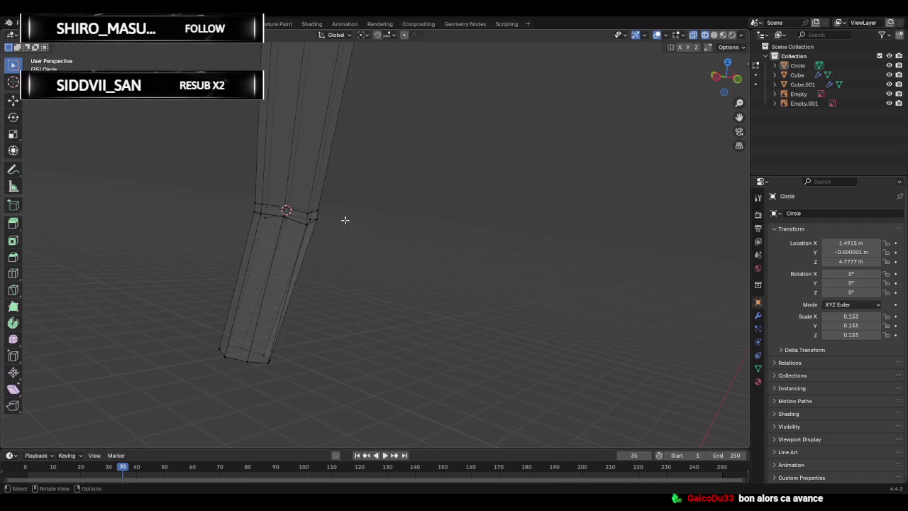
{"action": "left_click", "coordinate": [716, 82]}
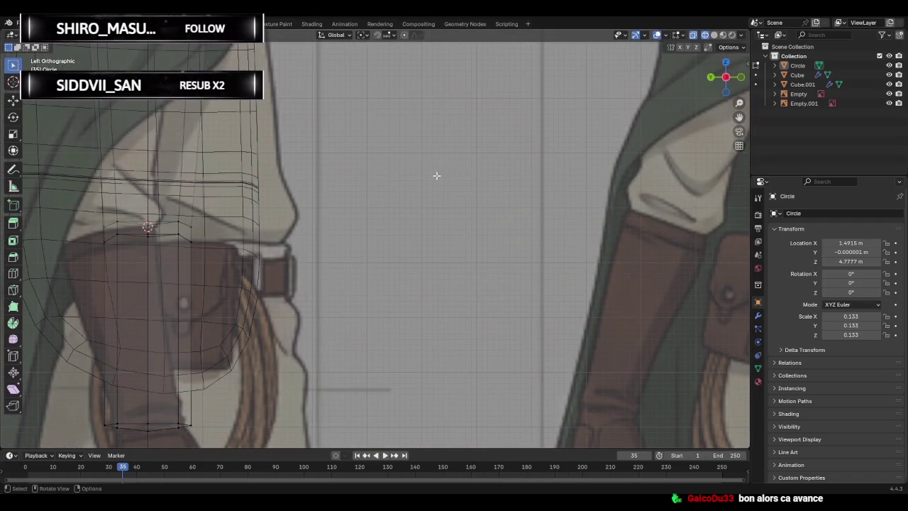
{"action": "scroll", "coordinate": [557, 162], "scroll_direction": "down", "scroll_amount": 2}
{"action": "scroll", "coordinate": [558, 161], "scroll_direction": "down", "scroll_amount": 1}
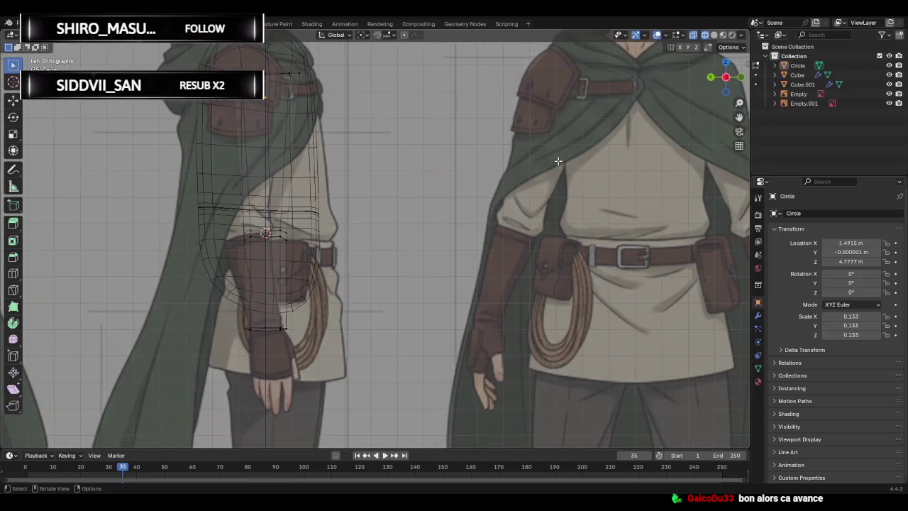
{"action": "left_click", "coordinate": [738, 78]}
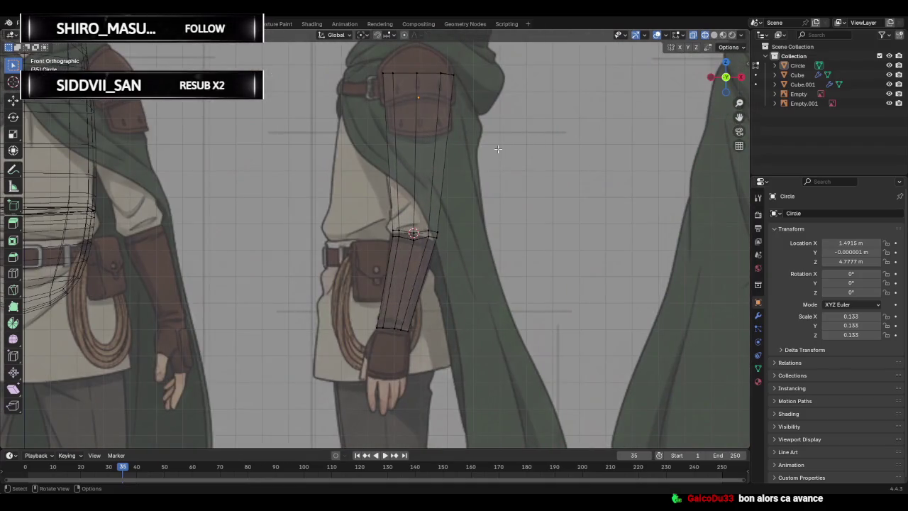
{"action": "scroll", "coordinate": [448, 186], "scroll_direction": "up", "scroll_amount": 2}
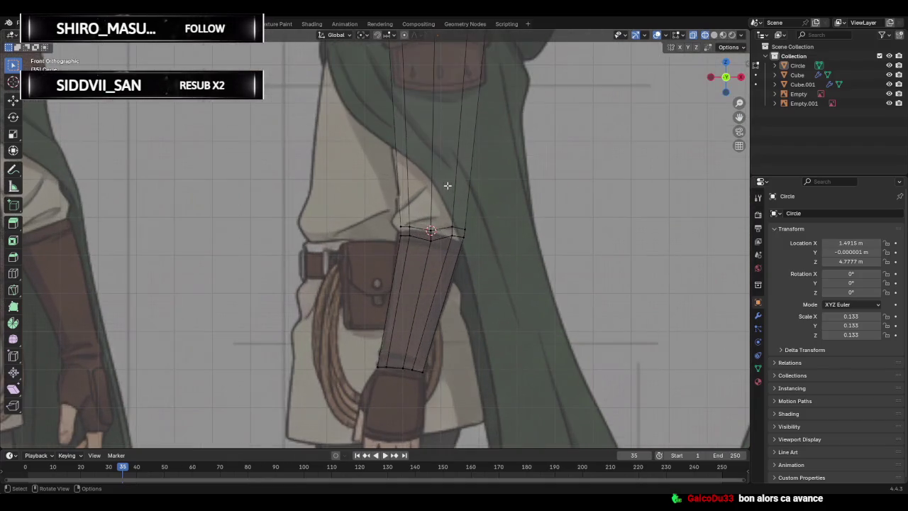
{"action": "left_click", "coordinate": [404, 241]}
{"action": "scroll", "coordinate": [430, 236], "scroll_direction": "up", "scroll_amount": 2}
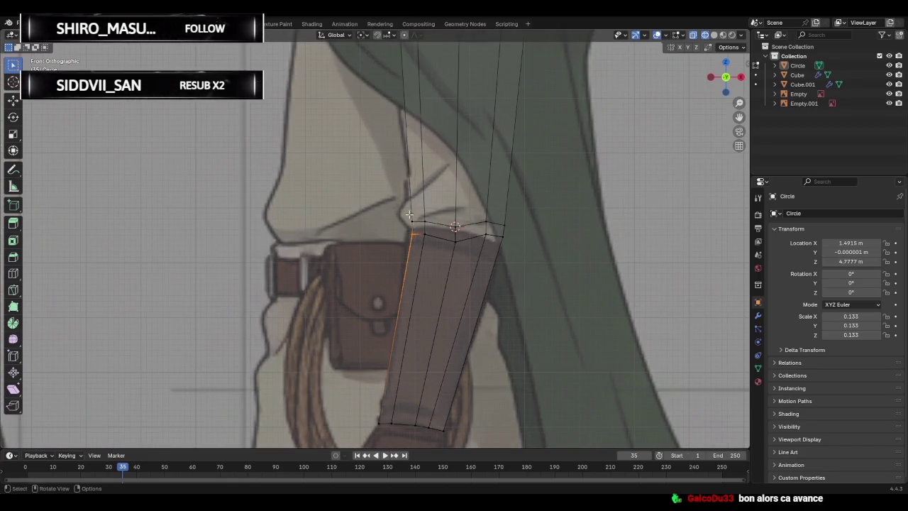
Raise the upper-arm elbow ring about 0.03 m vertically and recheck it.
{"action": "left_click_drag", "start_coordinate": [410, 213], "coordinate": [516, 229]}
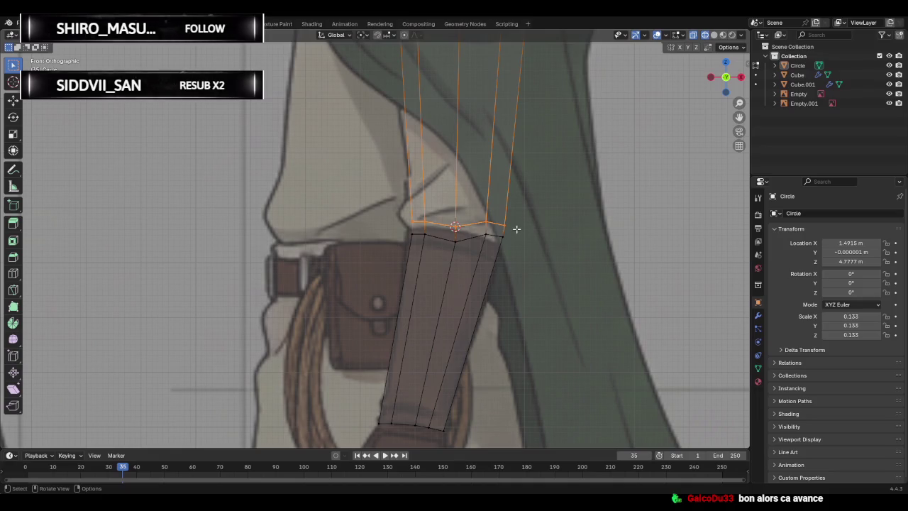
{"action": "key", "text": "g"}
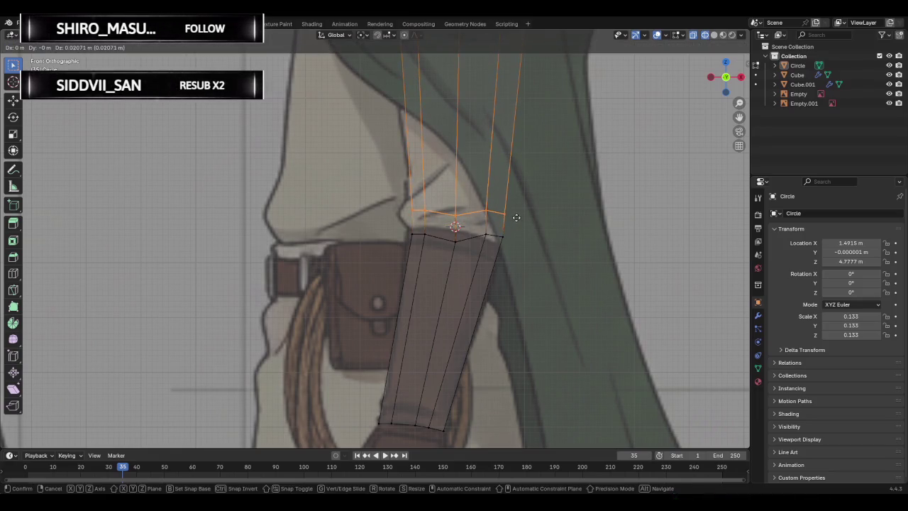
{"action": "key", "text": "ctrl"}
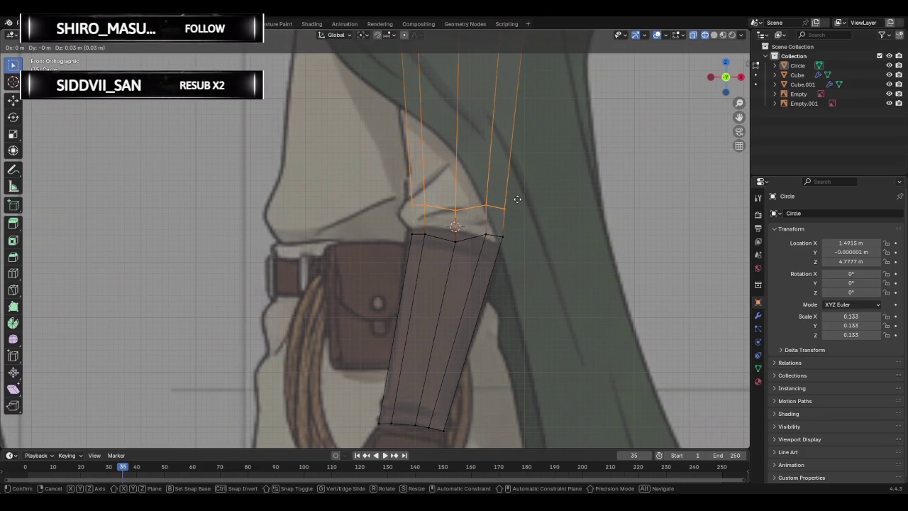
{"action": "left_click", "coordinate": [517, 200]}
{"action": "left_click", "coordinate": [521, 203]}
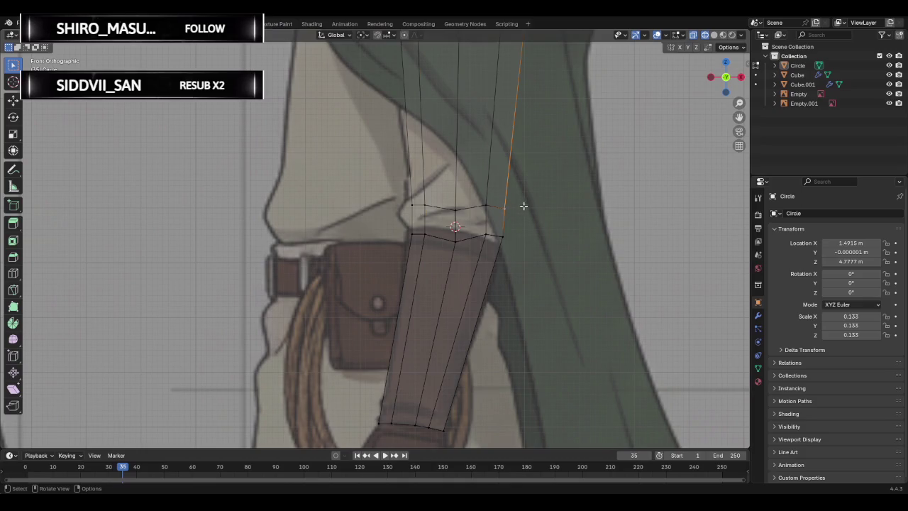
{"action": "scroll", "coordinate": [525, 210], "scroll_direction": "down", "scroll_amount": 4}
{"action": "middle_click_drag", "start_coordinate": [532, 198], "coordinate": [494, 220]}
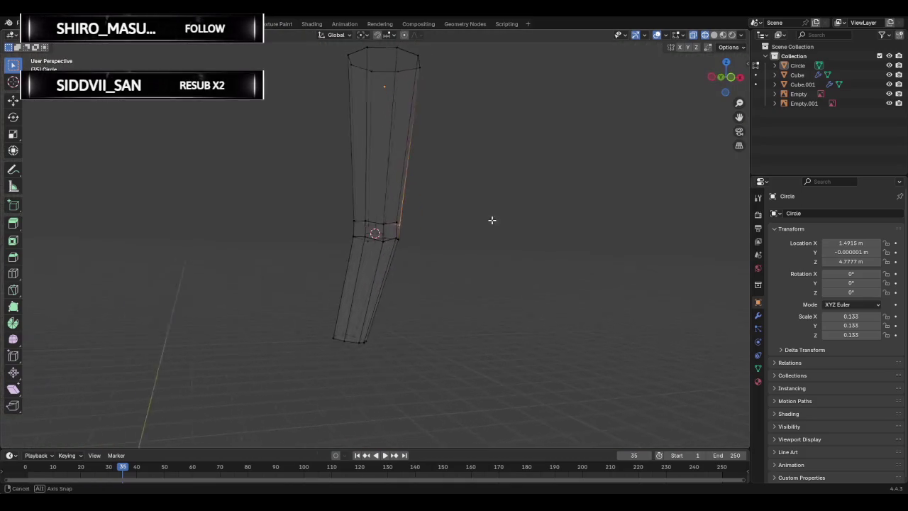
{"action": "left_click", "coordinate": [725, 77]}
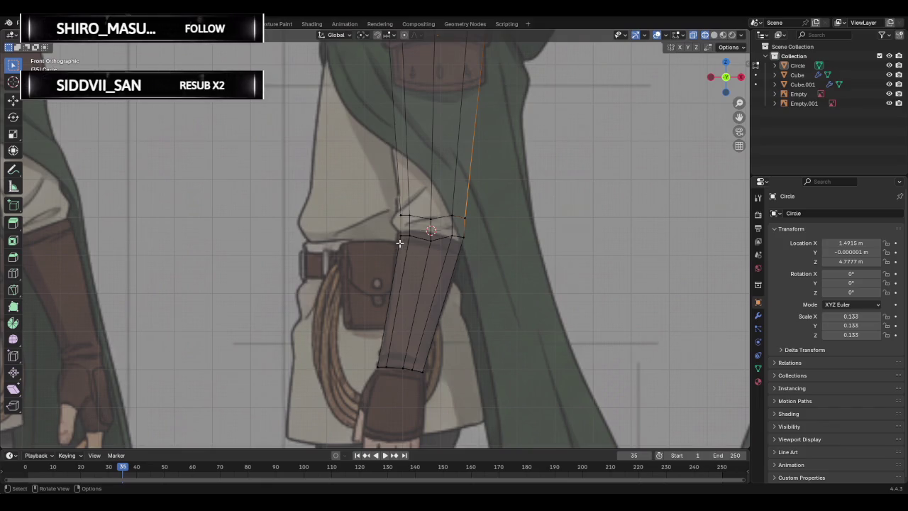
{"action": "mouse_move", "coordinate": [402, 241]}
{"action": "middle_mouse_down"}
{"action": "mouse_move", "coordinate": [551, 257]}
{"action": "mouse_move", "coordinate": [575, 211]}
{"action": "middle_mouse_up"}
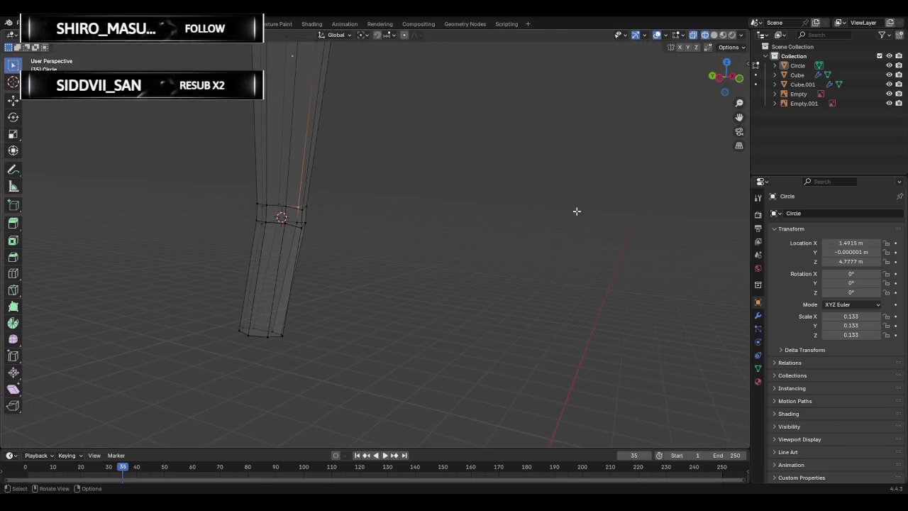
Hide the Cube and Cube.001 blockouts, leaving only the arm over the reference.
{"action": "left_click", "coordinate": [722, 84]}
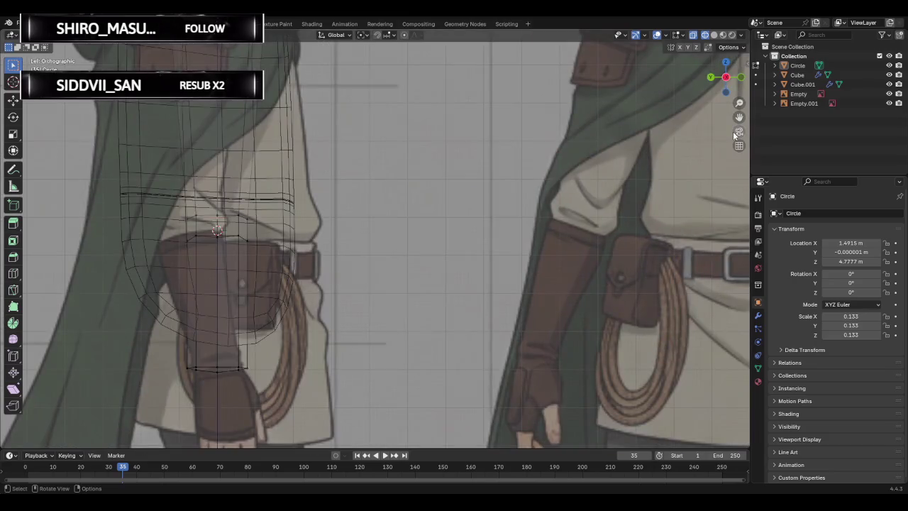
{"action": "left_click", "coordinate": [889, 74]}
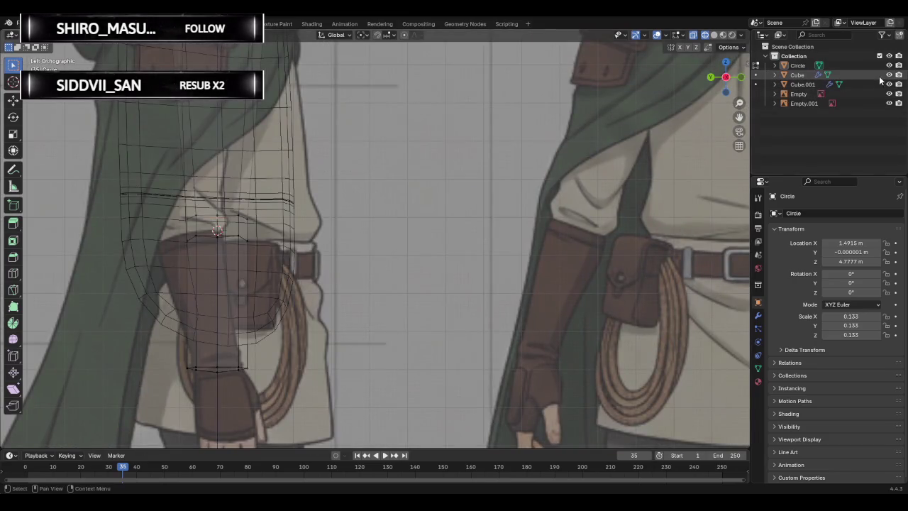
{"action": "left_click", "coordinate": [890, 84]}
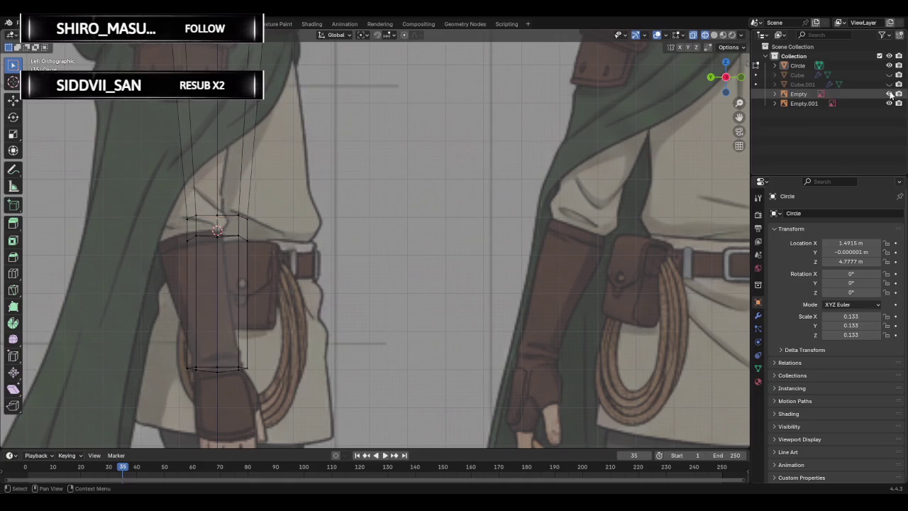
{"action": "left_click", "coordinate": [740, 77]}
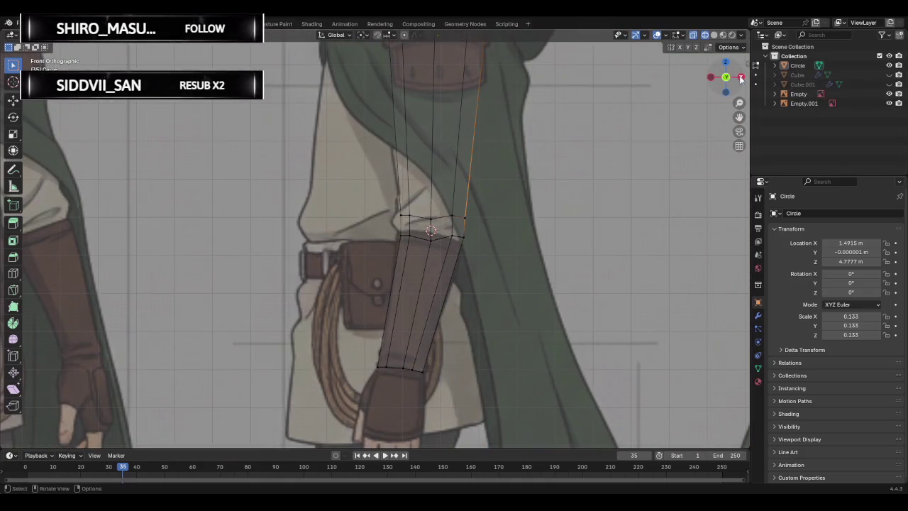
{"action": "left_click", "coordinate": [712, 79]}
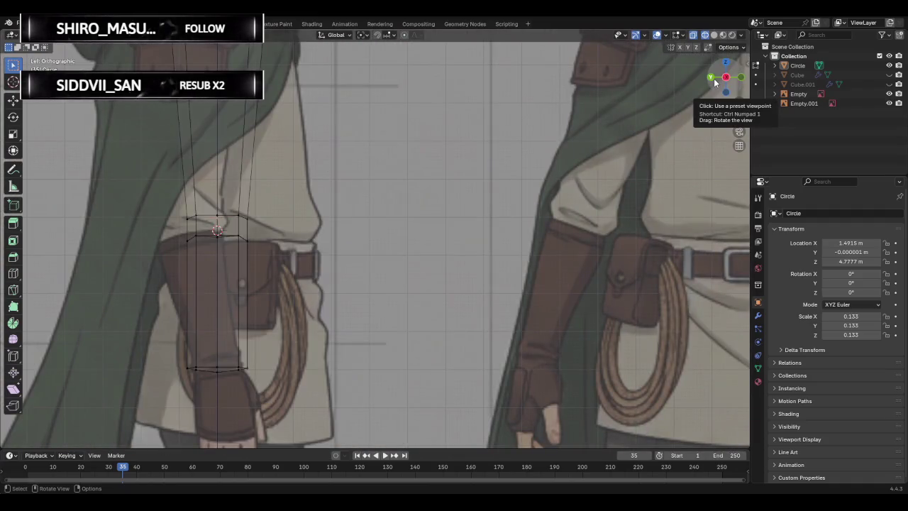
Check the arm against the back, front, and both side reference views.
{"action": "scroll", "coordinate": [603, 147], "scroll_direction": "down", "scroll_amount": 1}
{"action": "scroll", "coordinate": [604, 148], "scroll_direction": "down", "scroll_amount": 1}
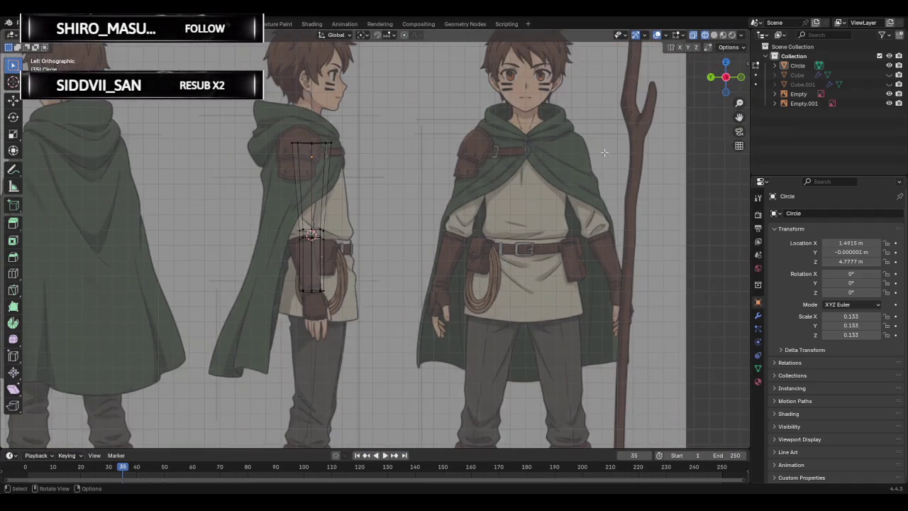
{"action": "scroll", "coordinate": [601, 150], "scroll_direction": "down", "scroll_amount": 1}
{"action": "scroll", "coordinate": [595, 151], "scroll_direction": "down", "scroll_amount": 1}
{"action": "scroll", "coordinate": [597, 151], "scroll_direction": "up", "scroll_amount": 2}
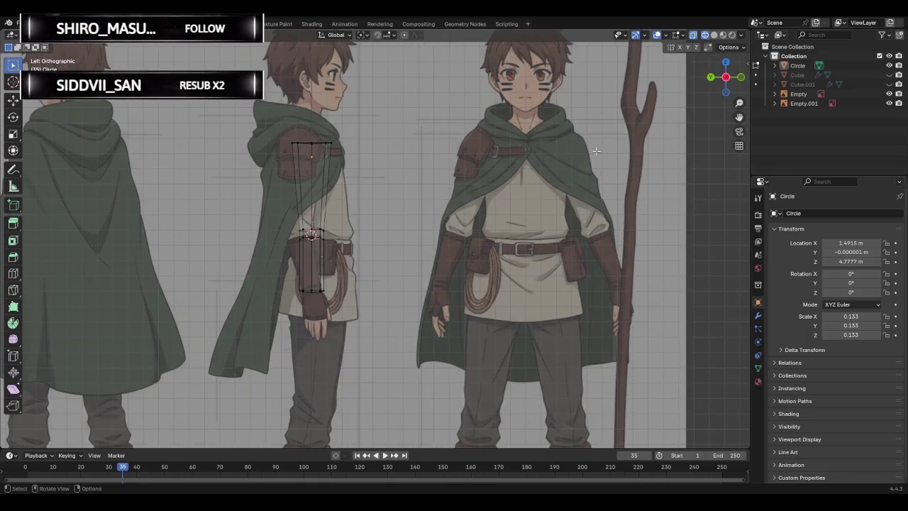
{"action": "left_click", "coordinate": [711, 76]}
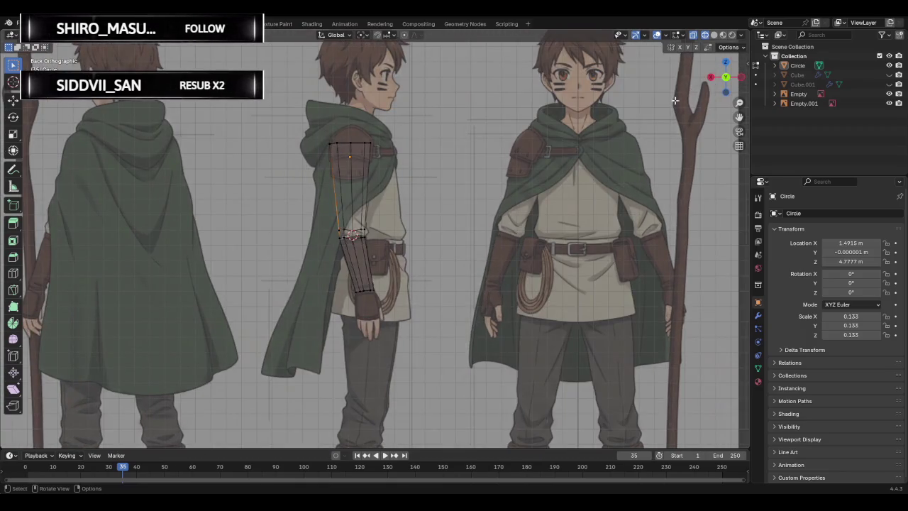
{"action": "scroll", "coordinate": [677, 101], "scroll_direction": "down", "scroll_amount": 2}
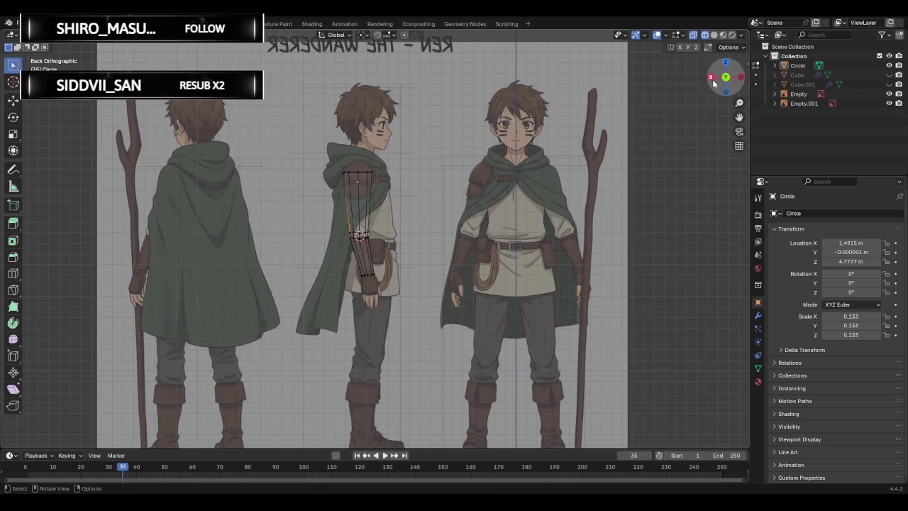
{"action": "left_click", "coordinate": [712, 78]}
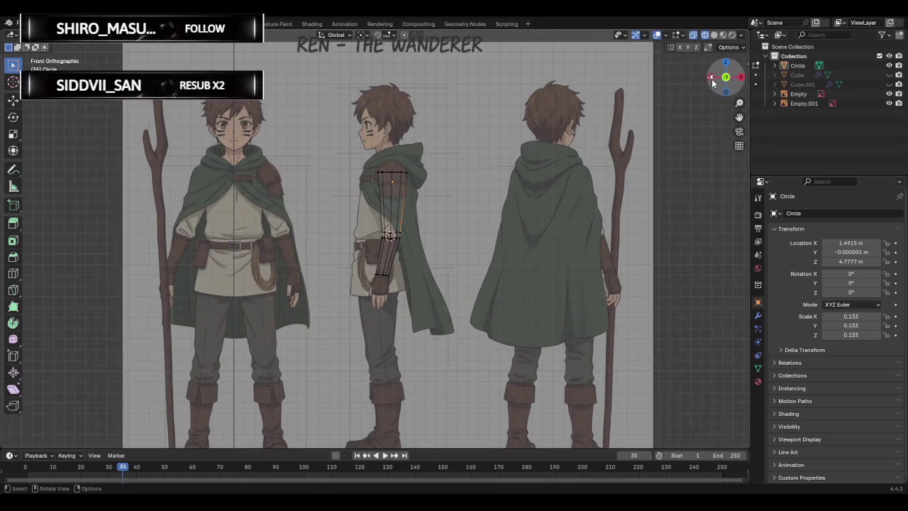
{"action": "left_click", "coordinate": [741, 79]}
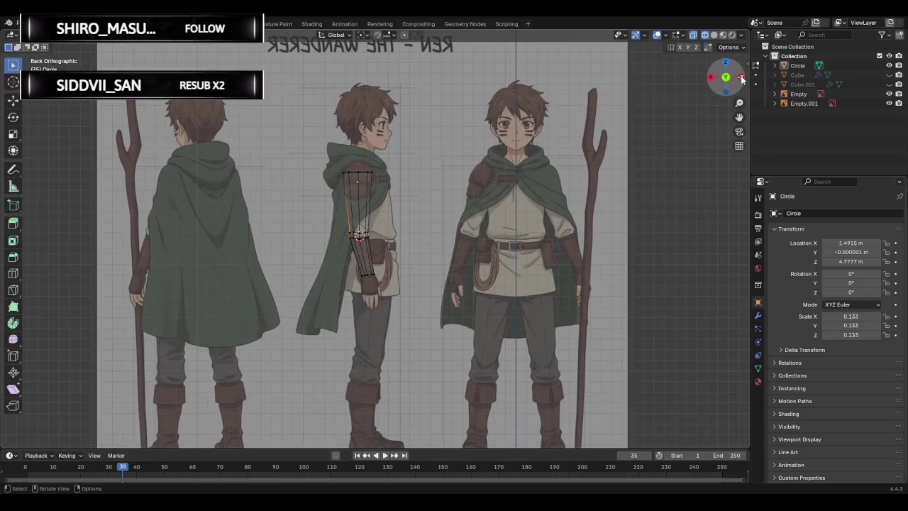
{"action": "left_click", "coordinate": [741, 79]}
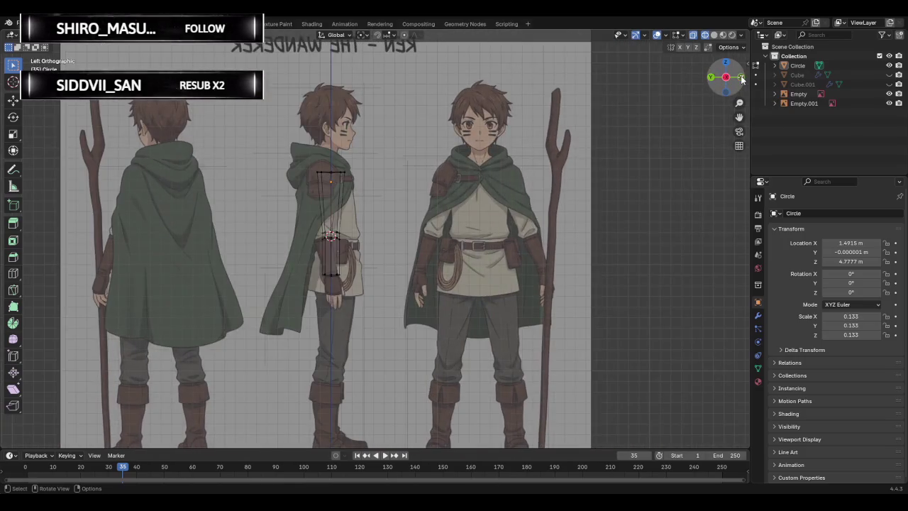
{"action": "left_click", "coordinate": [741, 79]}
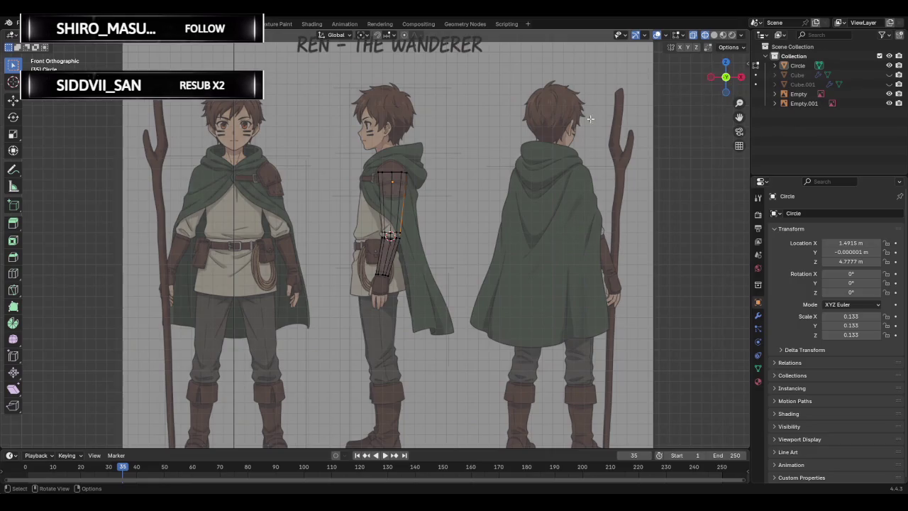
Orbit, zoom and pan to inspect the arm's elbow in 3D.
{"action": "mouse_move", "coordinate": [511, 146]}
{"action": "middle_mouse_down"}
{"action": "mouse_move", "coordinate": [525, 166]}
{"action": "mouse_move", "coordinate": [613, 220]}
{"action": "mouse_move", "coordinate": [619, 288]}
{"action": "mouse_move", "coordinate": [574, 251]}
{"action": "mouse_move", "coordinate": [527, 244]}
{"action": "mouse_move", "coordinate": [446, 251]}
{"action": "middle_mouse_up"}
{"action": "mouse_move", "coordinate": [397, 230]}
{"action": "middle_mouse_down"}
{"action": "mouse_move", "coordinate": [446, 235]}
{"action": "mouse_move", "coordinate": [413, 203]}
{"action": "mouse_move", "coordinate": [448, 182]}
{"action": "middle_mouse_up"}
{"action": "scroll", "coordinate": [468, 184], "scroll_direction": "up", "scroll_amount": 2}
{"action": "scroll", "coordinate": [488, 184], "scroll_direction": "up", "scroll_amount": 2}
{"action": "middle_click_drag", "start_coordinate": [503, 160], "coordinate": [427, 223], "text": "shift"}
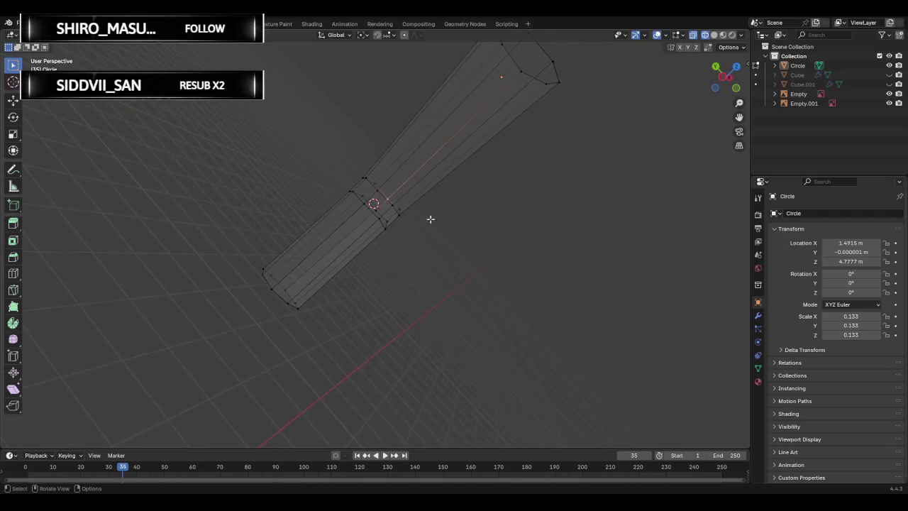
{"action": "scroll", "coordinate": [439, 190], "scroll_direction": "up", "scroll_amount": 3}
{"action": "scroll", "coordinate": [439, 191], "scroll_direction": "up", "scroll_amount": 2}
{"action": "mouse_move", "coordinate": [490, 175]}
{"action": "middle_mouse_down", "text": "shift"}
{"action": "mouse_move", "coordinate": [482, 217]}
{"action": "mouse_move", "coordinate": [518, 225]}
{"action": "mouse_move", "coordinate": [599, 195]}
{"action": "mouse_move", "coordinate": [597, 217]}
{"action": "mouse_move", "coordinate": [549, 180]}
{"action": "mouse_move", "coordinate": [501, 182]}
{"action": "mouse_move", "coordinate": [531, 197]}
{"action": "mouse_move", "coordinate": [558, 173]}
{"action": "mouse_move", "coordinate": [483, 169]}
{"action": "mouse_move", "coordinate": [528, 170]}
{"action": "middle_mouse_up", "text": "shift"}
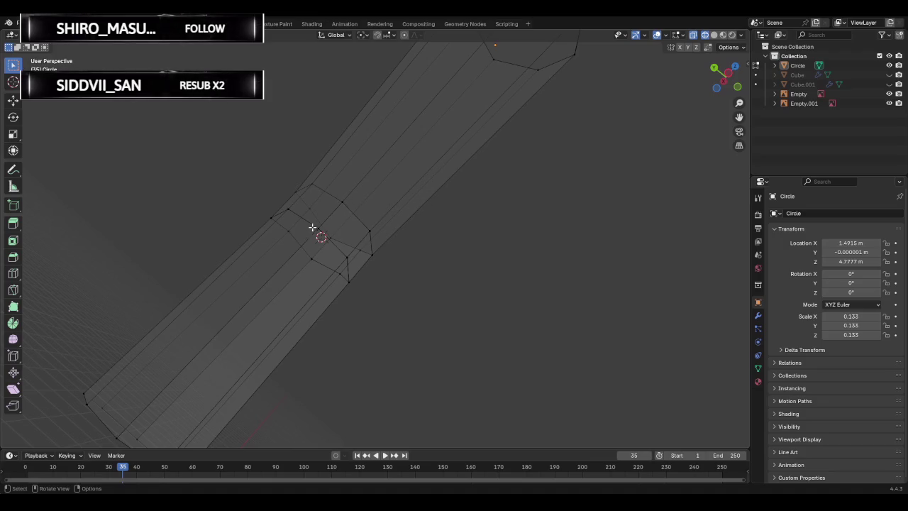
View the arm in Left Orthographic, check the back, and zoom onto the elbow.
{"action": "left_click", "coordinate": [722, 84]}
{"action": "scroll", "coordinate": [426, 183], "scroll_direction": "down", "scroll_amount": 2}
{"action": "scroll", "coordinate": [422, 183], "scroll_direction": "down", "scroll_amount": 2}
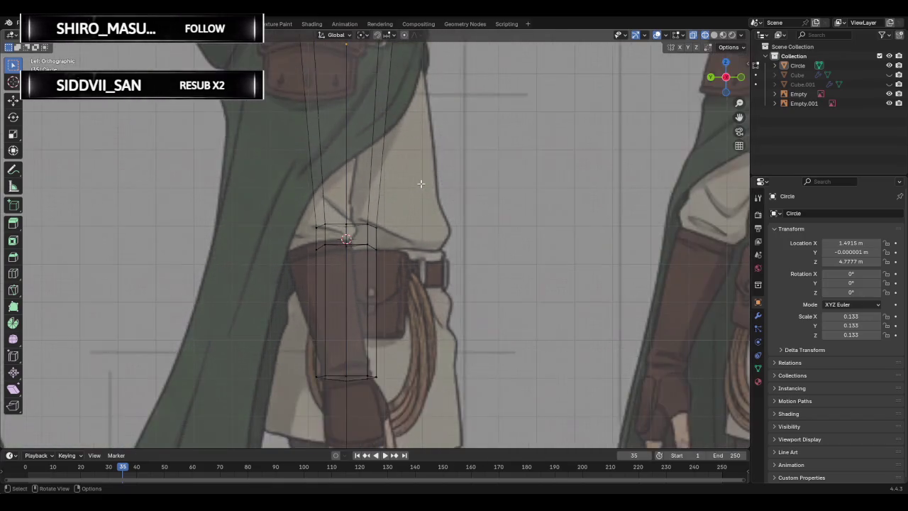
{"action": "scroll", "coordinate": [422, 182], "scroll_direction": "down", "scroll_amount": 2}
{"action": "scroll", "coordinate": [429, 182], "scroll_direction": "down", "scroll_amount": 2}
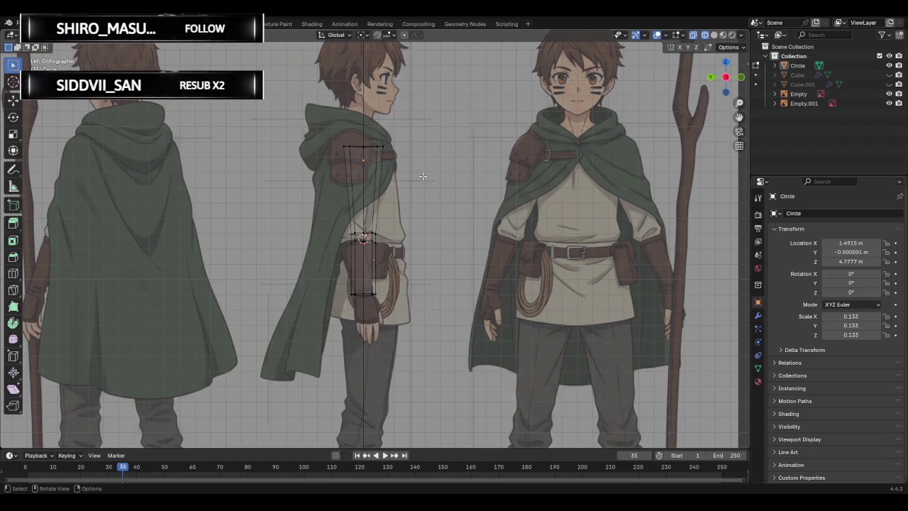
{"action": "left_click", "coordinate": [711, 77]}
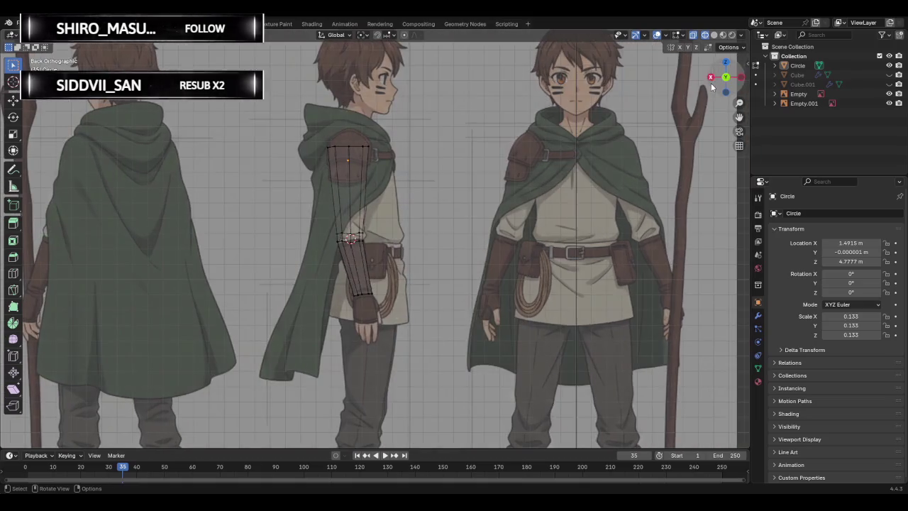
{"action": "left_click", "coordinate": [740, 77]}
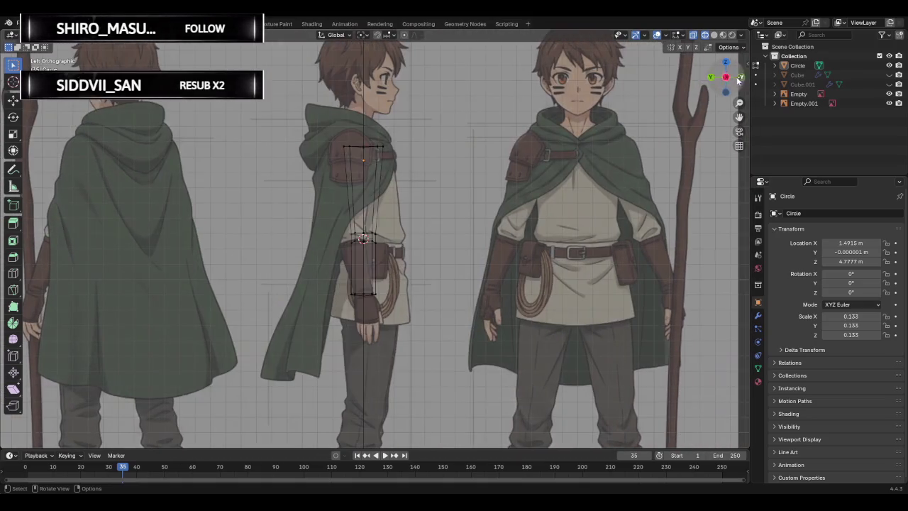
{"action": "scroll", "coordinate": [362, 227], "scroll_direction": "up", "scroll_amount": 2}
{"action": "scroll", "coordinate": [341, 229], "scroll_direction": "up", "scroll_amount": 2}
{"action": "scroll", "coordinate": [335, 231], "scroll_direction": "up", "scroll_amount": 1}
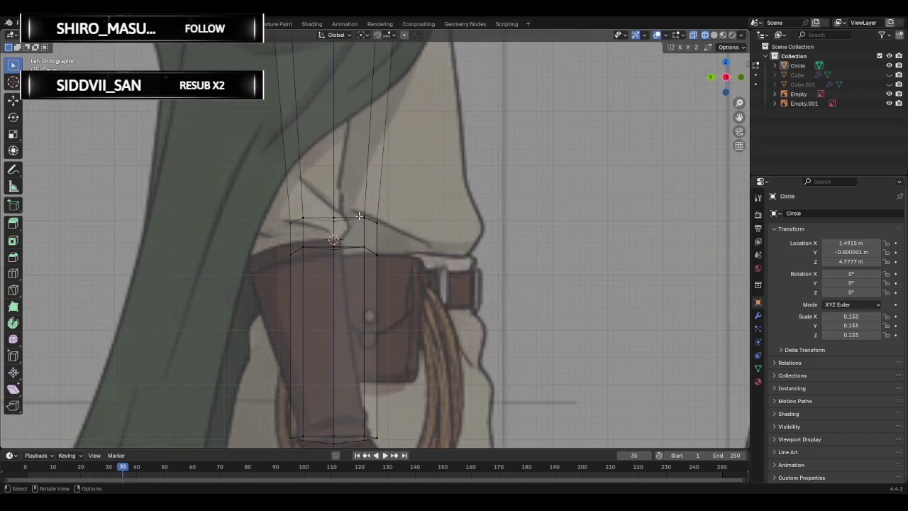
{"action": "scroll", "coordinate": [335, 231], "scroll_direction": "up", "scroll_amount": 1}
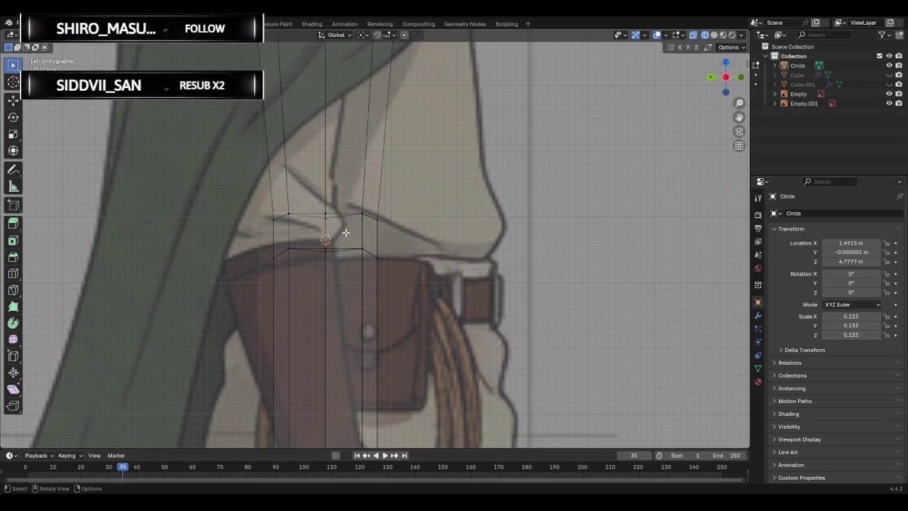
Snap the selected elbow geometry onto the 3D cursor with the Shift+S snap menu.
{"action": "key", "text": "shift+s"}
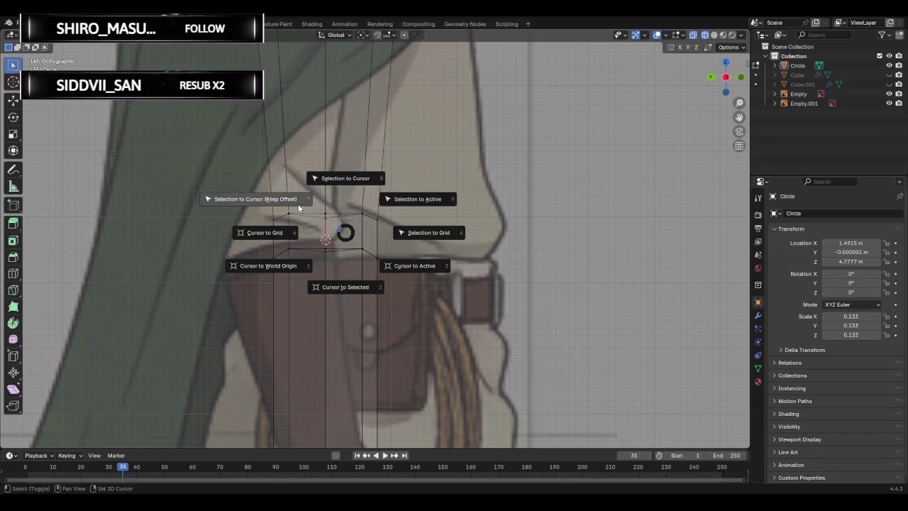
{"action": "left_click", "coordinate": [289, 208]}
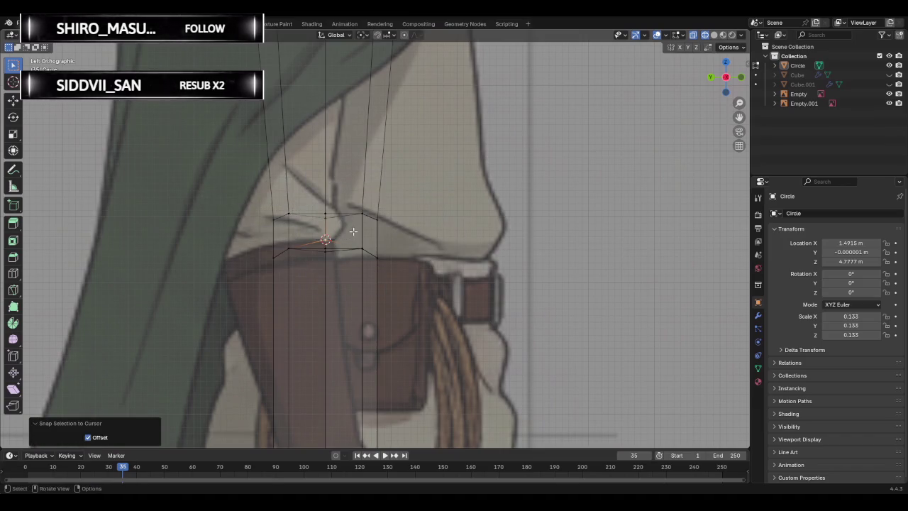
{"action": "key", "text": "shift+s"}
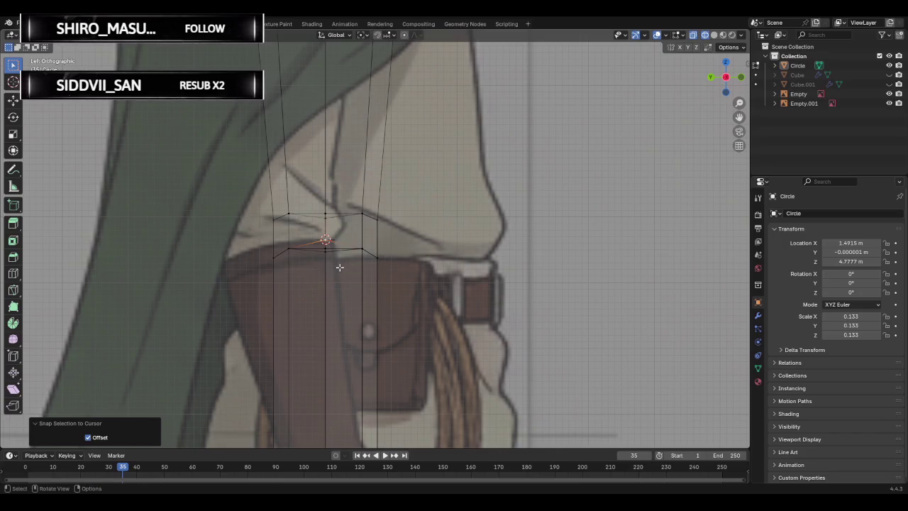
{"action": "key", "text": "shift+s"}
{"action": "left_click", "coordinate": [399, 222]}
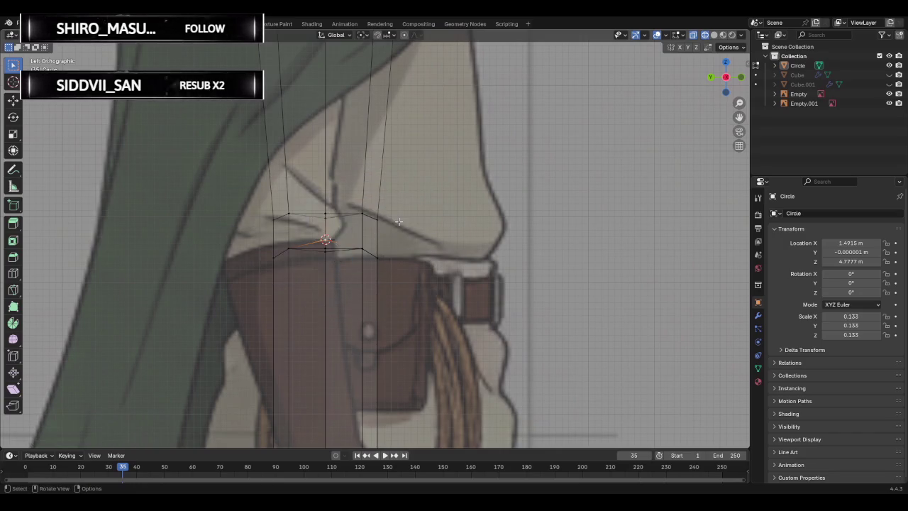
{"action": "key", "text": "shift+s"}
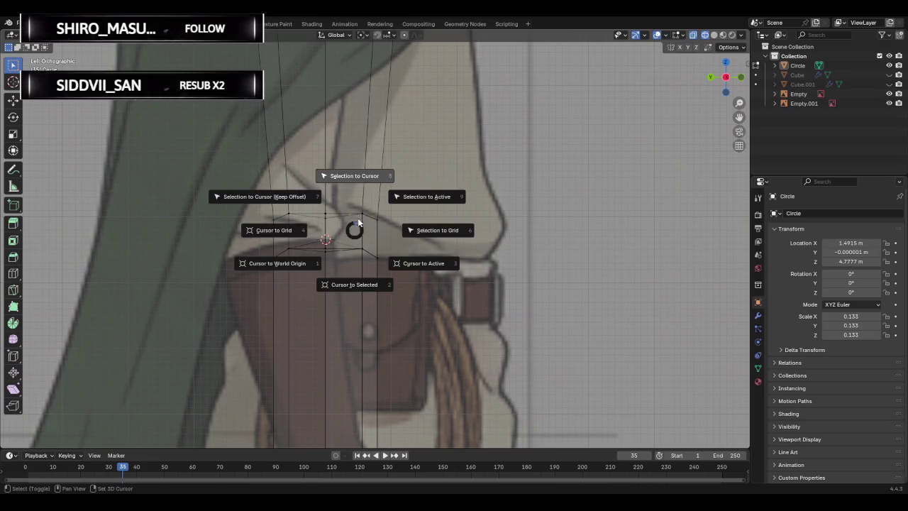
{"action": "left_click", "coordinate": [358, 183]}
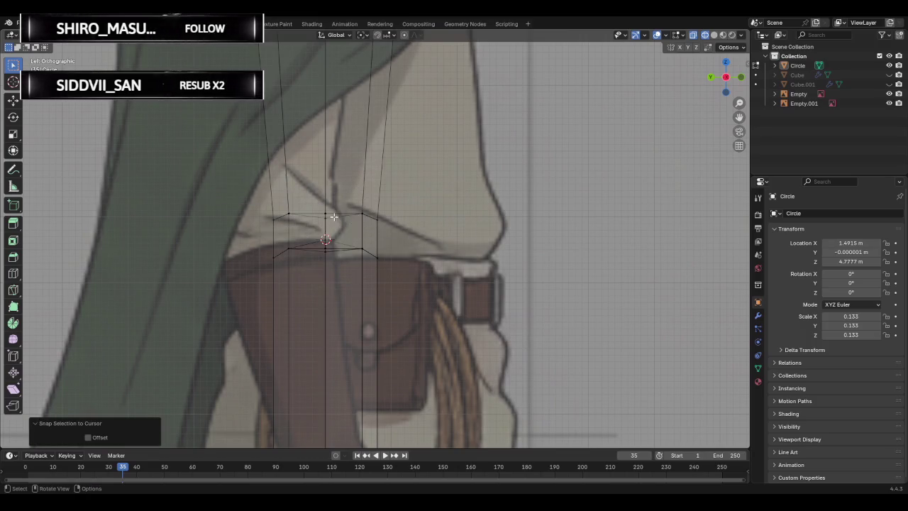
{"action": "key", "text": "shift+s"}
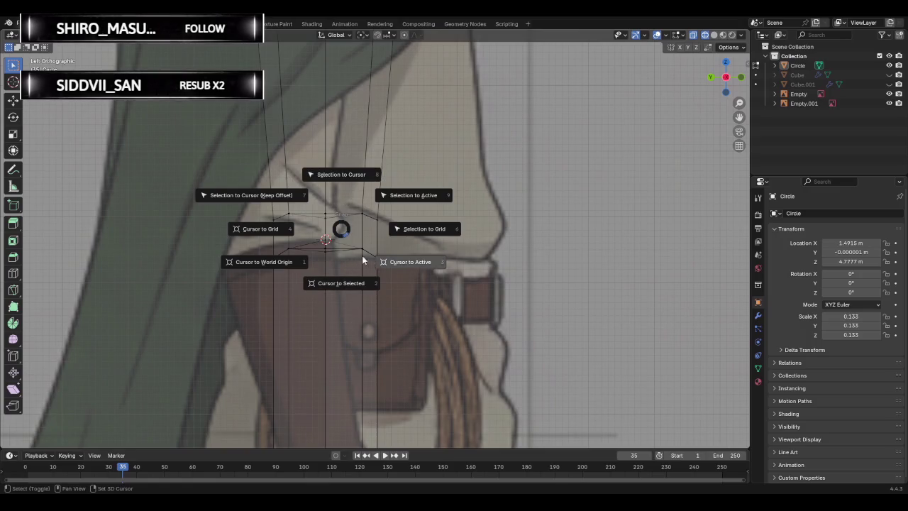
{"action": "left_click", "coordinate": [341, 229]}
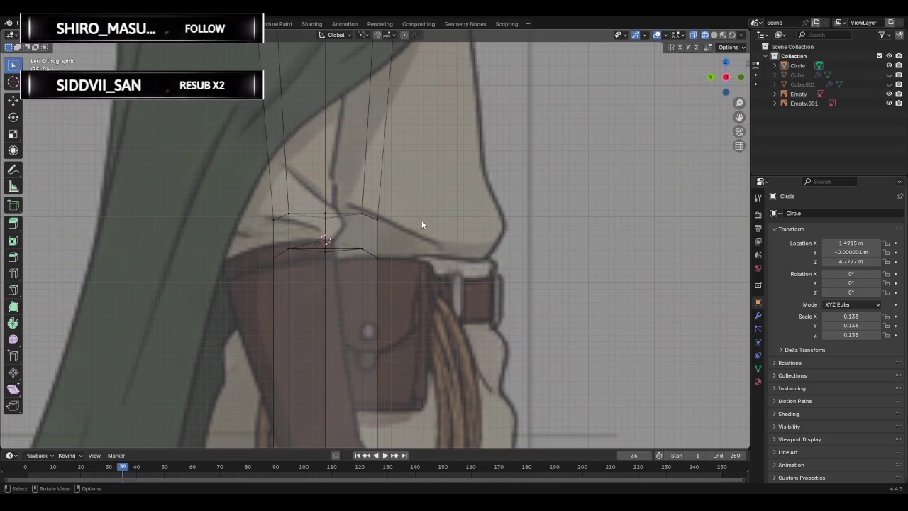
{"action": "left_click", "coordinate": [14, 71]}
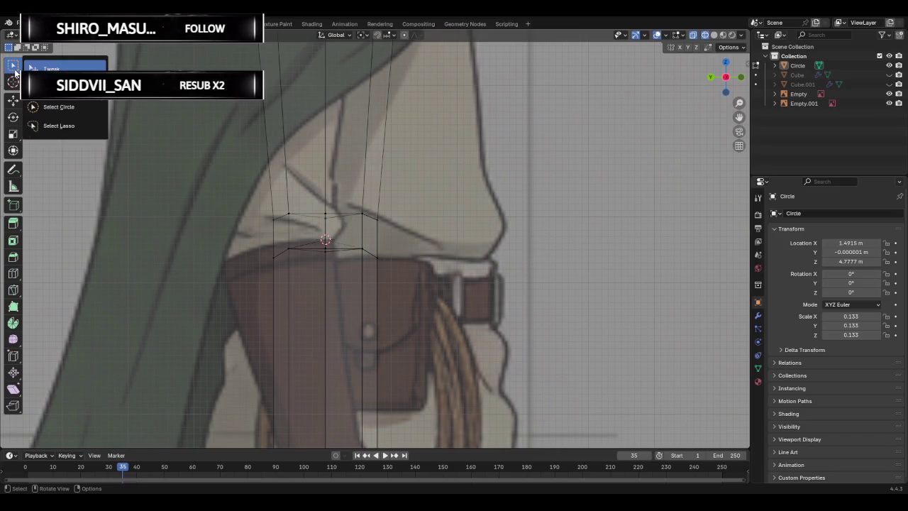
Make Select Box the active selection tool, test it on an elbow vertex, and orbit into perspective.
{"action": "left_click", "coordinate": [52, 68]}
{"action": "scroll", "coordinate": [10, 71], "scroll_direction": "down", "scroll_amount": 1}
{"action": "left_click", "coordinate": [11, 71]}
{"action": "left_click", "coordinate": [50, 63]}
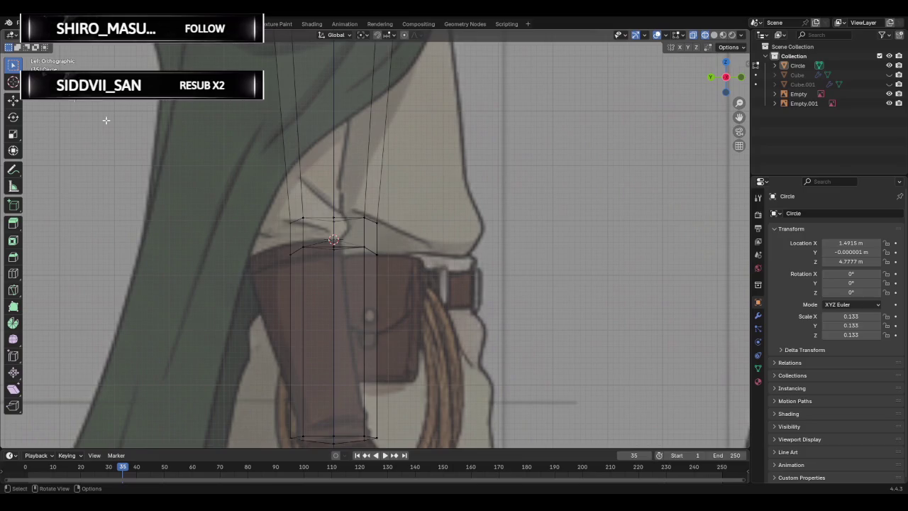
{"action": "left_click_drag", "start_coordinate": [314, 228], "coordinate": [357, 270]}
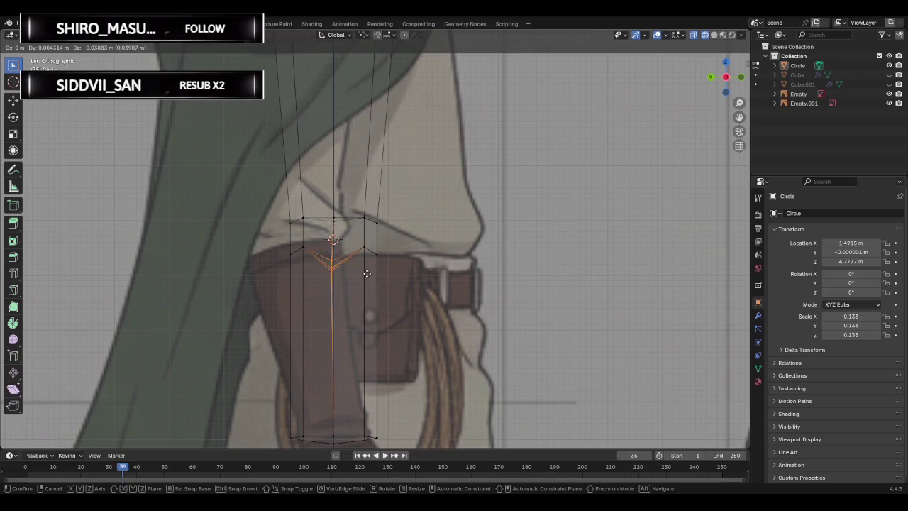
{"action": "scroll", "coordinate": [356, 246], "scroll_direction": "up", "scroll_amount": 2}
{"action": "scroll", "coordinate": [356, 245], "scroll_direction": "up", "scroll_amount": 3}
{"action": "left_click", "coordinate": [434, 232]}
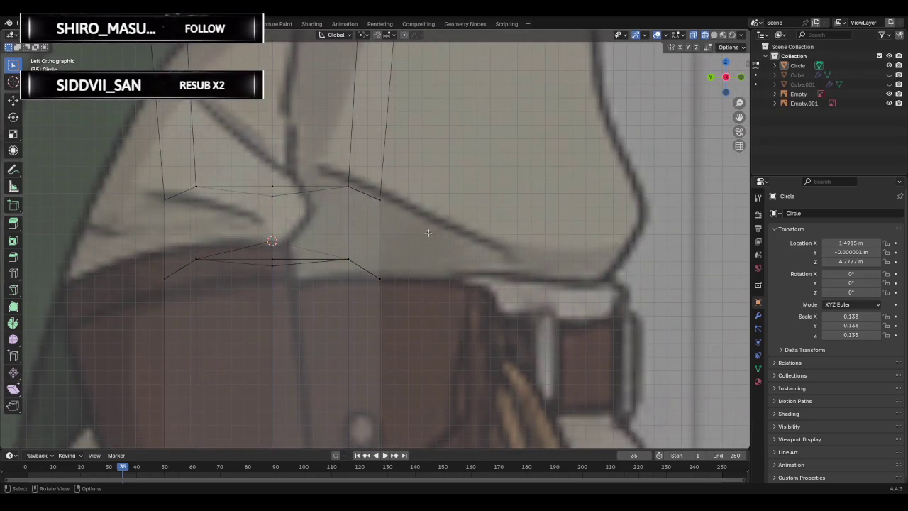
{"action": "scroll", "coordinate": [377, 214], "scroll_direction": "down", "scroll_amount": 1}
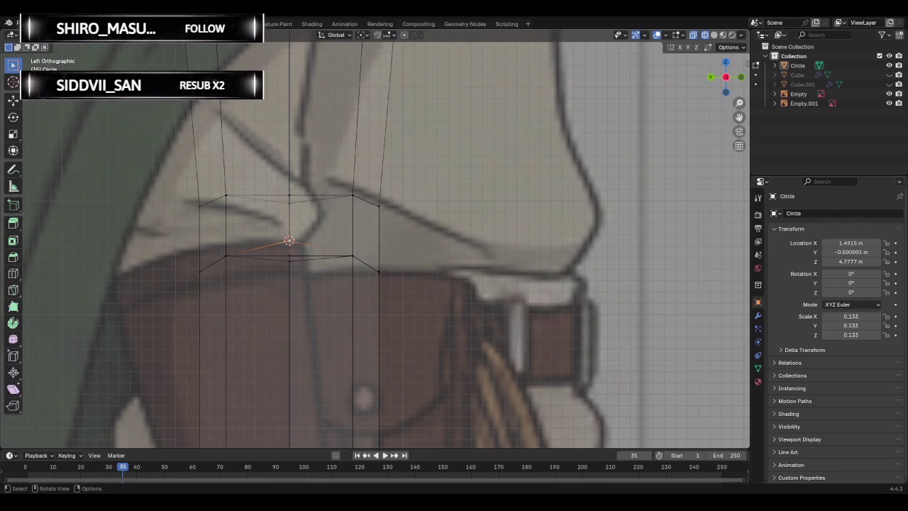
{"action": "mouse_move", "coordinate": [319, 248]}
{"action": "middle_mouse_down"}
{"action": "mouse_move", "coordinate": [503, 250]}
{"action": "mouse_move", "coordinate": [418, 247]}
{"action": "mouse_move", "coordinate": [432, 247]}
{"action": "middle_mouse_up"}
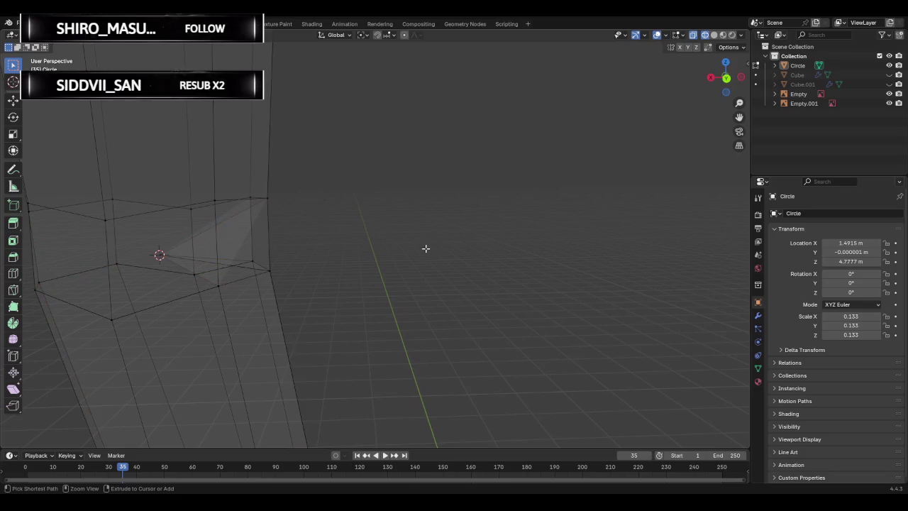
Add an unslid loop cut across the elbow, then deselect it.
{"action": "mouse_move", "coordinate": [425, 249]}
{"action": "middle_mouse_down"}
{"action": "mouse_move", "coordinate": [349, 245]}
{"action": "mouse_move", "coordinate": [217, 263]}
{"action": "mouse_move", "coordinate": [252, 265]}
{"action": "mouse_move", "coordinate": [235, 255]}
{"action": "mouse_move", "coordinate": [239, 261]}
{"action": "middle_mouse_up"}
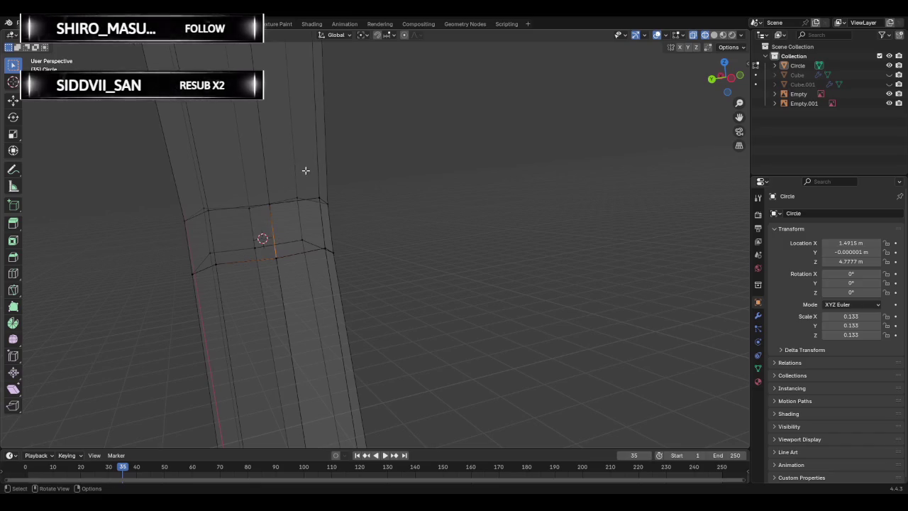
{"action": "key", "text": "3"}
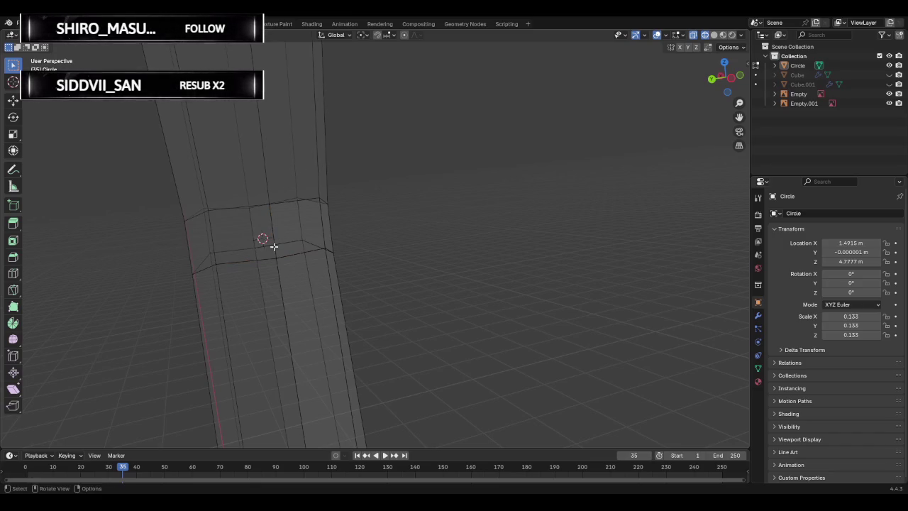
{"action": "key", "text": "ctrl+r"}
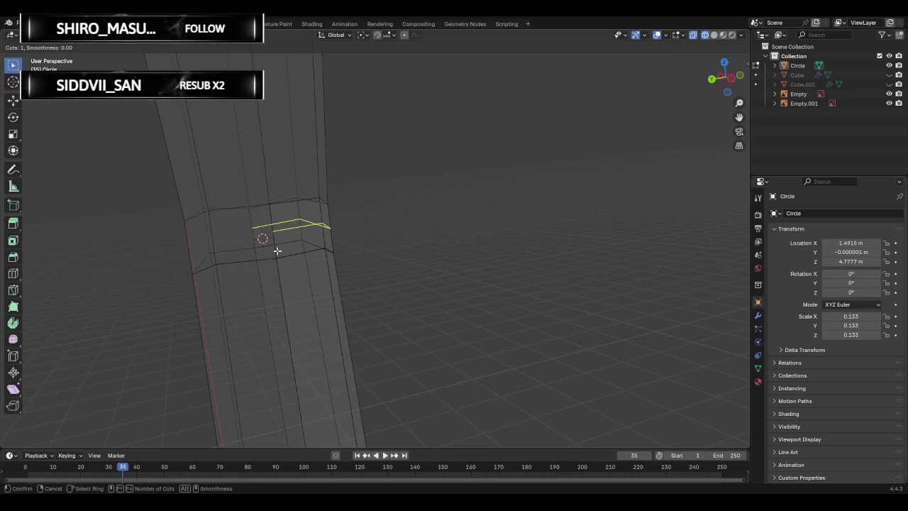
{"action": "left_click", "coordinate": [275, 245]}
{"action": "right_click", "coordinate": [275, 244]}
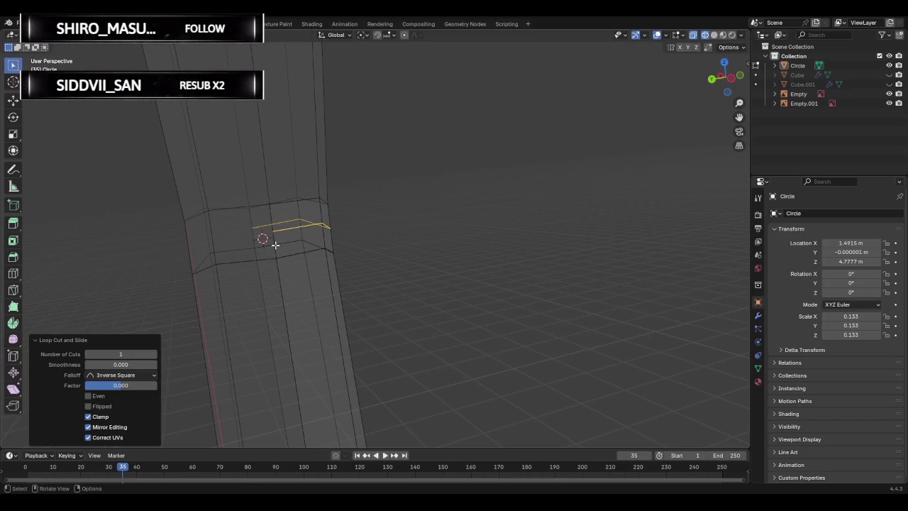
{"action": "left_click", "coordinate": [399, 238]}
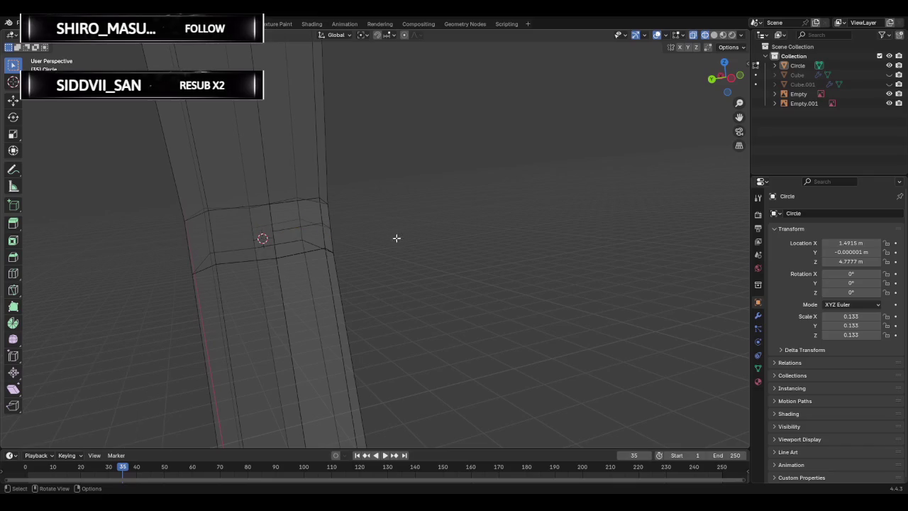
Select an elbow edge, browse the Ctrl+E edge menu, and add another loop cut.
{"action": "mouse_move", "coordinate": [313, 243]}
{"action": "middle_mouse_down"}
{"action": "mouse_move", "coordinate": [271, 253]}
{"action": "mouse_move", "coordinate": [286, 240]}
{"action": "middle_mouse_up"}
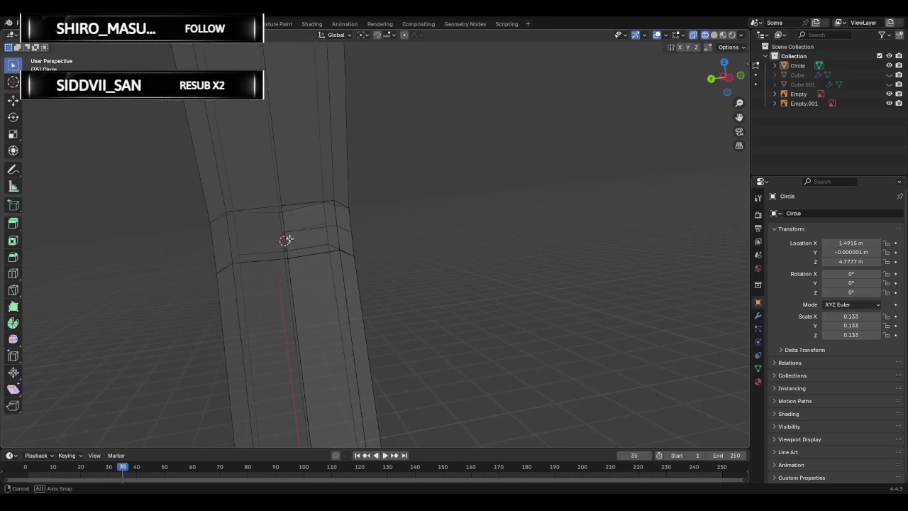
{"action": "left_click", "coordinate": [286, 240], "text": "ctrl"}
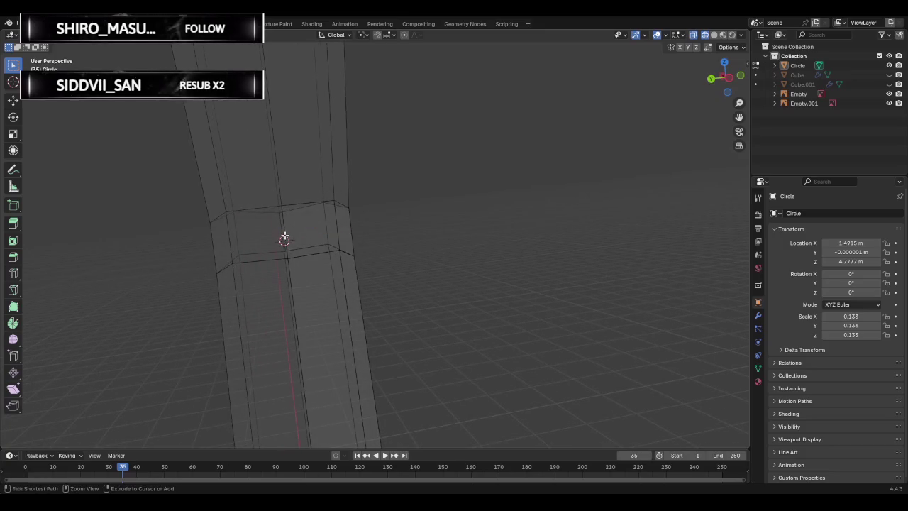
{"action": "key", "text": "ctrl+e"}
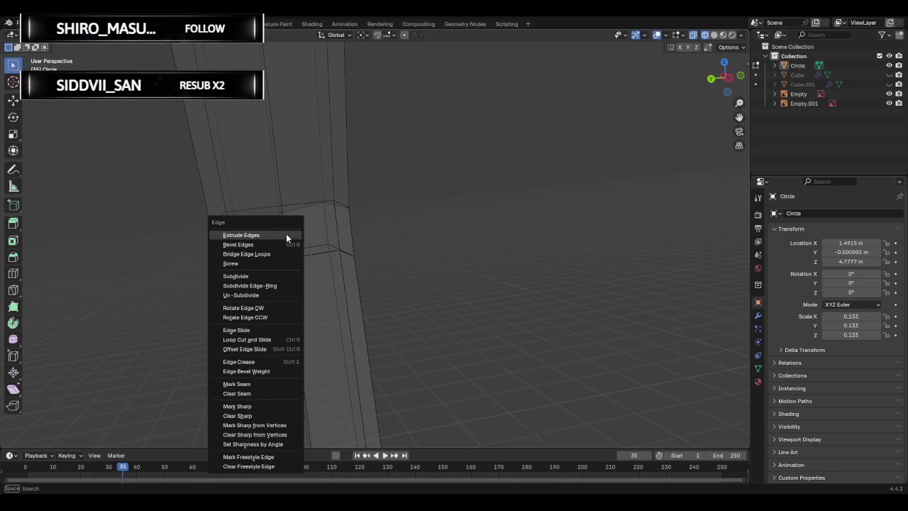
{"action": "right_click", "coordinate": [432, 225]}
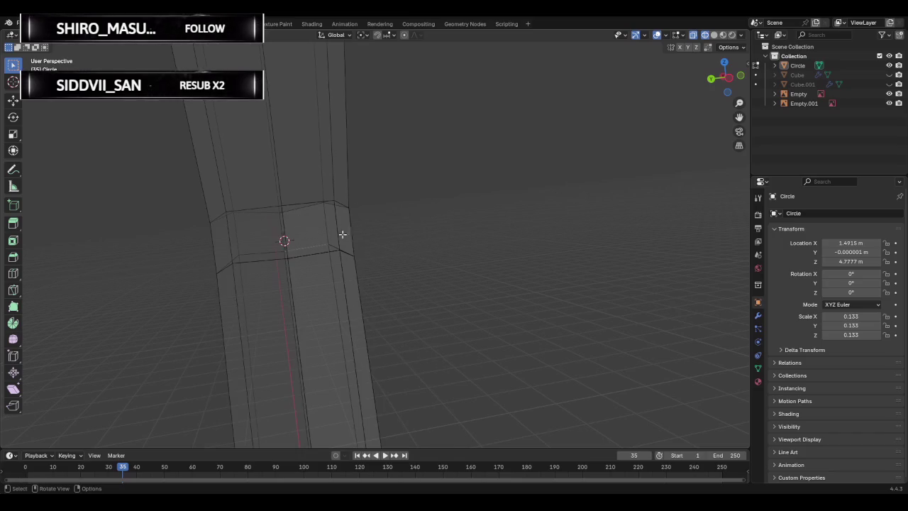
{"action": "left_click", "coordinate": [312, 228]}
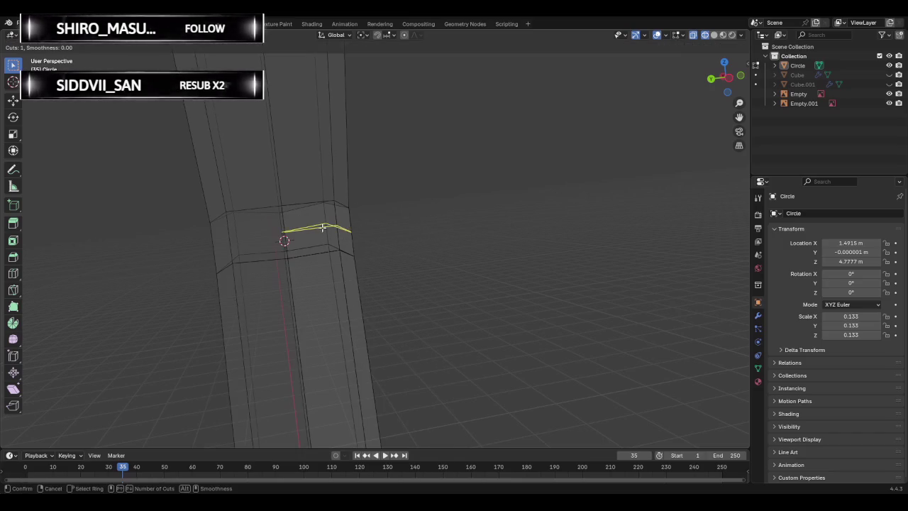
{"action": "key", "text": "g"}
{"action": "left_click", "coordinate": [313, 227]}
Turn off mirror editing in the Loop Cut panel and undo the trial loop cut.
{"action": "key", "text": "ctrl+r"}
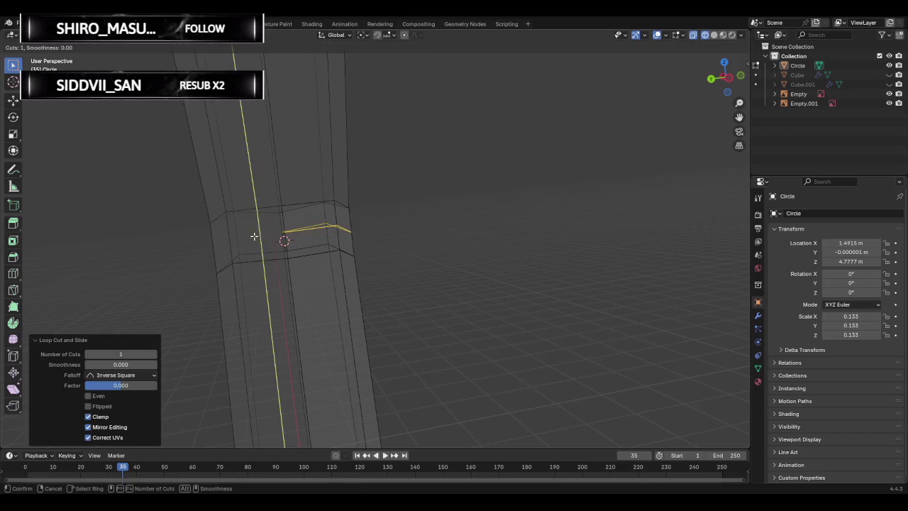
{"action": "key", "text": "Escape"}
{"action": "key", "text": "ctrl+r"}
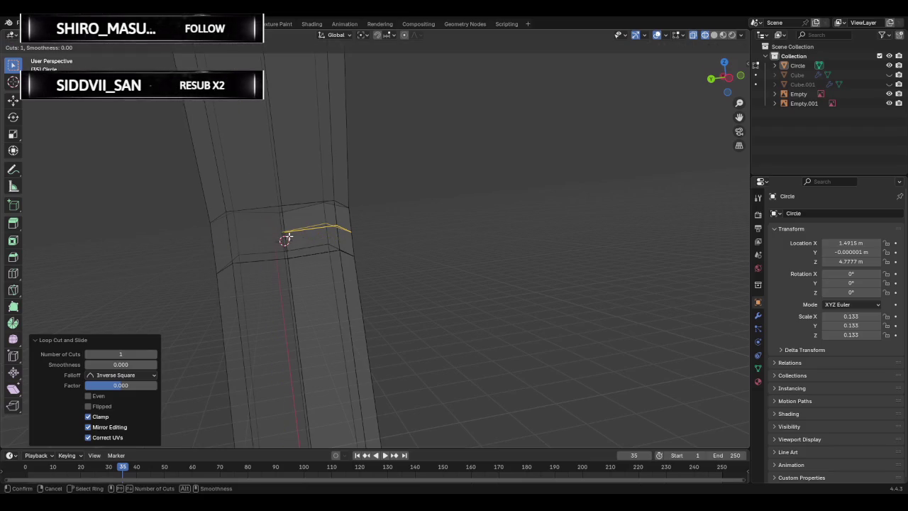
{"action": "key", "text": "Escape"}
{"action": "left_click", "coordinate": [130, 375]}
{"action": "left_click", "coordinate": [130, 376]}
{"action": "left_click", "coordinate": [92, 428]}
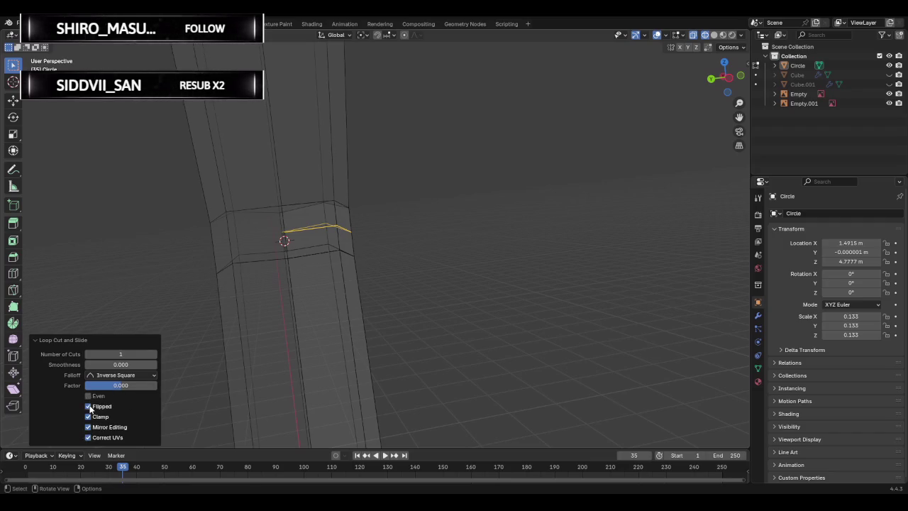
{"action": "middle_click_drag", "start_coordinate": [99, 397], "coordinate": [143, 316]}
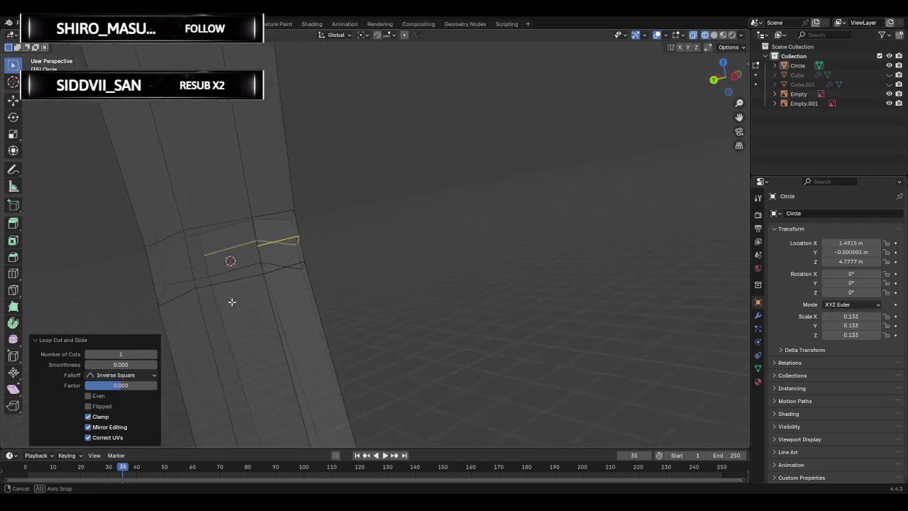
{"action": "key", "text": "ctrl+z"}
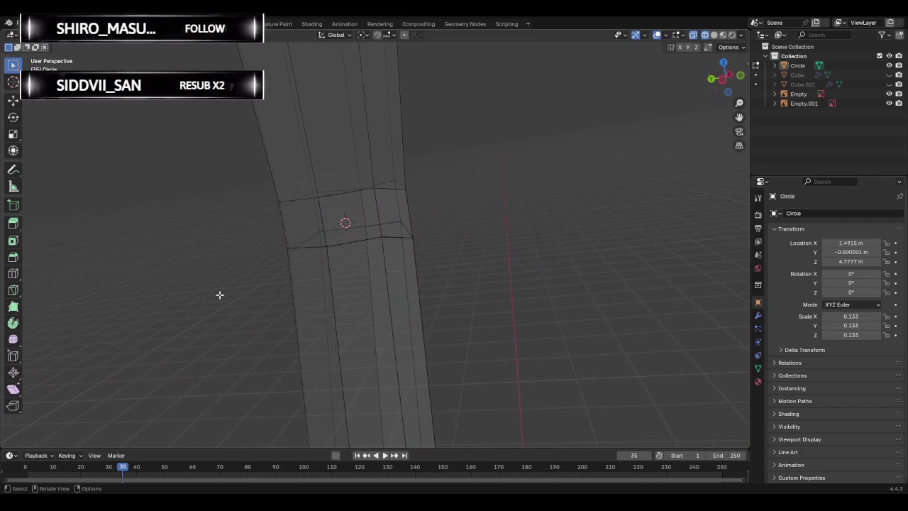
Start a Knife cut on the column, placing its first point on a vertical edge.
{"action": "mouse_move", "coordinate": [261, 291]}
{"action": "middle_mouse_down"}
{"action": "mouse_move", "coordinate": [298, 272]}
{"action": "mouse_move", "coordinate": [265, 280]}
{"action": "middle_mouse_up"}
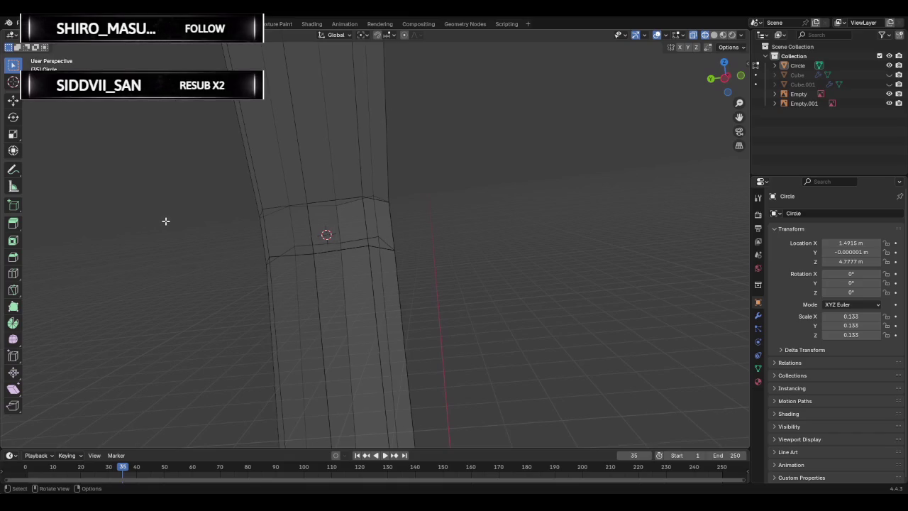
{"action": "key", "text": "Tab"}
{"action": "key", "text": "Tab"}
{"action": "mouse_move", "coordinate": [165, 221]}
{"action": "middle_mouse_down"}
{"action": "mouse_move", "coordinate": [212, 230]}
{"action": "mouse_move", "coordinate": [260, 223]}
{"action": "mouse_move", "coordinate": [222, 209]}
{"action": "middle_mouse_up"}
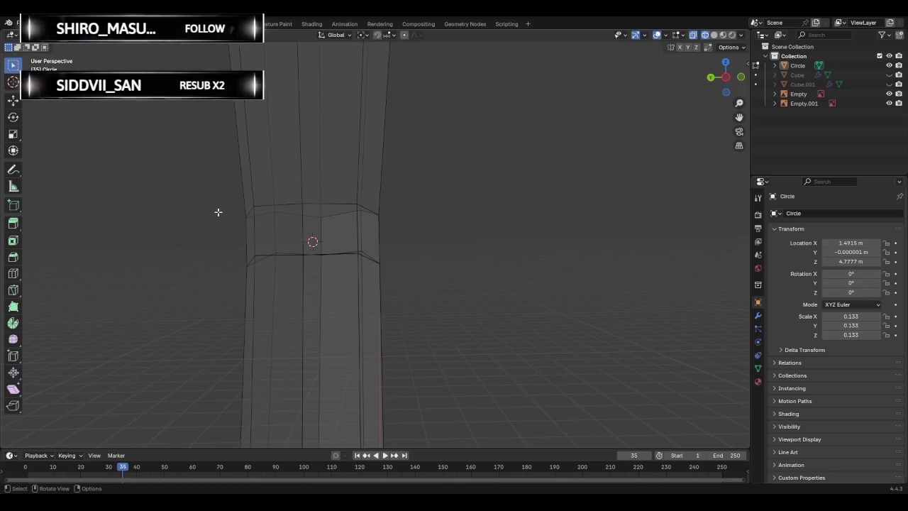
{"action": "key", "text": "k"}
{"action": "left_click", "coordinate": [302, 230]}
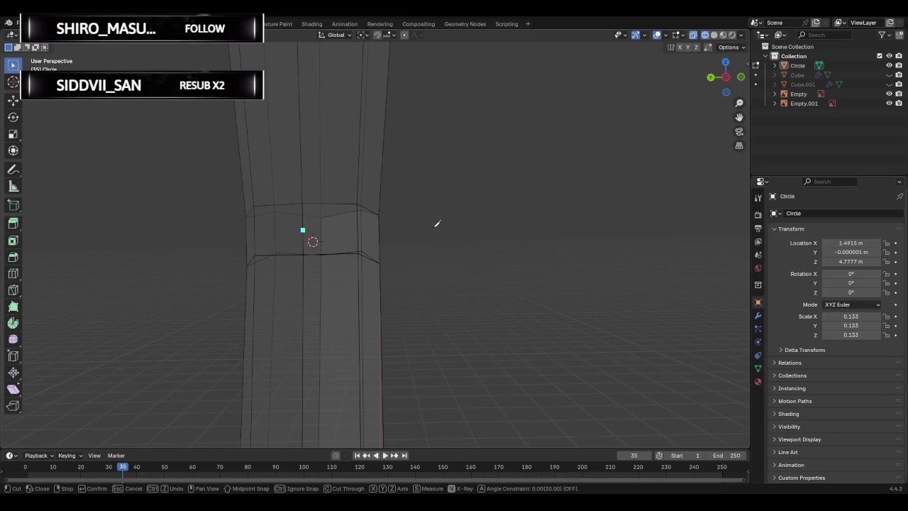
{"action": "key", "text": "Escape"}
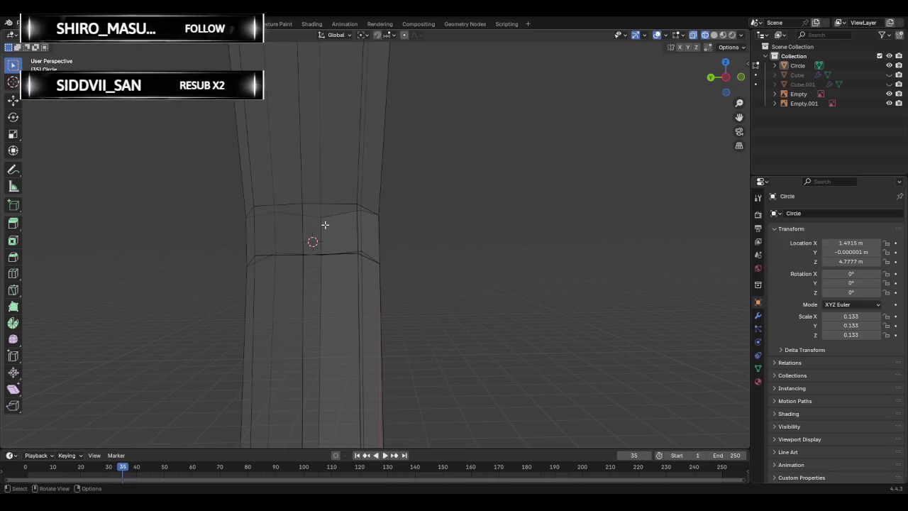
{"action": "key", "text": "ctrl+r"}
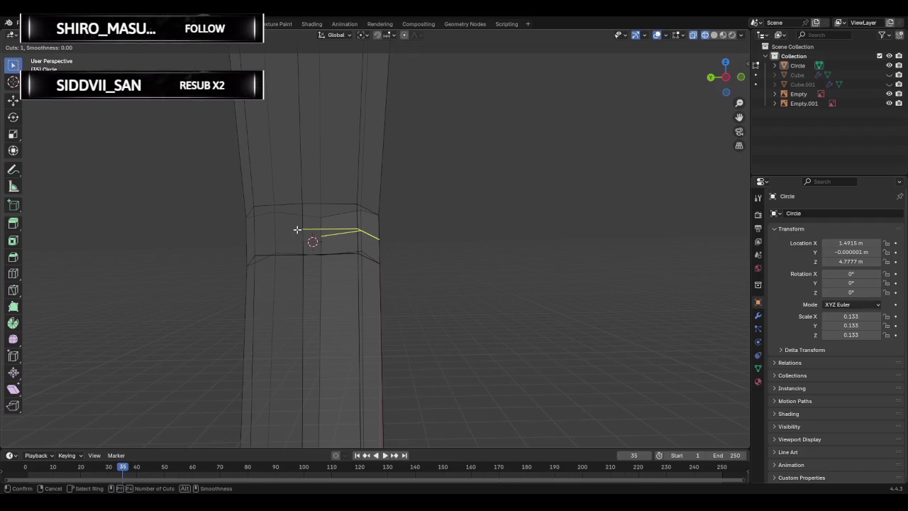
{"action": "middle_click_drag", "start_coordinate": [257, 225], "coordinate": [444, 227]}
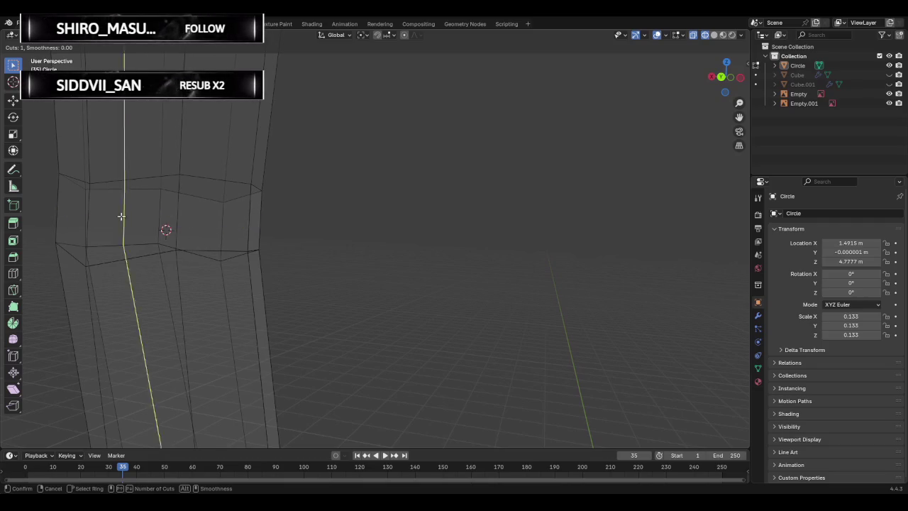
{"action": "key", "text": "Escape"}
{"action": "middle_click_drag", "start_coordinate": [385, 222], "coordinate": [253, 238]}
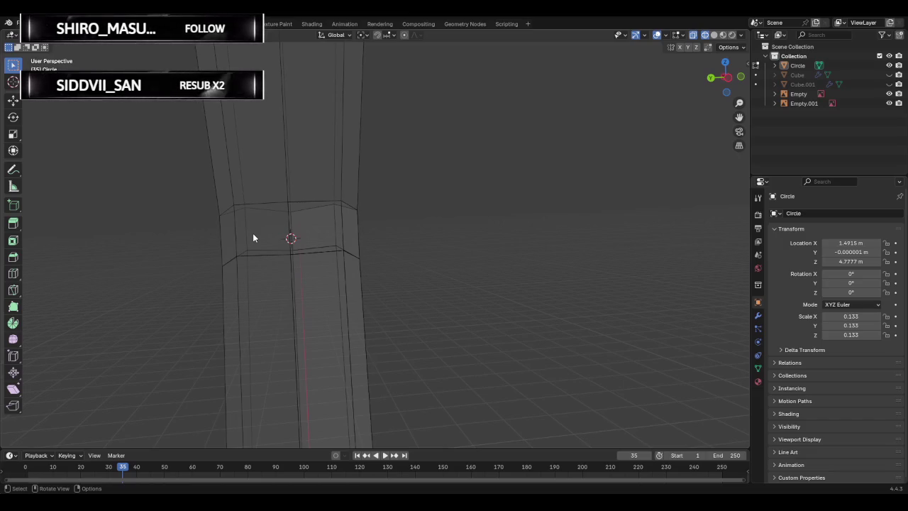
{"action": "mouse_move", "coordinate": [318, 235]}
{"action": "middle_mouse_down"}
{"action": "mouse_move", "coordinate": [314, 259]}
{"action": "mouse_move", "coordinate": [314, 237]}
{"action": "middle_mouse_up"}
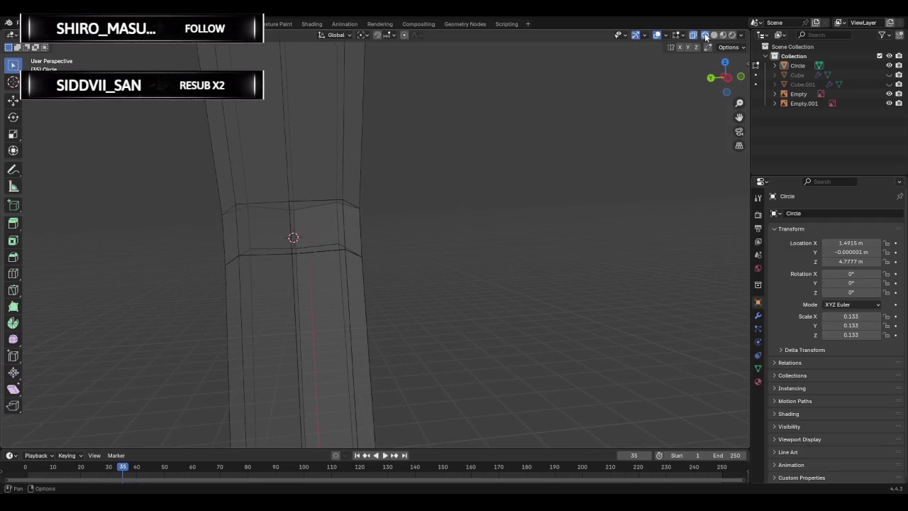
{"action": "left_click_drag", "start_coordinate": [178, 176], "coordinate": [470, 314]}
{"action": "mouse_move", "coordinate": [319, 246]}
{"action": "middle_mouse_down"}
{"action": "mouse_move", "coordinate": [383, 255]}
{"action": "mouse_move", "coordinate": [354, 253]}
{"action": "middle_mouse_up"}
{"action": "key", "text": "ctrl+r"}
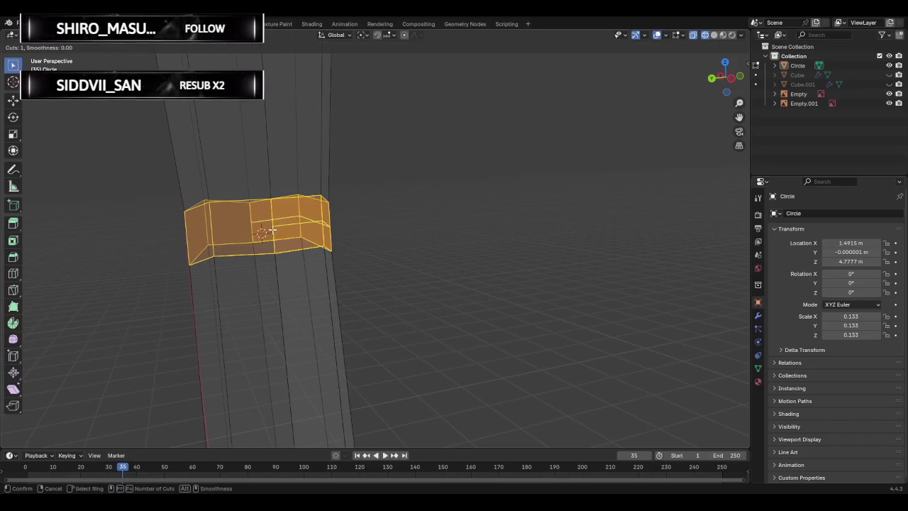
{"action": "key", "text": "Escape"}
{"action": "middle_click_drag", "start_coordinate": [284, 229], "coordinate": [419, 233]}
{"action": "left_click", "coordinate": [452, 208]}
{"action": "mouse_move", "coordinate": [452, 208]}
{"action": "middle_mouse_down"}
{"action": "mouse_move", "coordinate": [324, 217]}
{"action": "mouse_move", "coordinate": [330, 223]}
{"action": "middle_mouse_up"}
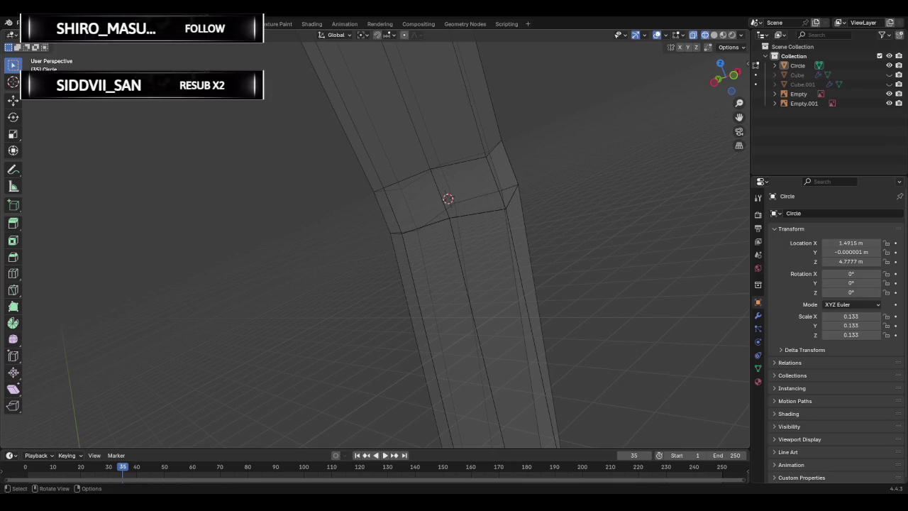
{"action": "middle_click_drag", "start_coordinate": [371, 231], "coordinate": [539, 164]}
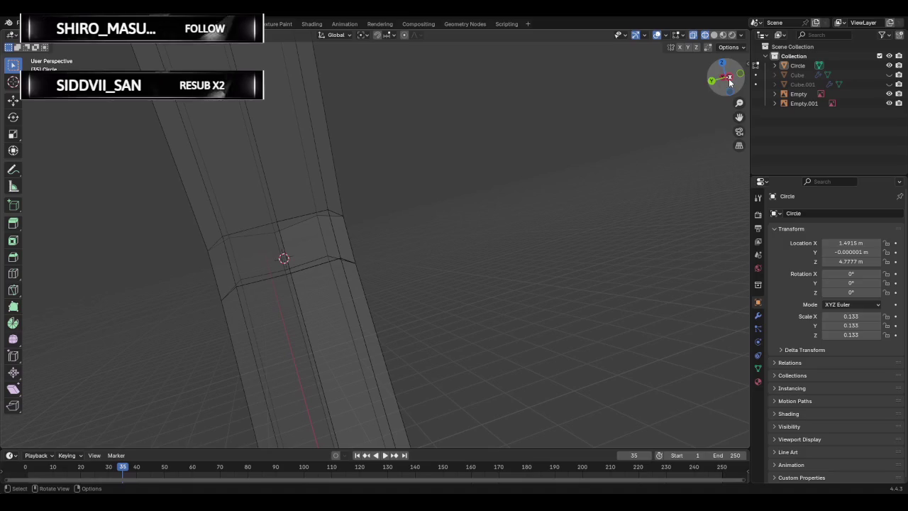
In Left view, extrude the band's lower edge loop upward and save Ren.blend.
{"action": "left_click", "coordinate": [728, 81]}
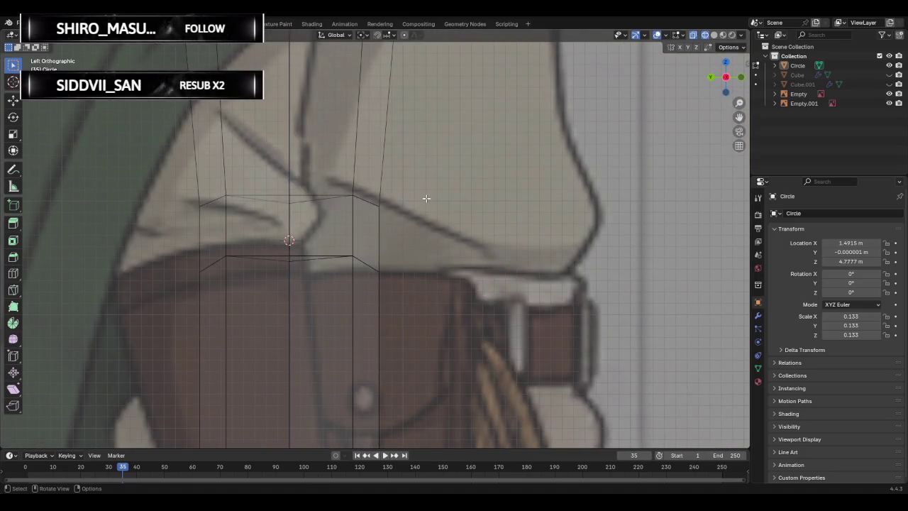
{"action": "scroll", "coordinate": [426, 198], "scroll_direction": "down", "scroll_amount": 2}
{"action": "scroll", "coordinate": [325, 238], "scroll_direction": "up", "scroll_amount": 2}
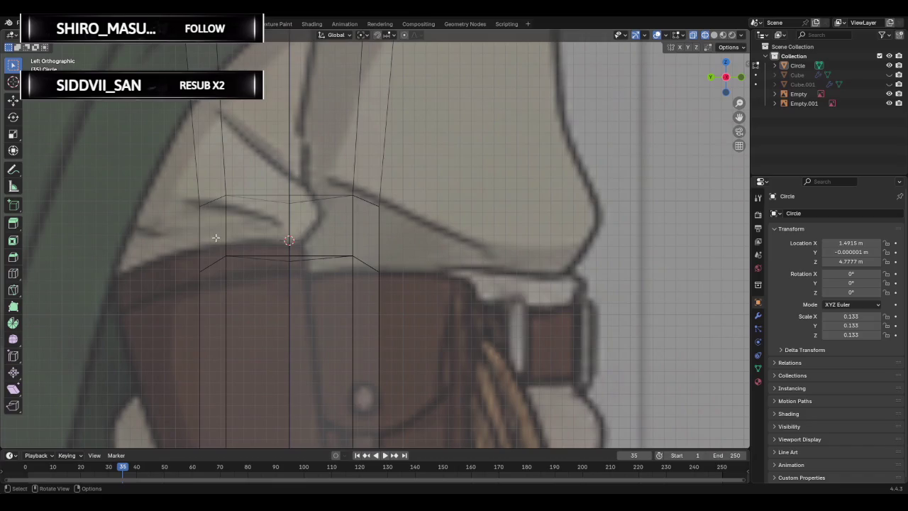
{"action": "left_click_drag", "start_coordinate": [201, 233], "coordinate": [403, 288]}
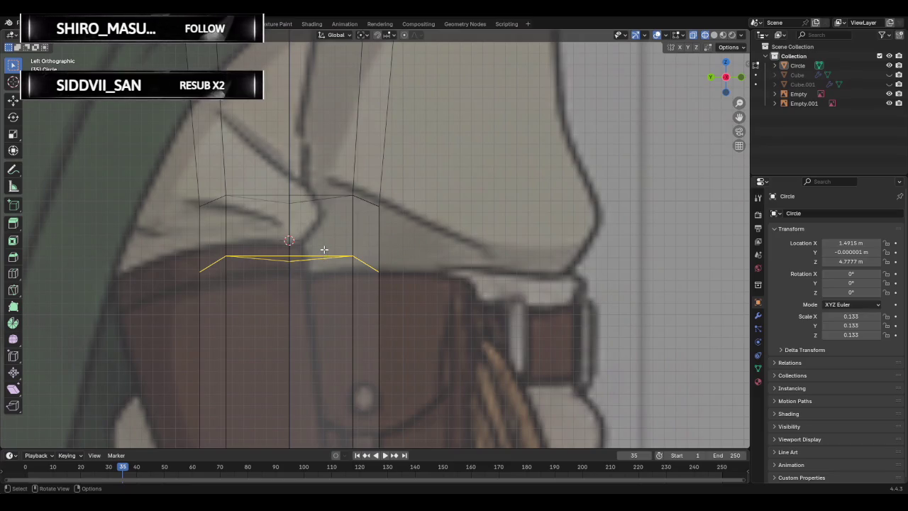
{"action": "key", "text": "e"}
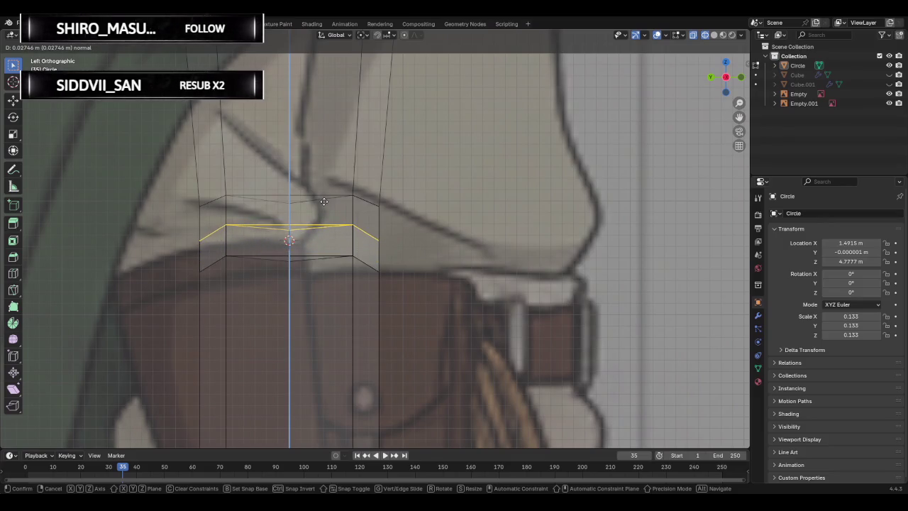
{"action": "left_click", "coordinate": [323, 202]}
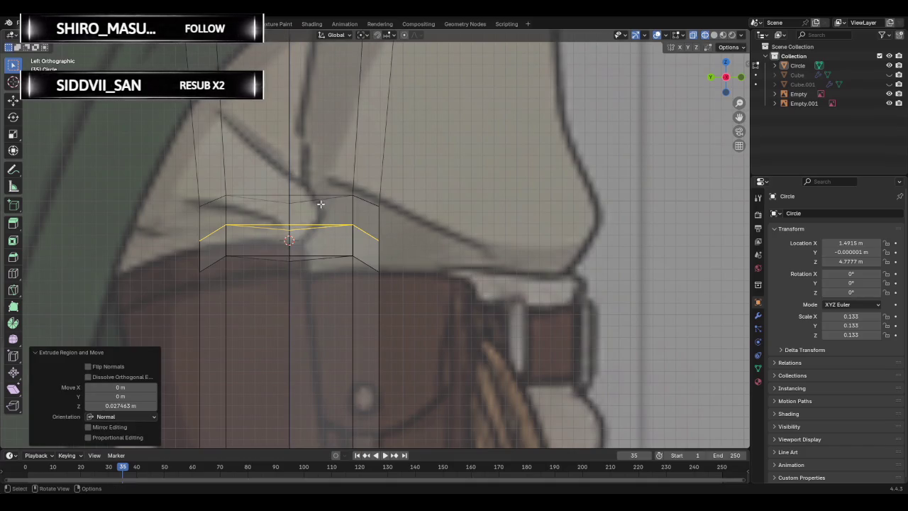
{"action": "mouse_move", "coordinate": [326, 213]}
{"action": "middle_mouse_down"}
{"action": "mouse_move", "coordinate": [470, 253]}
{"action": "mouse_move", "coordinate": [561, 257]}
{"action": "mouse_move", "coordinate": [300, 240]}
{"action": "mouse_move", "coordinate": [298, 225]}
{"action": "mouse_move", "coordinate": [310, 227]}
{"action": "middle_mouse_up"}
{"action": "key", "text": "ctrl+s"}
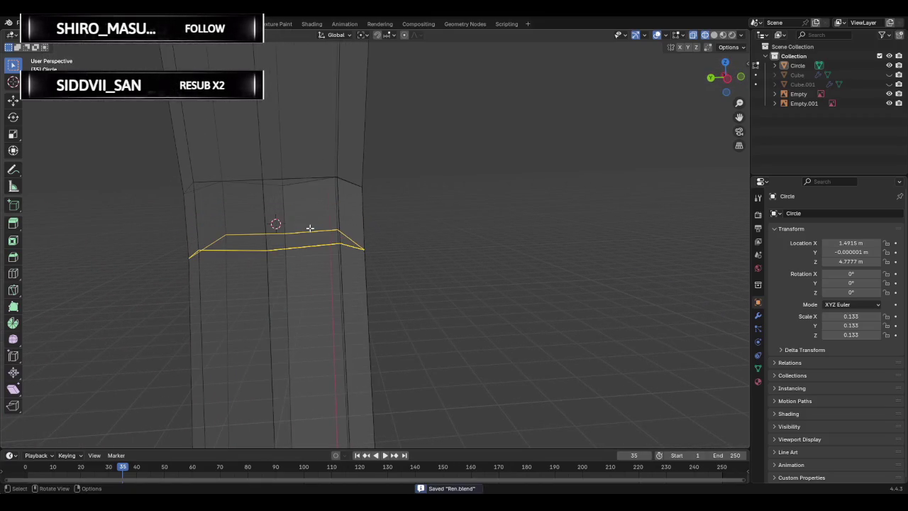
Extrude the loop upward a second time, deselect, and inspect the band.
{"action": "key", "text": "e"}
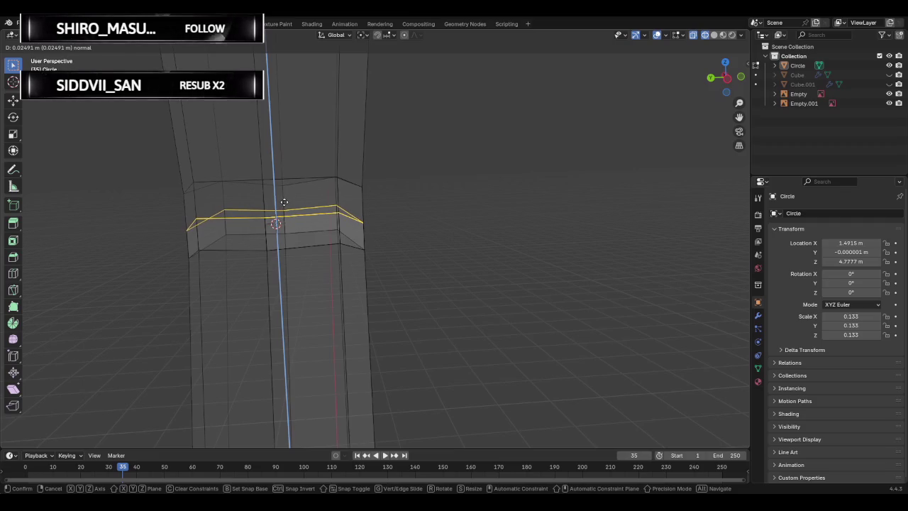
{"action": "left_click", "coordinate": [284, 201]}
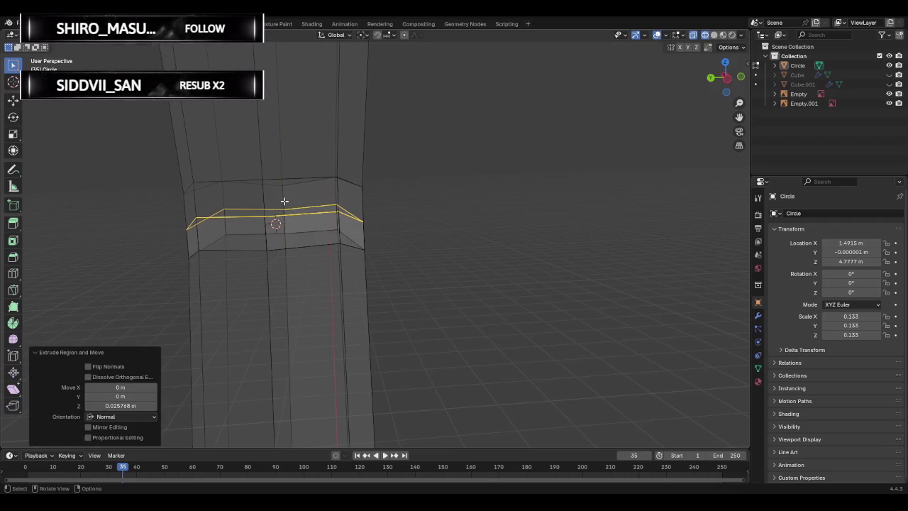
{"action": "left_click", "coordinate": [404, 210]}
{"action": "middle_click_drag", "start_coordinate": [371, 208], "coordinate": [336, 211]}
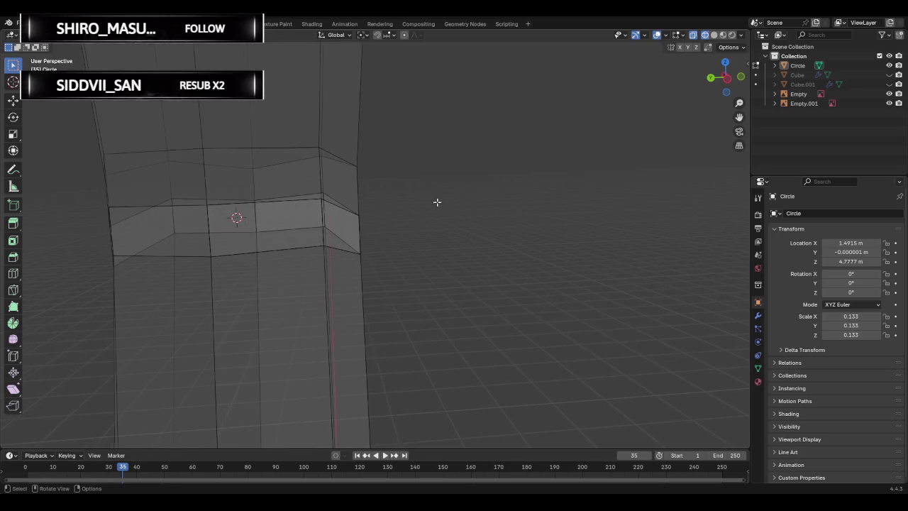
{"action": "middle_click_drag", "start_coordinate": [437, 202], "coordinate": [462, 203]}
{"action": "mouse_move", "coordinate": [209, 205]}
{"action": "middle_mouse_down", "text": "shift"}
{"action": "mouse_move", "coordinate": [423, 217]}
{"action": "mouse_move", "coordinate": [405, 211]}
{"action": "middle_mouse_up", "text": "shift"}
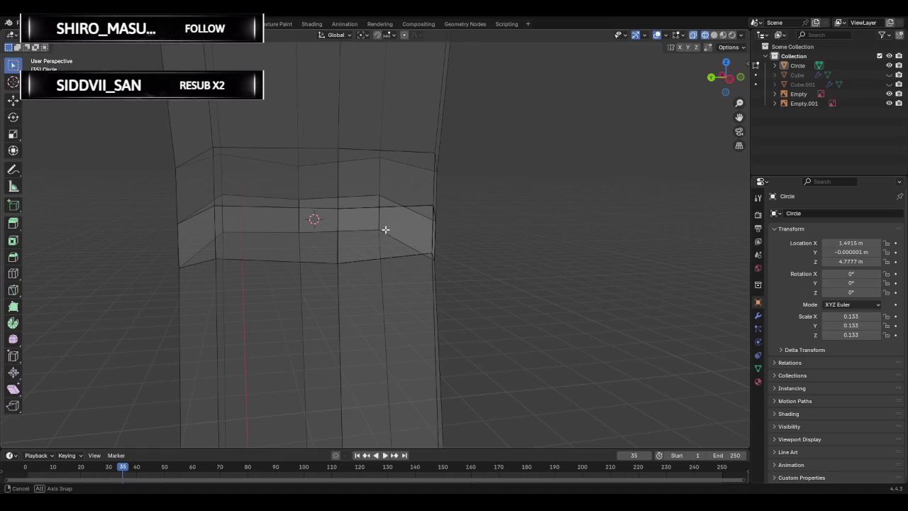
{"action": "middle_click_drag", "start_coordinate": [385, 230], "coordinate": [372, 232]}
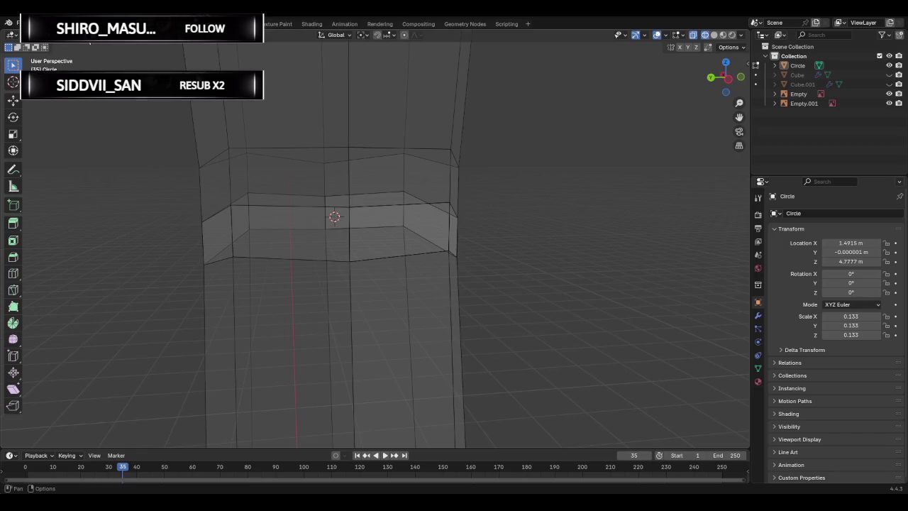
Switch to Solid shading, select band faces along the shortest path, then clear the selection.
{"action": "left_click", "coordinate": [306, 181]}
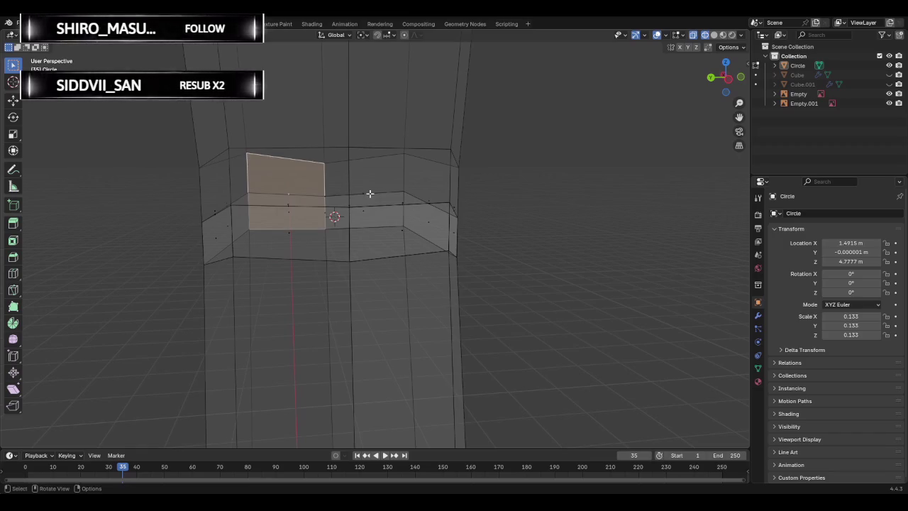
{"action": "left_click", "coordinate": [715, 34]}
{"action": "left_click", "coordinate": [374, 192]}
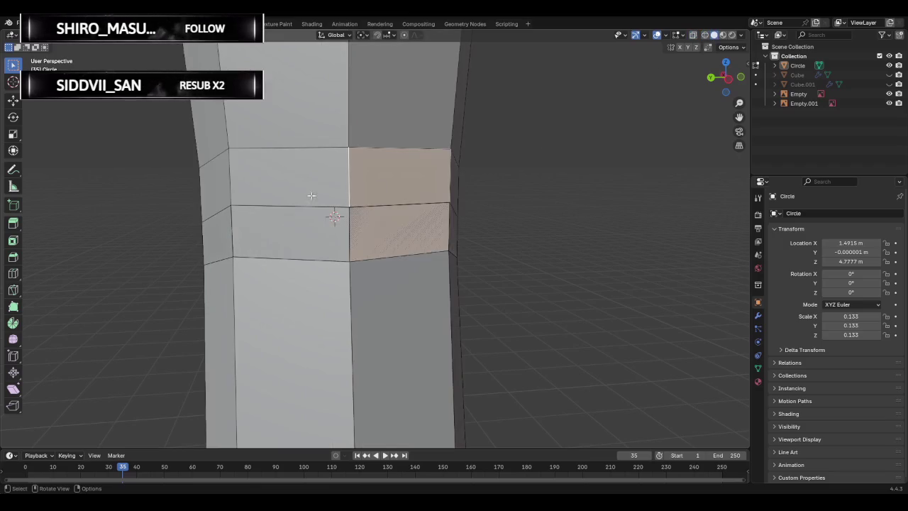
{"action": "left_click", "coordinate": [312, 196]}
{"action": "left_click", "coordinate": [367, 187], "text": "ctrl"}
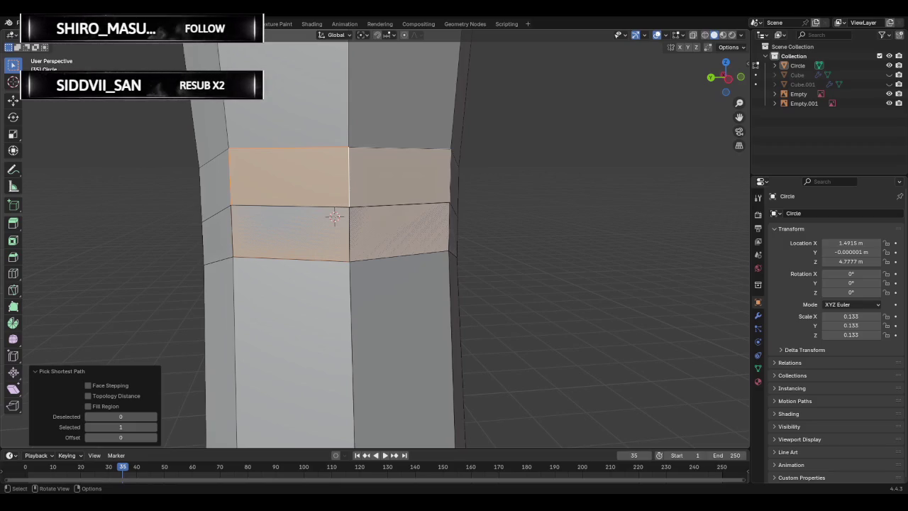
{"action": "left_click", "coordinate": [525, 224]}
Check the column against the Right Orthographic reference and select an upper-column face.
{"action": "middle_click_drag", "start_coordinate": [505, 221], "coordinate": [386, 219]}
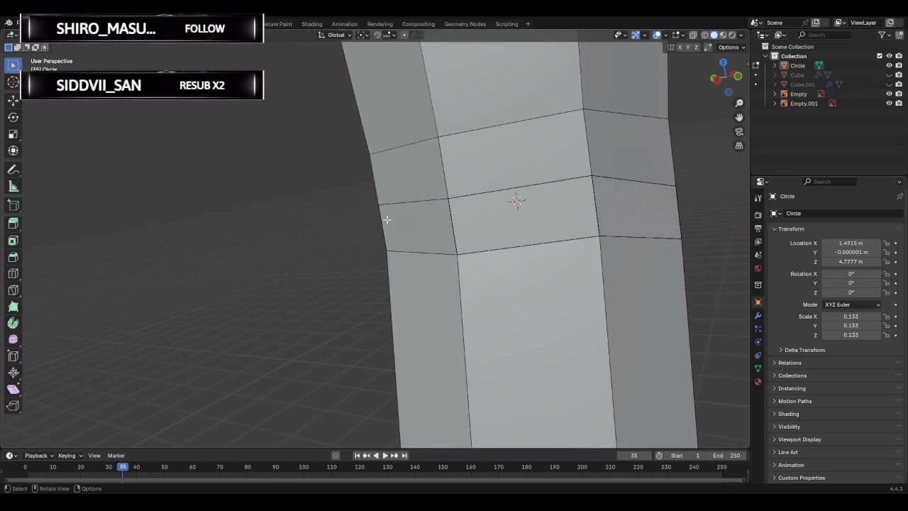
{"action": "left_click", "coordinate": [734, 72]}
{"action": "scroll", "coordinate": [408, 213], "scroll_direction": "down", "scroll_amount": 2}
{"action": "mouse_move", "coordinate": [408, 212]}
{"action": "middle_mouse_down"}
{"action": "mouse_move", "coordinate": [404, 251]}
{"action": "mouse_move", "coordinate": [506, 247]}
{"action": "mouse_move", "coordinate": [363, 206]}
{"action": "mouse_move", "coordinate": [419, 211]}
{"action": "middle_mouse_up"}
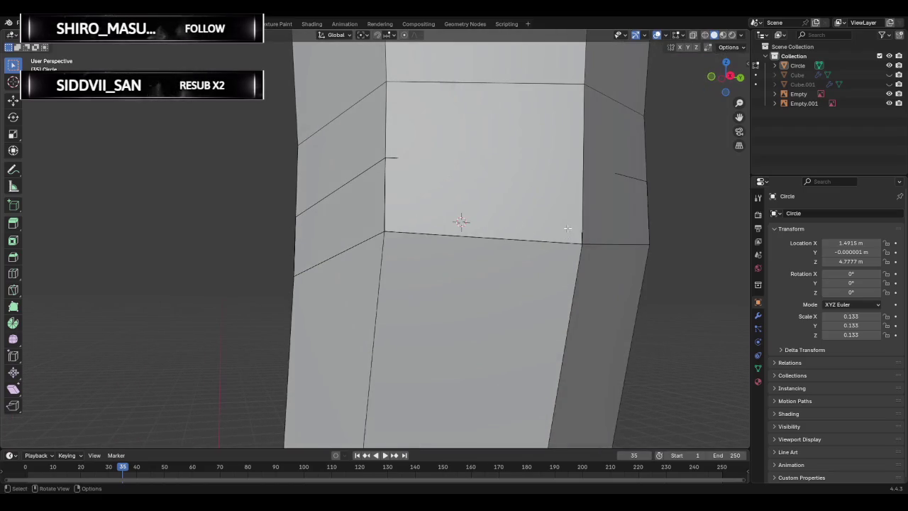
{"action": "left_click", "coordinate": [442, 141]}
{"action": "mouse_move", "coordinate": [444, 138]}
{"action": "middle_mouse_down"}
{"action": "mouse_move", "coordinate": [504, 177]}
{"action": "mouse_move", "coordinate": [412, 188]}
{"action": "middle_mouse_up"}
Select the left and right band faces and turn on X-ray see-through shading.
{"action": "left_click", "coordinate": [411, 189]}
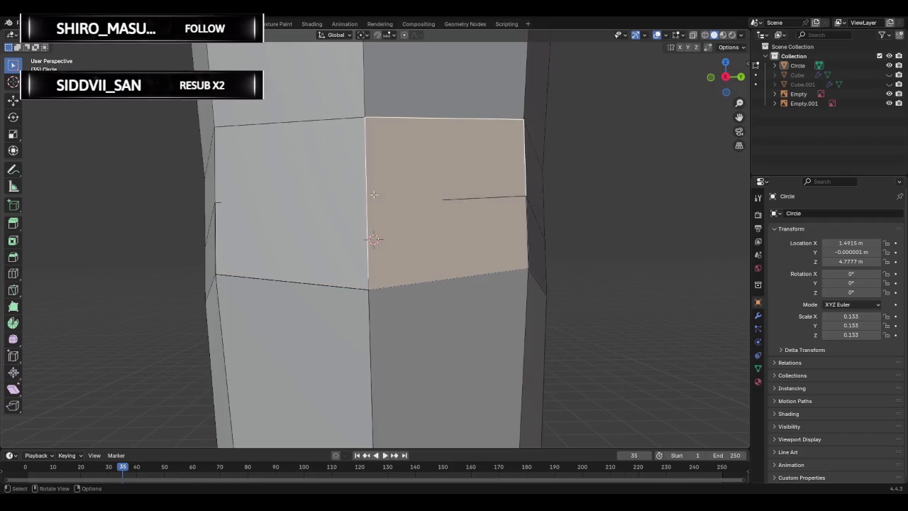
{"action": "left_click", "coordinate": [355, 196]}
{"action": "left_click", "coordinate": [705, 35]}
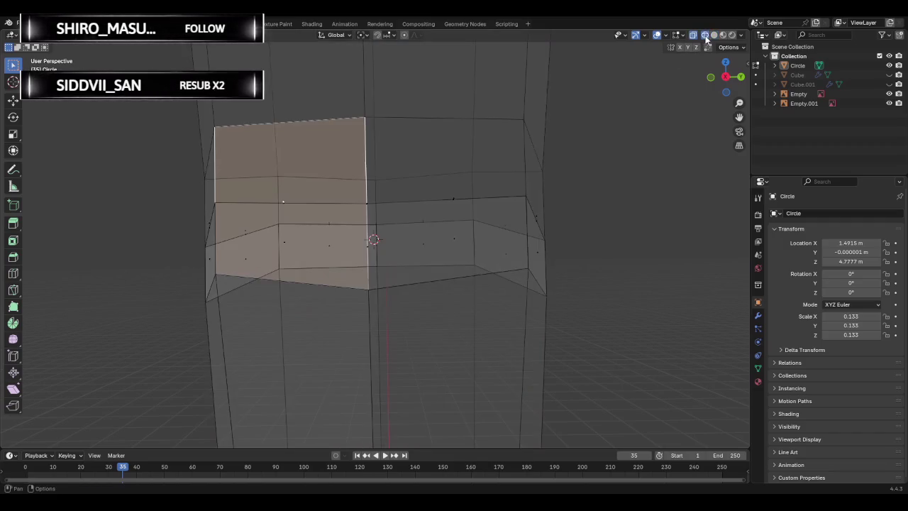
{"action": "left_click", "coordinate": [276, 196]}
{"action": "middle_click_drag", "start_coordinate": [300, 215], "coordinate": [323, 215]}
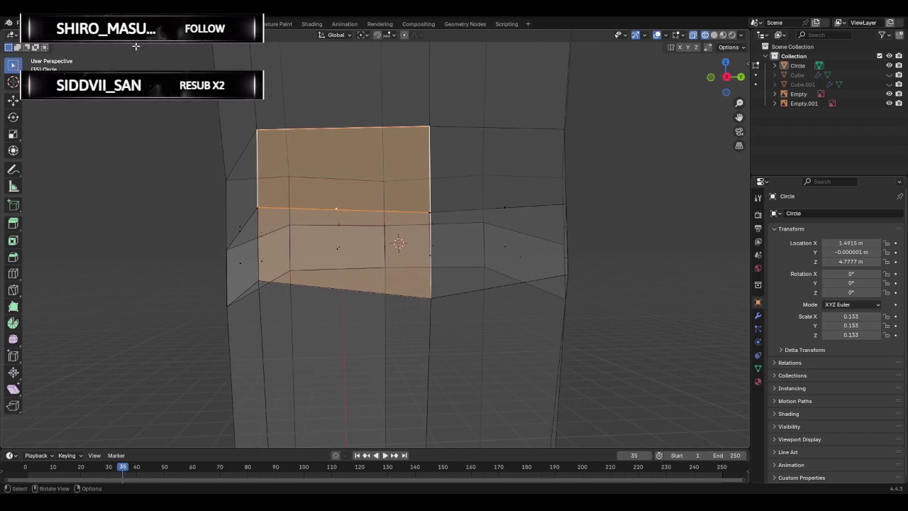
Deselect the band faces and cancel a trial move of the selected edge.
{"action": "left_click", "coordinate": [394, 219], "text": "shift"}
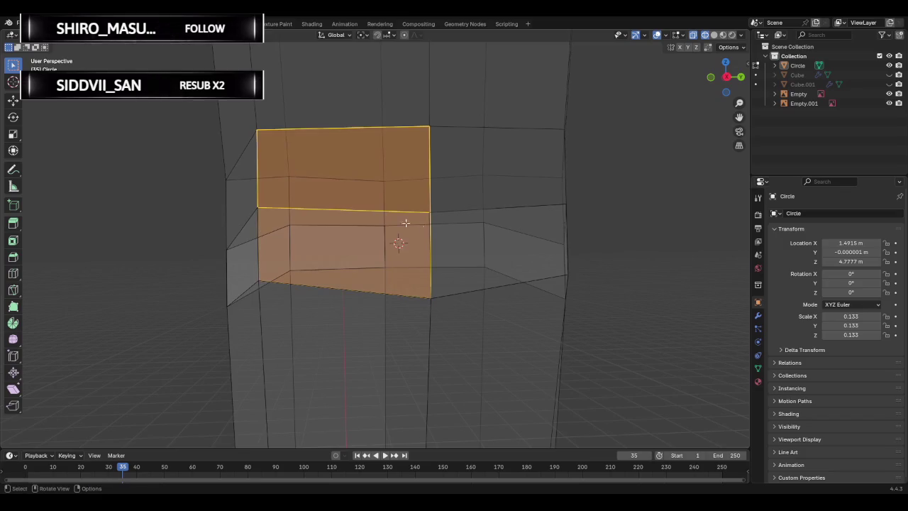
{"action": "key", "text": "alt+a"}
{"action": "middle_click_drag", "start_coordinate": [434, 199], "coordinate": [421, 205]}
{"action": "key", "text": "g"}
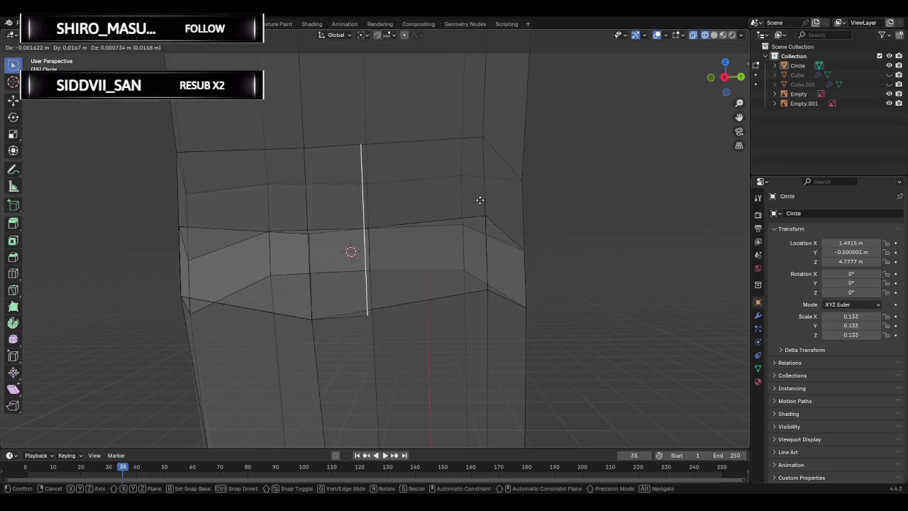
{"action": "right_click", "coordinate": [465, 195]}
Cancel a second trial edge move and select the band's horizontal edge.
{"action": "mouse_move", "coordinate": [378, 201]}
{"action": "middle_mouse_down"}
{"action": "mouse_move", "coordinate": [432, 207]}
{"action": "mouse_move", "coordinate": [337, 208]}
{"action": "middle_mouse_up"}
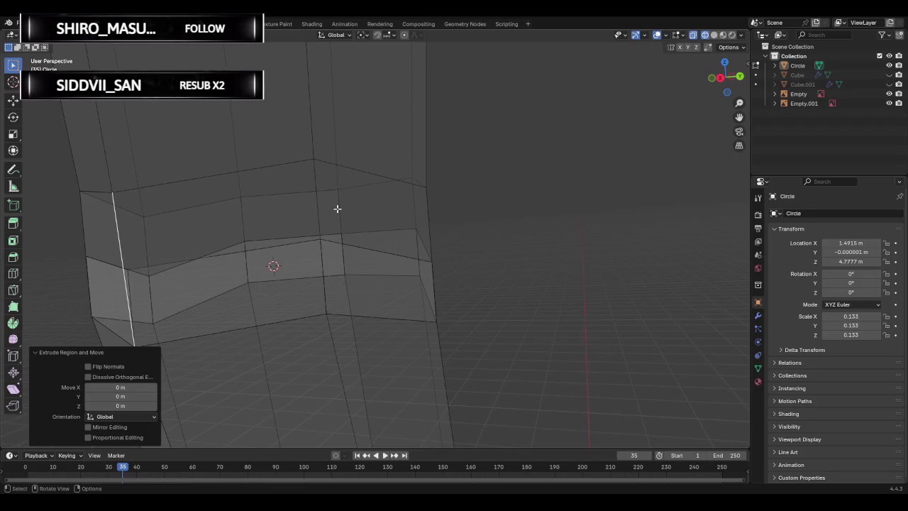
{"action": "mouse_move", "coordinate": [240, 238]}
{"action": "middle_mouse_down"}
{"action": "mouse_move", "coordinate": [397, 251]}
{"action": "mouse_move", "coordinate": [411, 259]}
{"action": "mouse_move", "coordinate": [461, 255]}
{"action": "mouse_move", "coordinate": [460, 243]}
{"action": "mouse_move", "coordinate": [442, 234]}
{"action": "mouse_move", "coordinate": [397, 229]}
{"action": "middle_mouse_up"}
{"action": "key", "text": "g"}
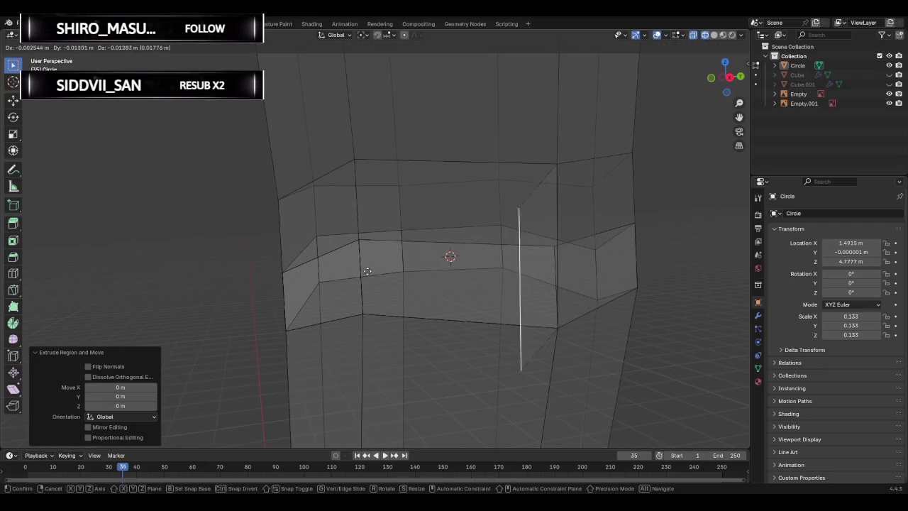
{"action": "right_click", "coordinate": [492, 270]}
{"action": "mouse_move", "coordinate": [511, 263]}
{"action": "middle_mouse_down"}
{"action": "mouse_move", "coordinate": [527, 234]}
{"action": "mouse_move", "coordinate": [514, 228]}
{"action": "middle_mouse_up"}
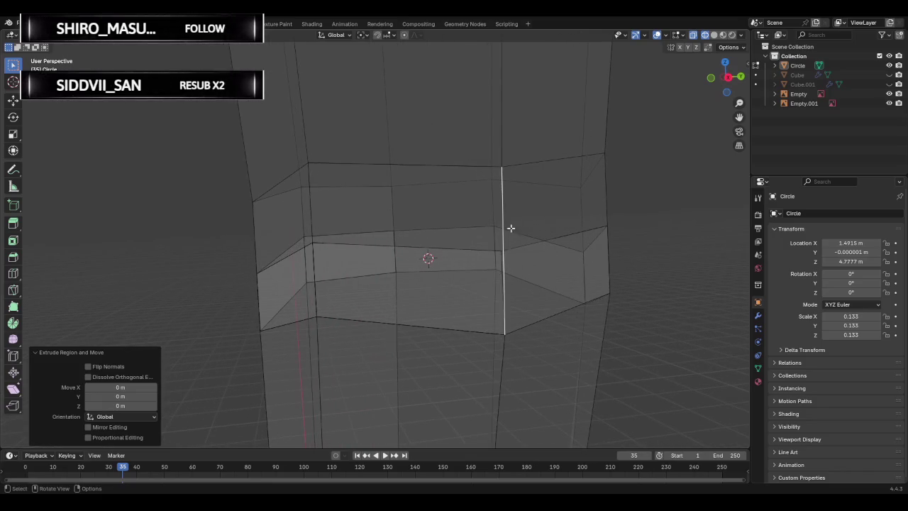
{"action": "left_click", "coordinate": [469, 214]}
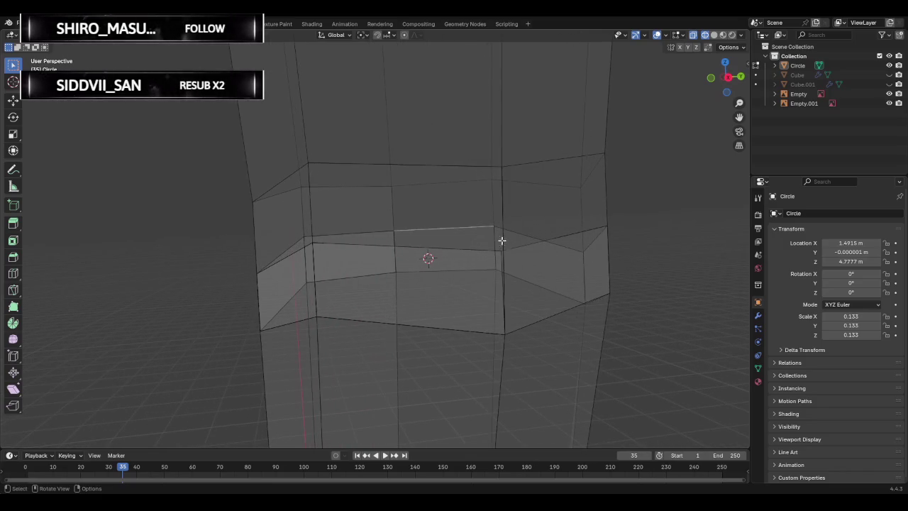
{"action": "mouse_move", "coordinate": [500, 210]}
{"action": "middle_mouse_down"}
{"action": "mouse_move", "coordinate": [644, 270]}
{"action": "mouse_move", "coordinate": [625, 267]}
{"action": "middle_mouse_up"}
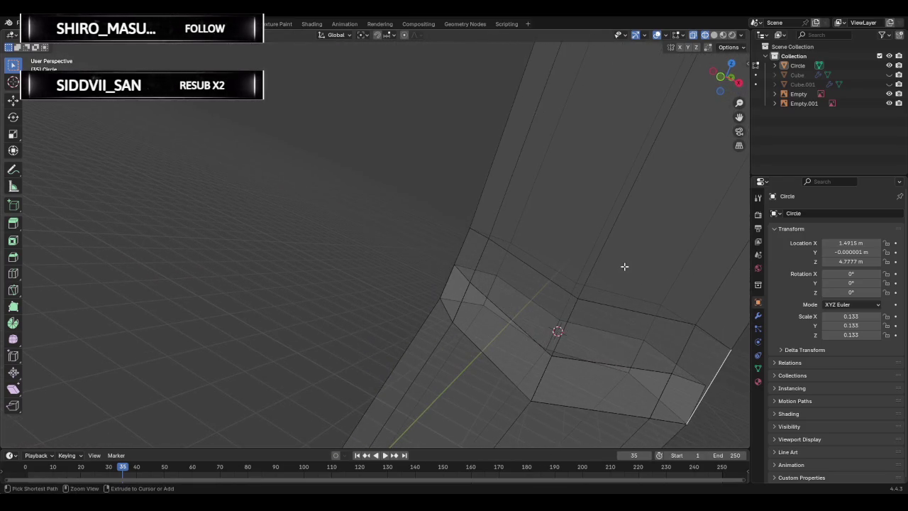
Clear the face selection, then add one centred, unslid edge loop across the elbow cuff.
{"action": "key", "text": "ctrl+KP_Add"}
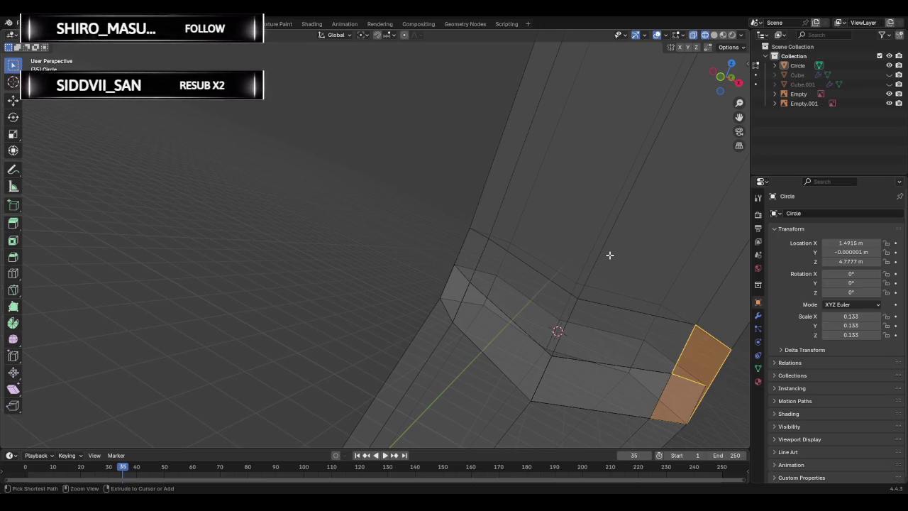
{"action": "key", "text": "ctrl+z"}
{"action": "key", "text": "ctrl+z"}
{"action": "key", "text": "ctrl+z"}
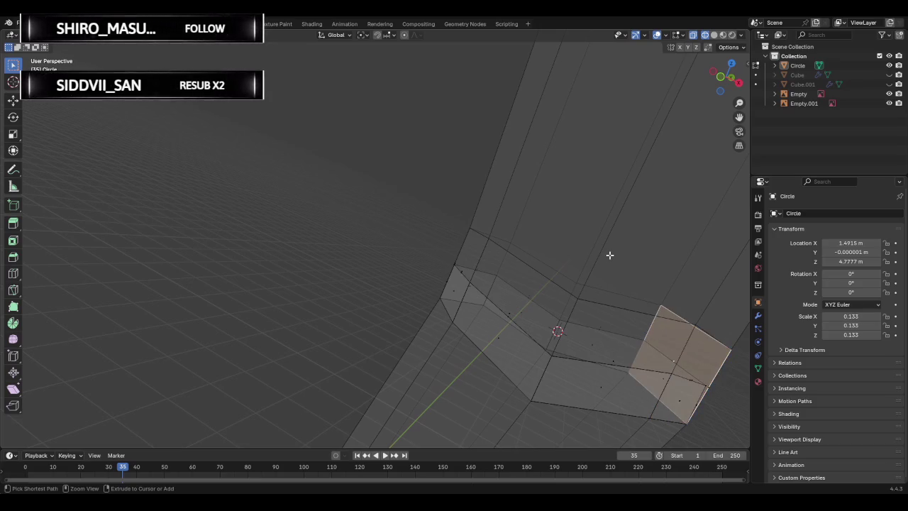
{"action": "key", "text": "ctrl+z"}
{"action": "key", "text": "ctrl+z"}
{"action": "key", "text": "ctrl+z"}
{"action": "key", "text": "ctrl+z"}
{"action": "key", "text": "ctrl+z"}
{"action": "key", "text": "ctrl+z"}
{"action": "key", "text": "ctrl+z"}
{"action": "key", "text": "ctrl+z"}
{"action": "key", "text": "ctrl+z"}
{"action": "key", "text": "ctrl+z"}
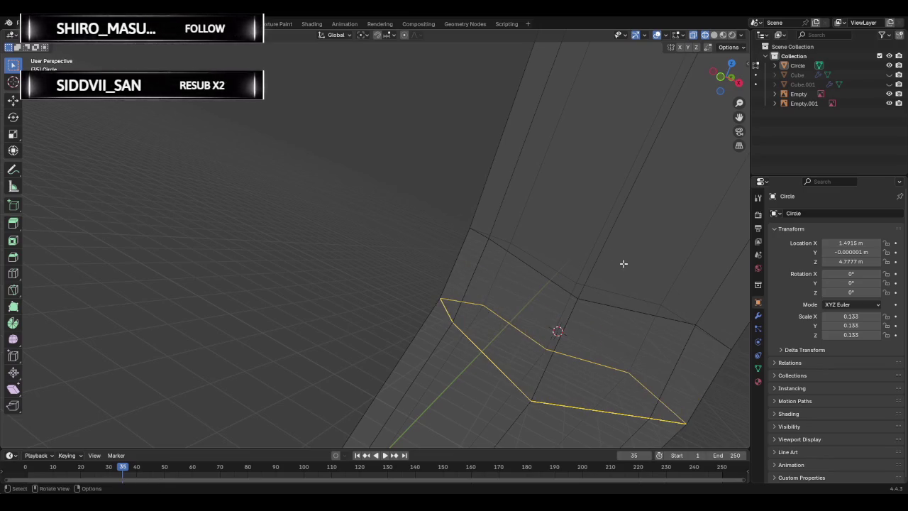
{"action": "key", "text": "ctrl+z"}
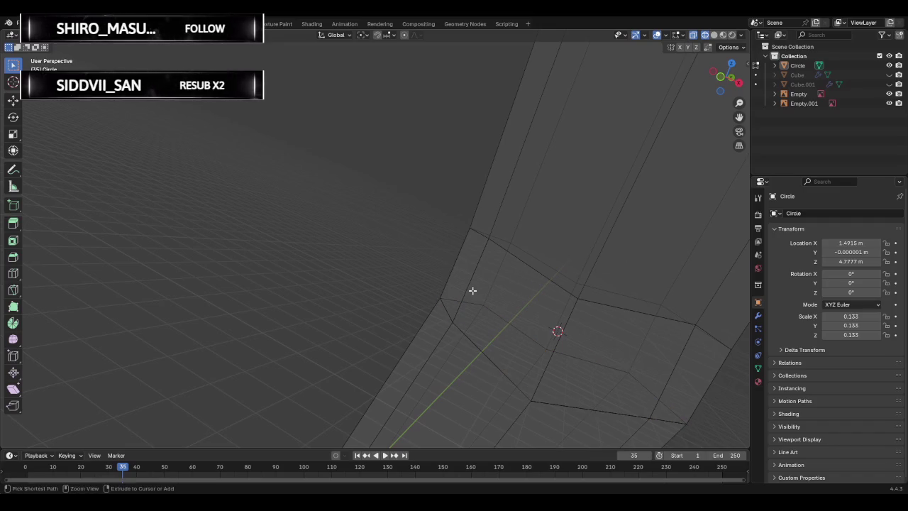
{"action": "key", "text": "ctrl+r"}
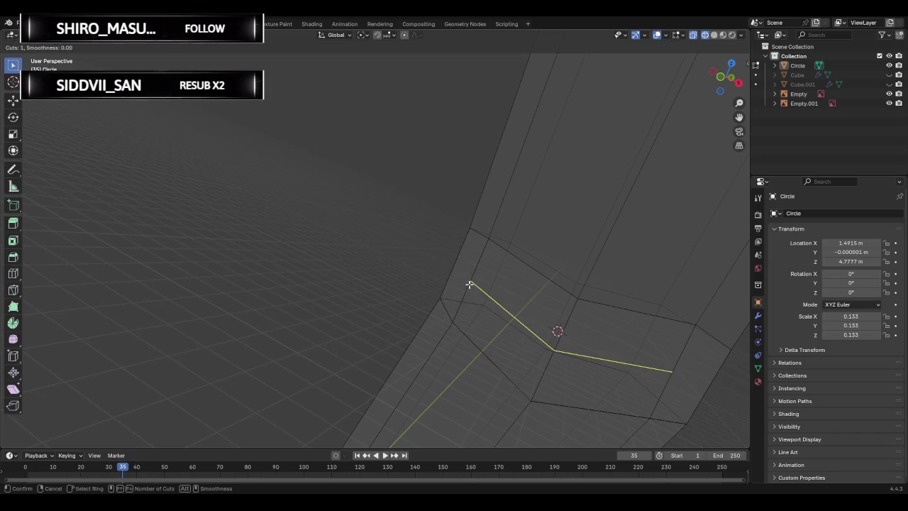
{"action": "left_click", "coordinate": [450, 267]}
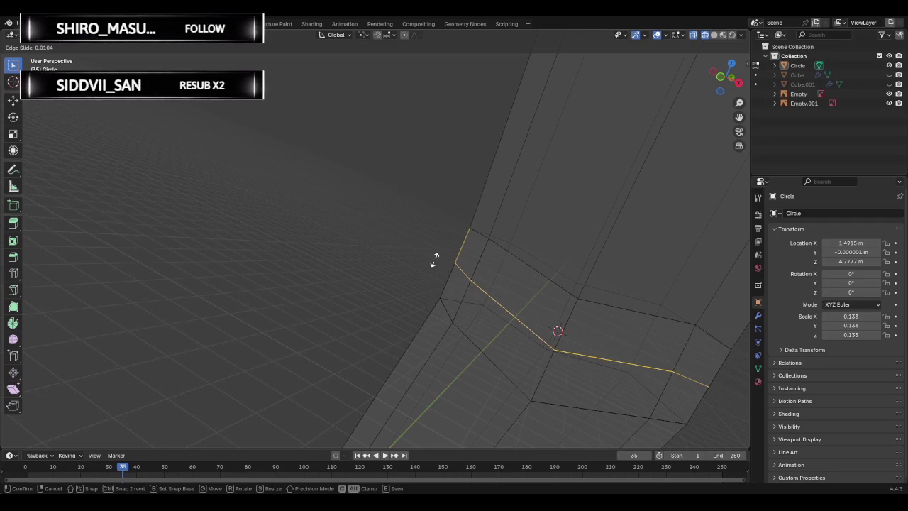
{"action": "right_click", "coordinate": [435, 260]}
{"action": "mouse_move", "coordinate": [411, 258]}
{"action": "middle_mouse_down"}
{"action": "mouse_move", "coordinate": [659, 340]}
{"action": "mouse_move", "coordinate": [513, 300]}
{"action": "mouse_move", "coordinate": [547, 319]}
{"action": "mouse_move", "coordinate": [454, 308]}
{"action": "mouse_move", "coordinate": [348, 262]}
{"action": "mouse_move", "coordinate": [414, 269]}
{"action": "middle_mouse_up"}
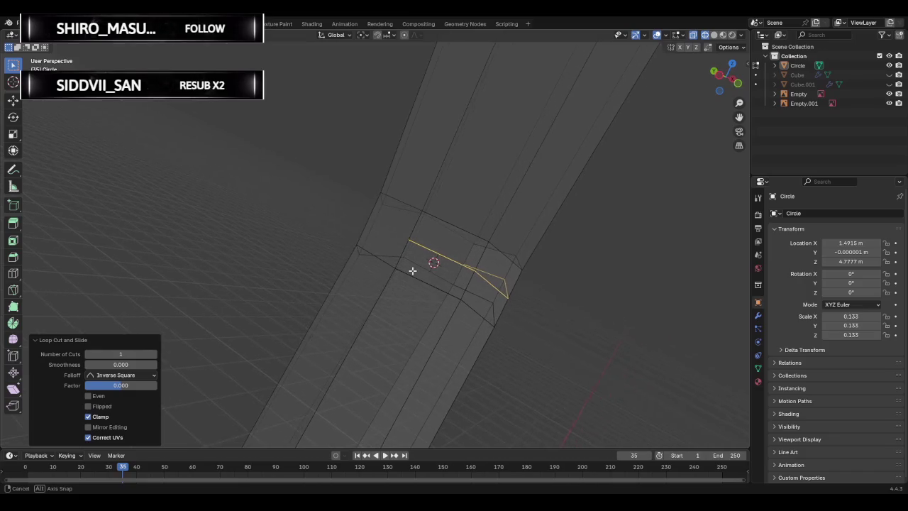
{"action": "mouse_move", "coordinate": [237, 357]}
{"action": "middle_mouse_down"}
{"action": "mouse_move", "coordinate": [331, 375]}
{"action": "mouse_move", "coordinate": [523, 385]}
{"action": "mouse_move", "coordinate": [433, 328]}
{"action": "middle_mouse_up"}
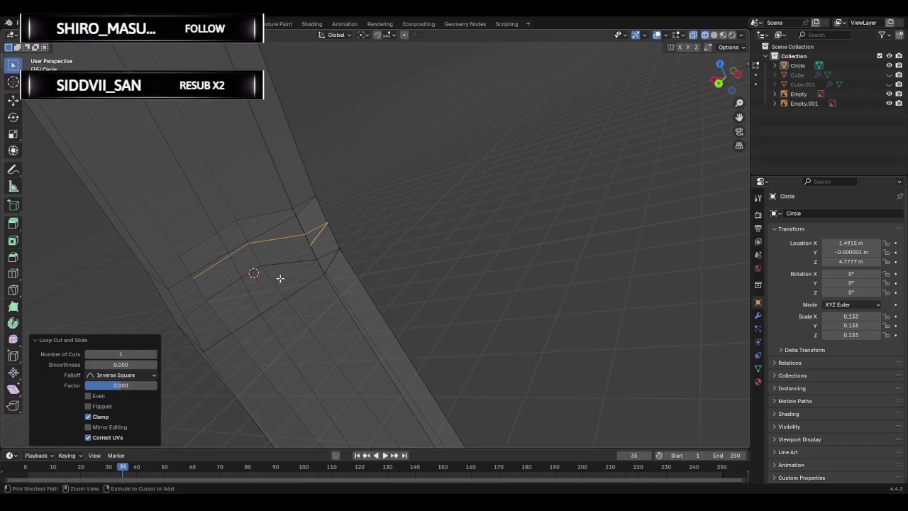
{"action": "key", "text": "ctrl+r"}
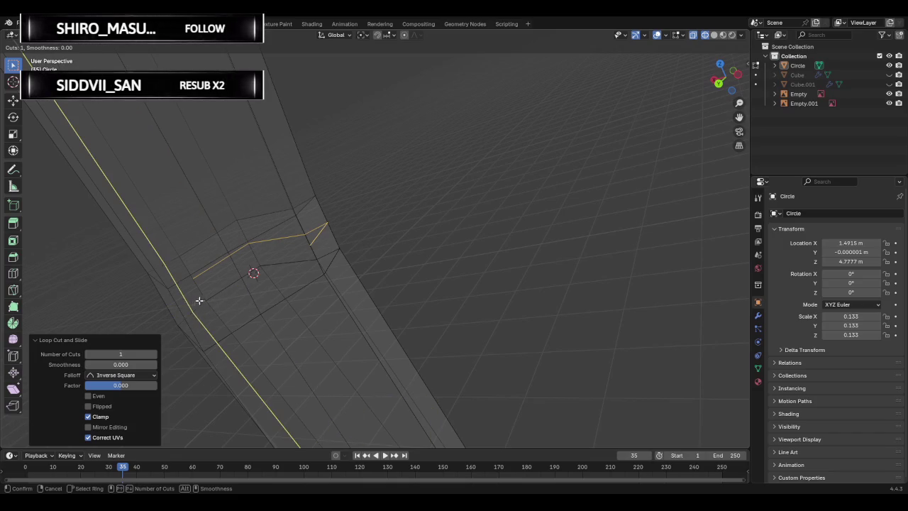
{"action": "key", "text": "Escape"}
{"action": "middle_click_drag", "start_coordinate": [340, 269], "coordinate": [337, 294]}
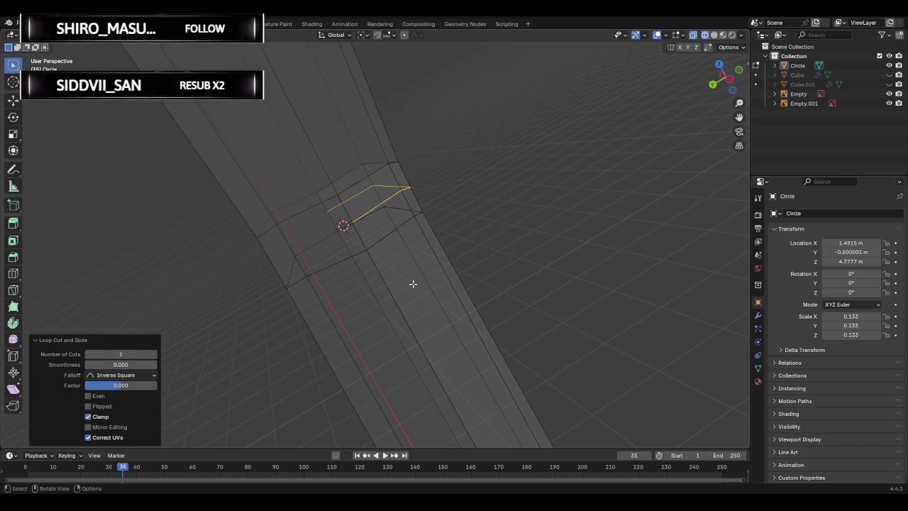
{"action": "key", "text": "ctrl+z"}
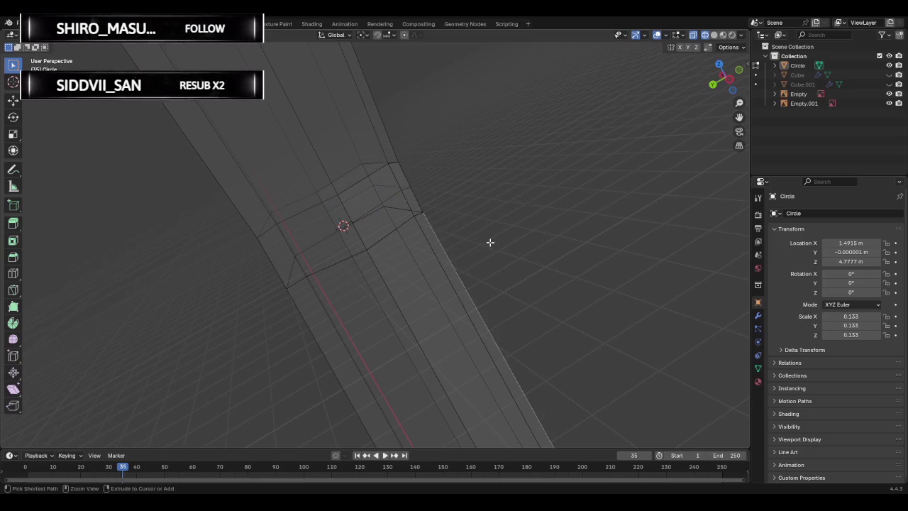
{"action": "mouse_move", "coordinate": [497, 257]}
{"action": "middle_mouse_down"}
{"action": "mouse_move", "coordinate": [323, 241]}
{"action": "mouse_move", "coordinate": [340, 262]}
{"action": "middle_mouse_up"}
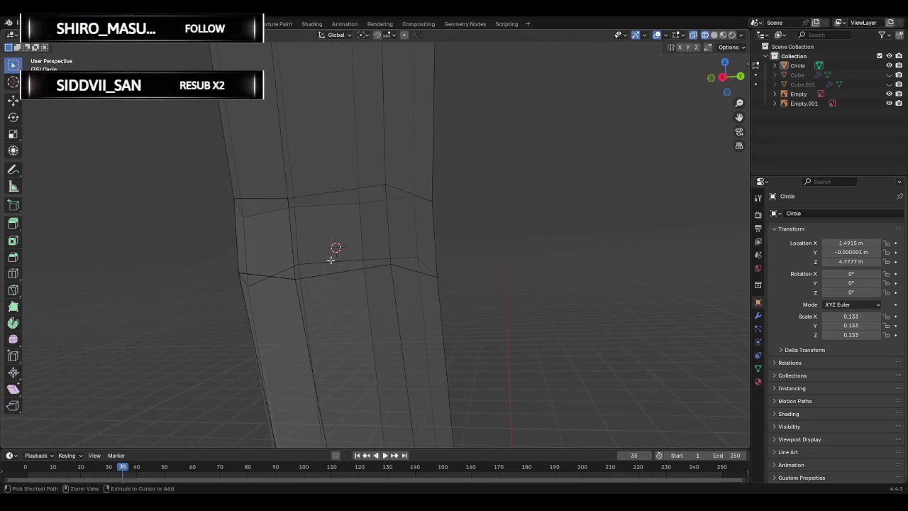
{"action": "key", "text": "ctrl+r"}
{"action": "key", "text": "Escape"}
{"action": "mouse_move", "coordinate": [478, 243]}
{"action": "middle_mouse_down"}
{"action": "mouse_move", "coordinate": [247, 261]}
{"action": "mouse_move", "coordinate": [398, 258]}
{"action": "mouse_move", "coordinate": [270, 270]}
{"action": "middle_mouse_up"}
{"action": "key", "text": "ctrl+r"}
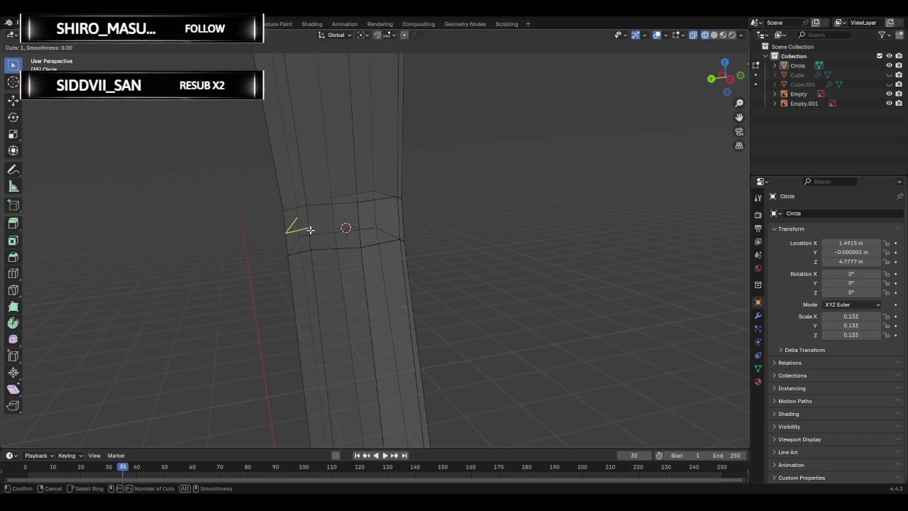
{"action": "key", "text": "Escape"}
{"action": "mouse_move", "coordinate": [309, 230]}
{"action": "middle_mouse_down"}
{"action": "mouse_move", "coordinate": [466, 241]}
{"action": "mouse_move", "coordinate": [268, 255]}
{"action": "mouse_move", "coordinate": [438, 253]}
{"action": "mouse_move", "coordinate": [237, 282]}
{"action": "mouse_move", "coordinate": [300, 265]}
{"action": "middle_mouse_up"}
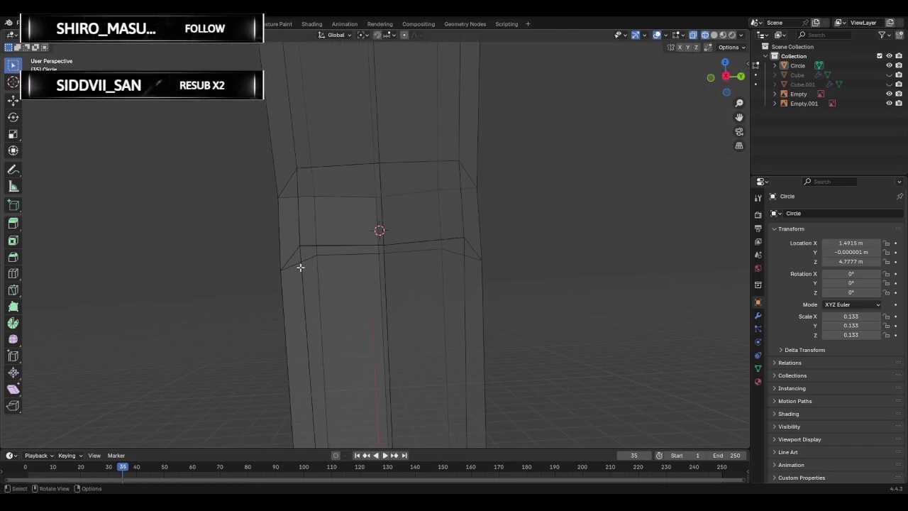
{"action": "key", "text": "ctrl+r"}
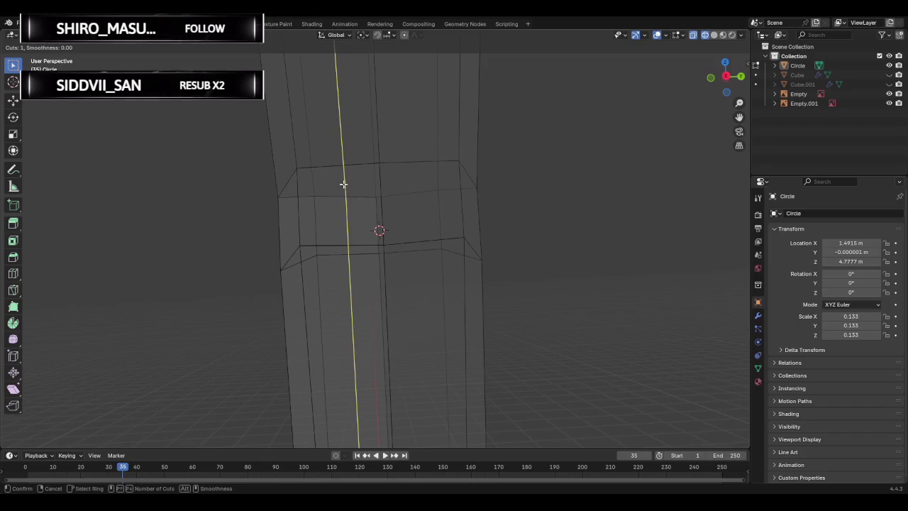
{"action": "key", "text": "Escape"}
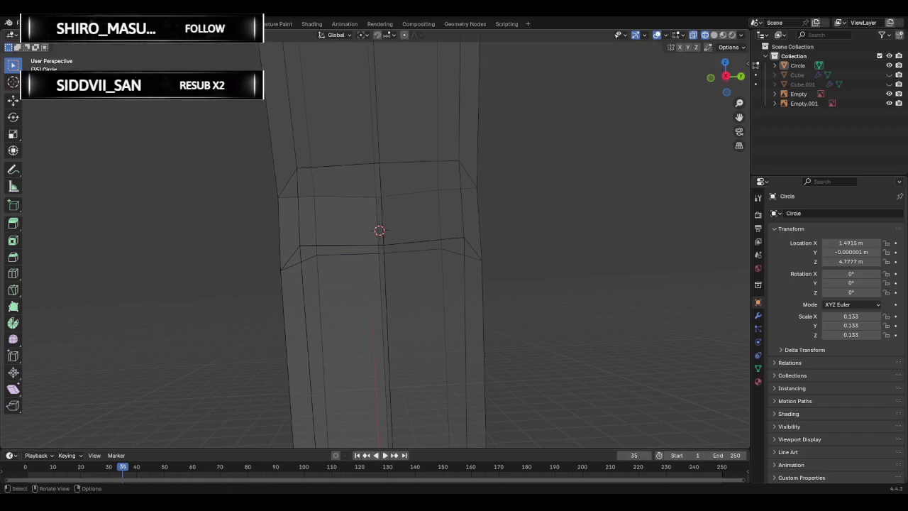
{"action": "left_click", "coordinate": [363, 210]}
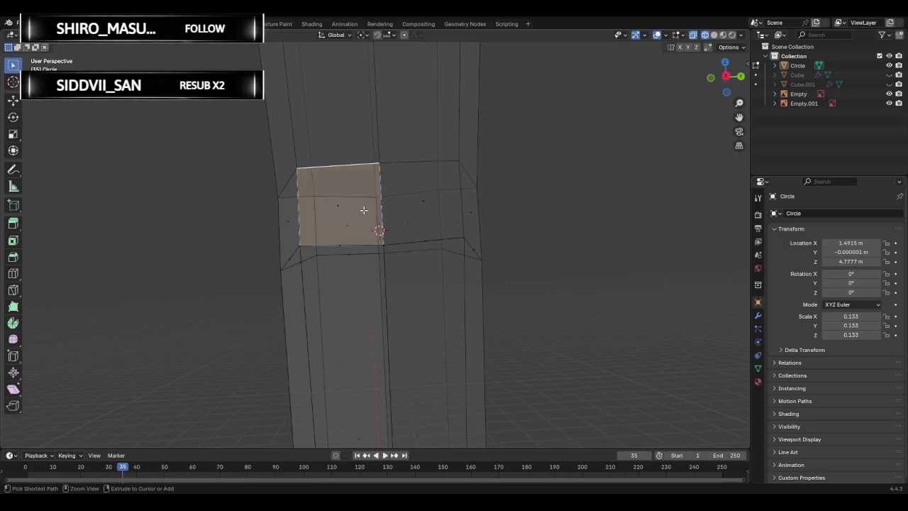
{"action": "key", "text": "ctrl+r"}
{"action": "middle_click_drag", "start_coordinate": [354, 209], "coordinate": [389, 227]}
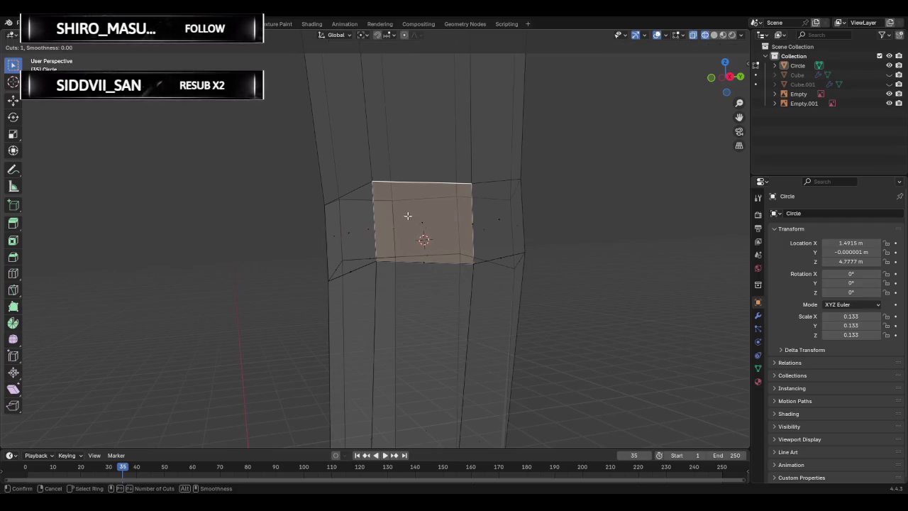
{"action": "key", "text": "Escape"}
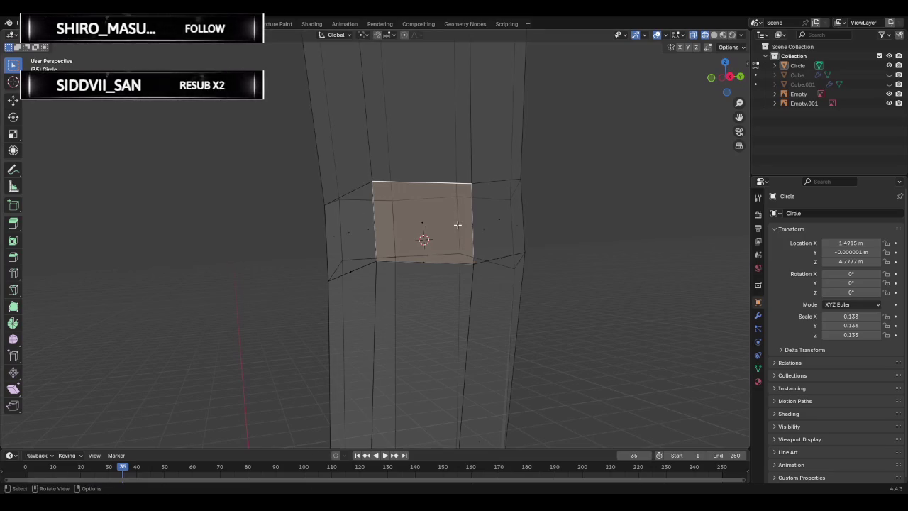
{"action": "left_click", "coordinate": [468, 258]}
{"action": "mouse_move", "coordinate": [468, 258]}
{"action": "middle_mouse_down"}
{"action": "mouse_move", "coordinate": [487, 261]}
{"action": "mouse_move", "coordinate": [426, 253]}
{"action": "middle_mouse_up"}
{"action": "right_click", "coordinate": [425, 253]}
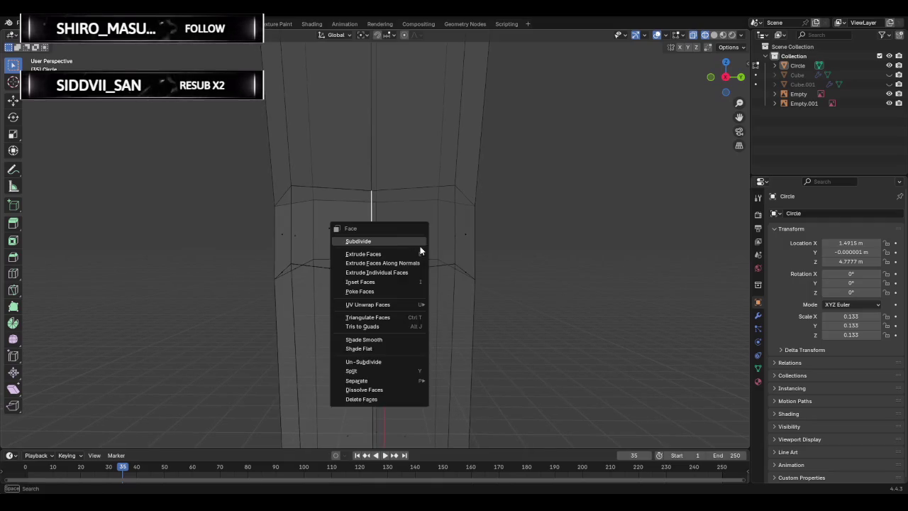
{"action": "left_click", "coordinate": [395, 241]}
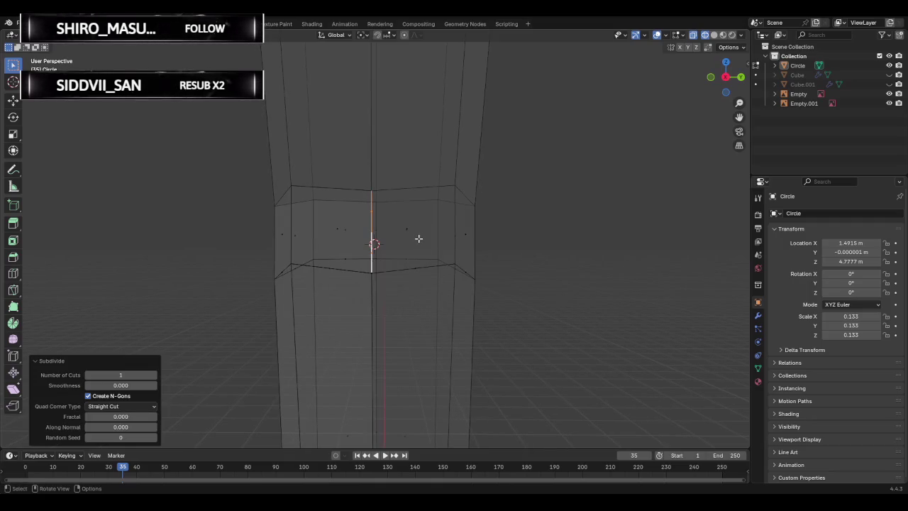
{"action": "key", "text": "g"}
{"action": "key", "text": "z"}
{"action": "key", "text": "z"}
{"action": "key", "text": "Escape"}
{"action": "key", "text": "e"}
{"action": "key", "text": "Escape"}
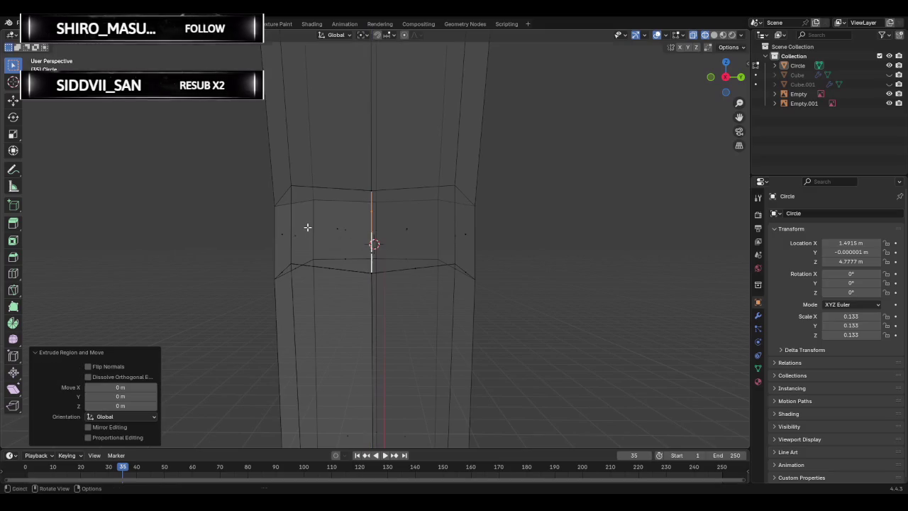
{"action": "scroll", "coordinate": [391, 235], "scroll_direction": "up", "scroll_amount": 2}
{"action": "scroll", "coordinate": [383, 237], "scroll_direction": "up", "scroll_amount": 2}
{"action": "scroll", "coordinate": [379, 237], "scroll_direction": "down", "scroll_amount": 2}
{"action": "left_click", "coordinate": [119, 426]}
{"action": "key", "text": "ctrl+r"}
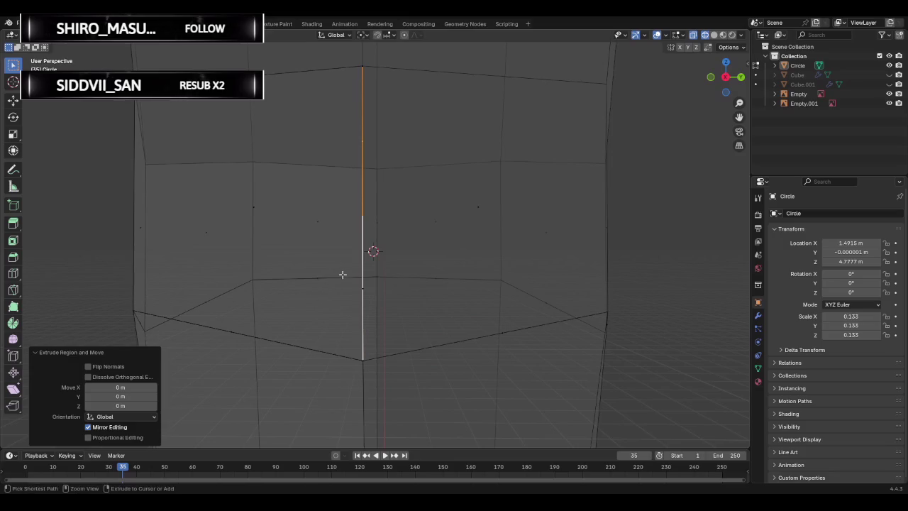
{"action": "right_click", "coordinate": [371, 224]}
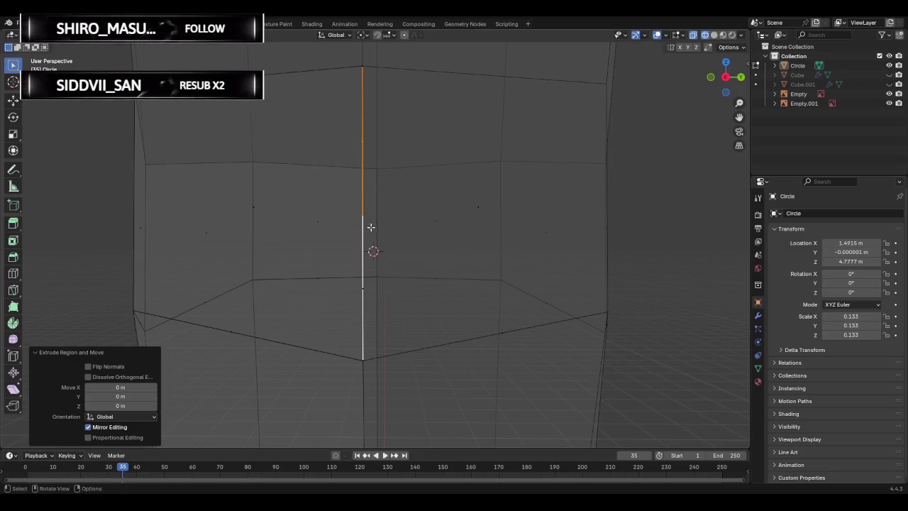
{"action": "right_click", "coordinate": [319, 235]}
{"action": "key", "text": "Escape"}
{"action": "key", "text": "ctrl+z"}
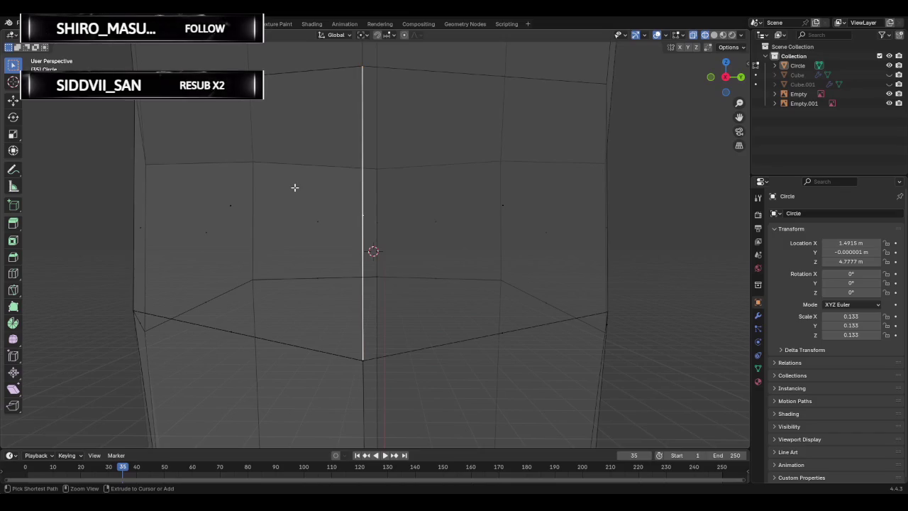
{"action": "mouse_move", "coordinate": [295, 190]}
{"action": "middle_mouse_down"}
{"action": "mouse_move", "coordinate": [369, 217]}
{"action": "mouse_move", "coordinate": [324, 209]}
{"action": "middle_mouse_up"}
{"action": "scroll", "coordinate": [277, 188], "scroll_direction": "down", "scroll_amount": 2}
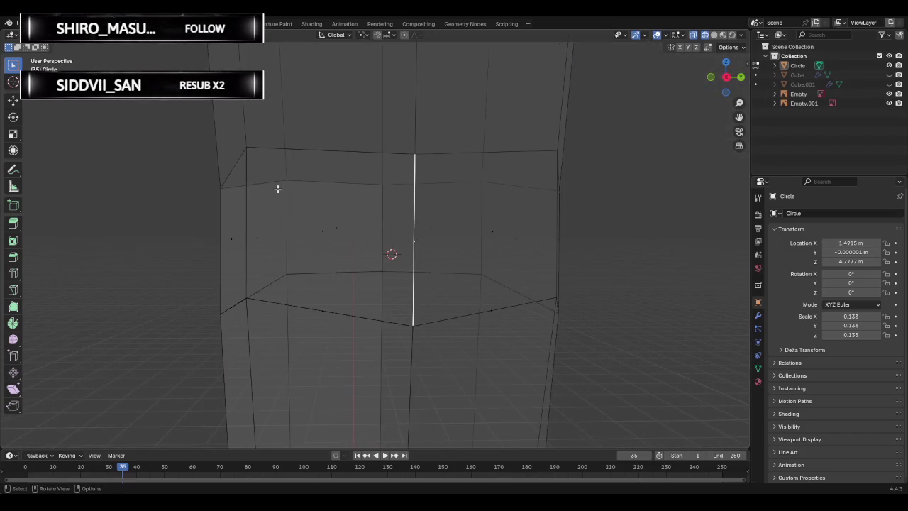
{"action": "key", "text": "ctrl+z"}
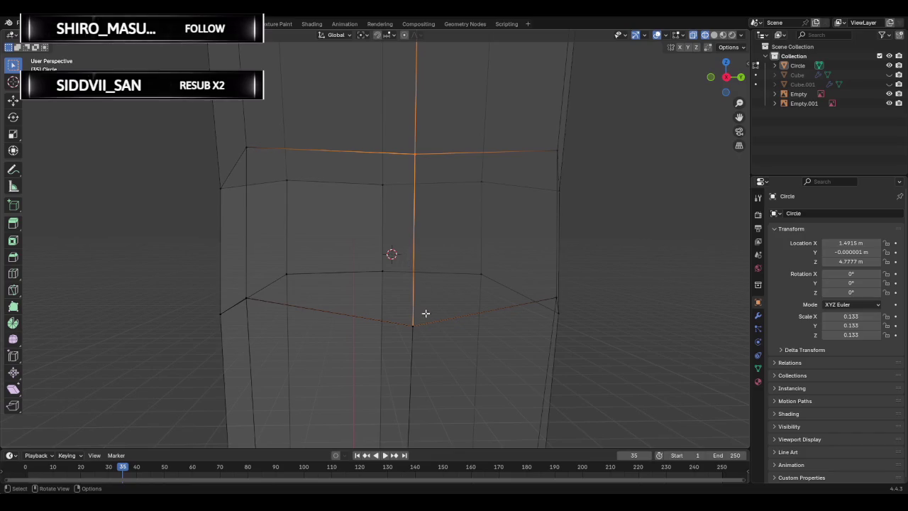
{"action": "key", "text": "ctrl+z"}
{"action": "middle_click_drag", "start_coordinate": [432, 308], "coordinate": [440, 312]}
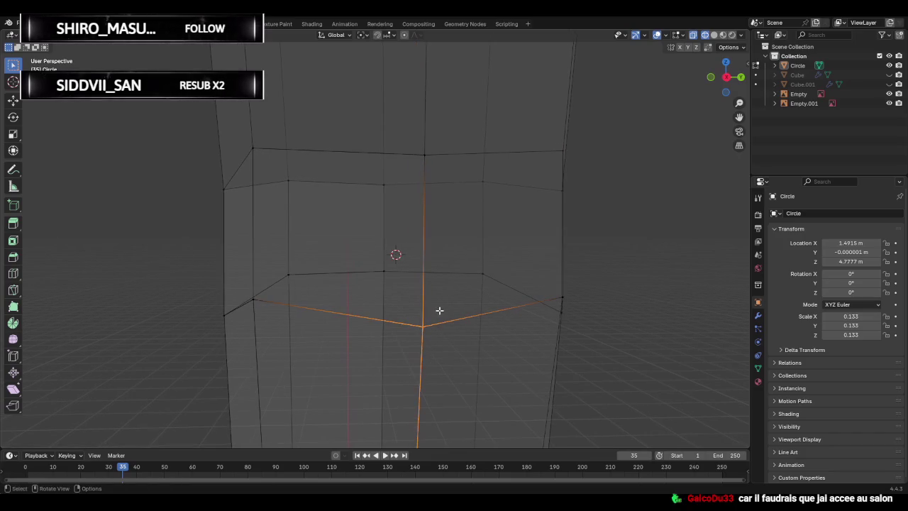
{"action": "key", "text": "c"}
{"action": "right_click", "coordinate": [441, 290]}
{"action": "left_click", "coordinate": [612, 253]}
{"action": "key", "text": "ctrl+z"}
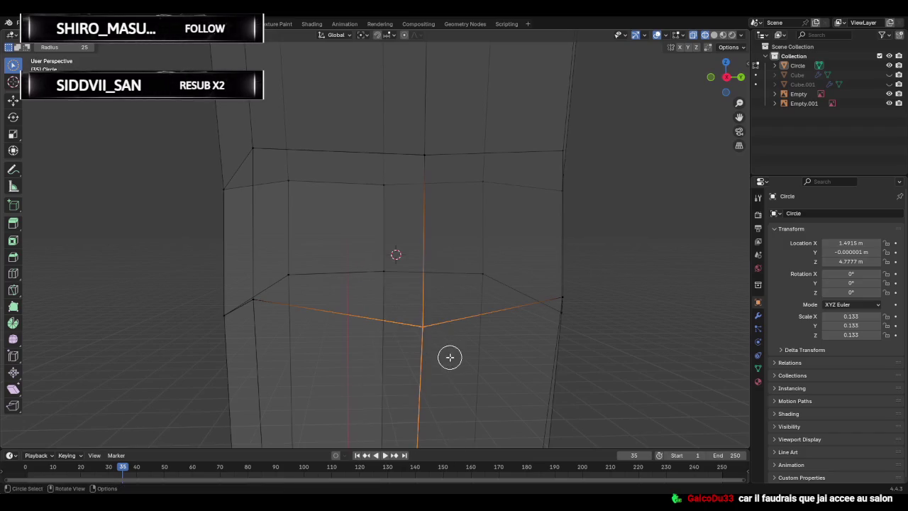
{"action": "key", "text": "e"}
{"action": "key", "text": "z"}
{"action": "key", "text": "Escape"}
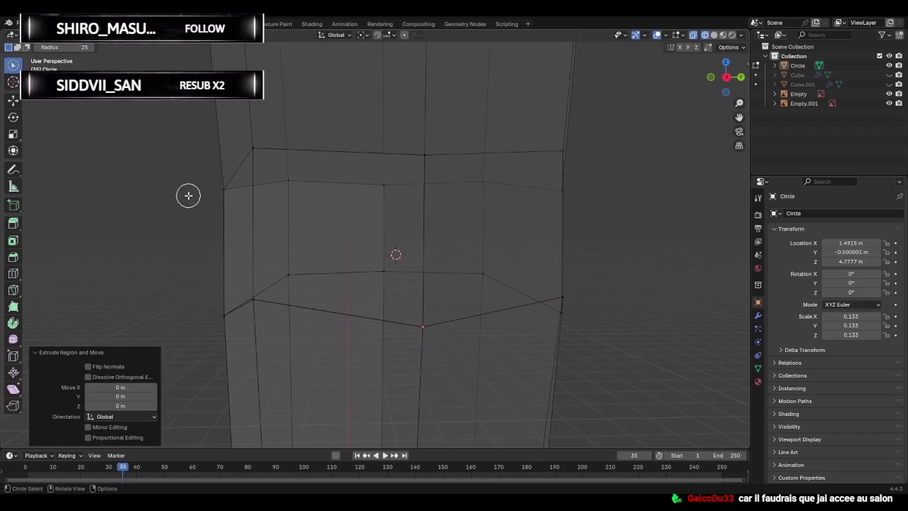
{"action": "left_click_drag", "start_coordinate": [21, 66], "coordinate": [50, 79]}
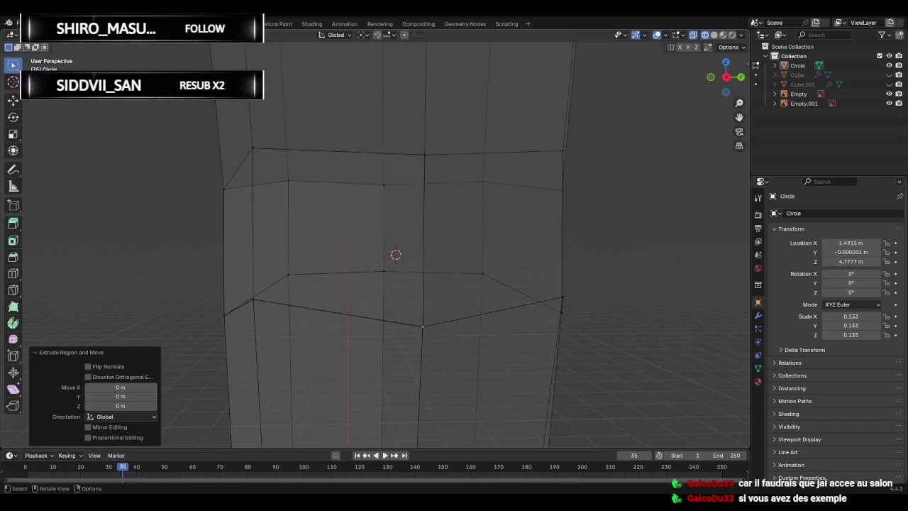
{"action": "scroll", "coordinate": [392, 263], "scroll_direction": "down", "scroll_amount": 3}
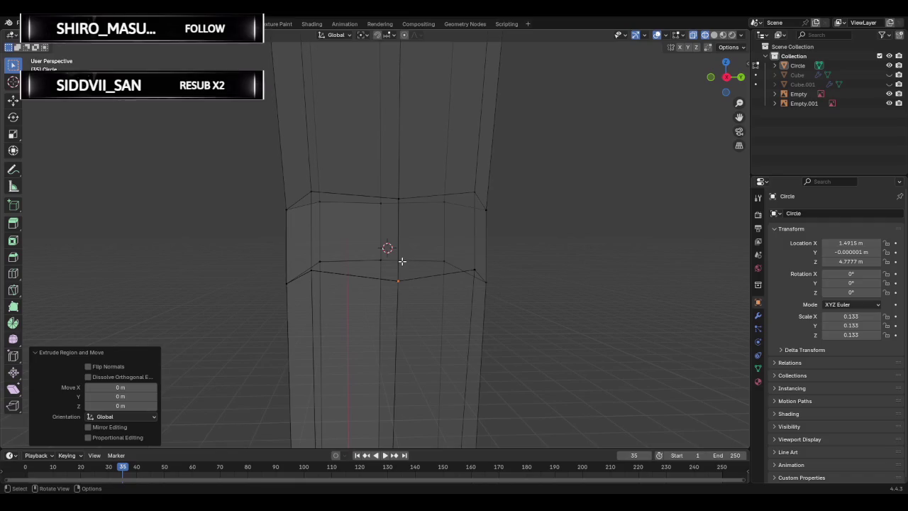
Add a slid edge loop cut across the band, then deselect it.
{"action": "mouse_move", "coordinate": [454, 247]}
{"action": "middle_mouse_down"}
{"action": "mouse_move", "coordinate": [462, 248]}
{"action": "mouse_move", "coordinate": [259, 257]}
{"action": "mouse_move", "coordinate": [495, 252]}
{"action": "mouse_move", "coordinate": [467, 243]}
{"action": "middle_mouse_up"}
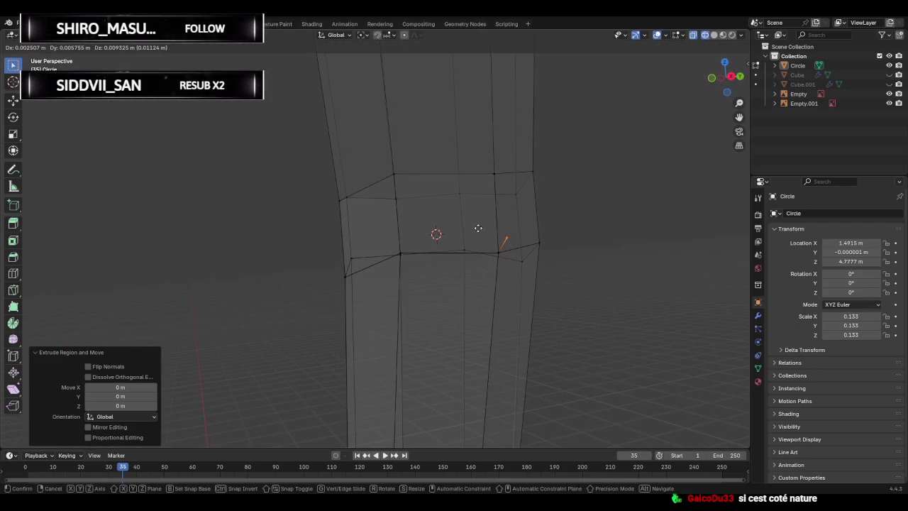
{"action": "left_click", "coordinate": [475, 233]}
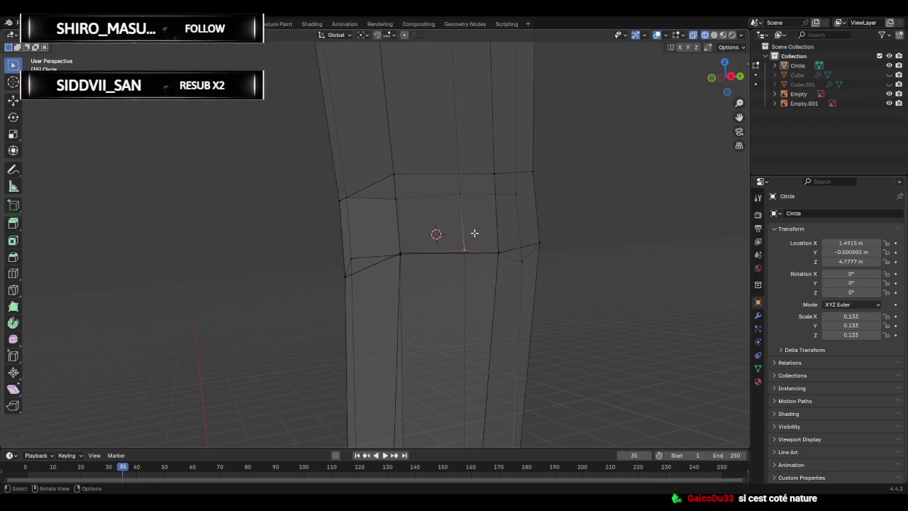
{"action": "middle_click_drag", "start_coordinate": [490, 260], "coordinate": [612, 257]}
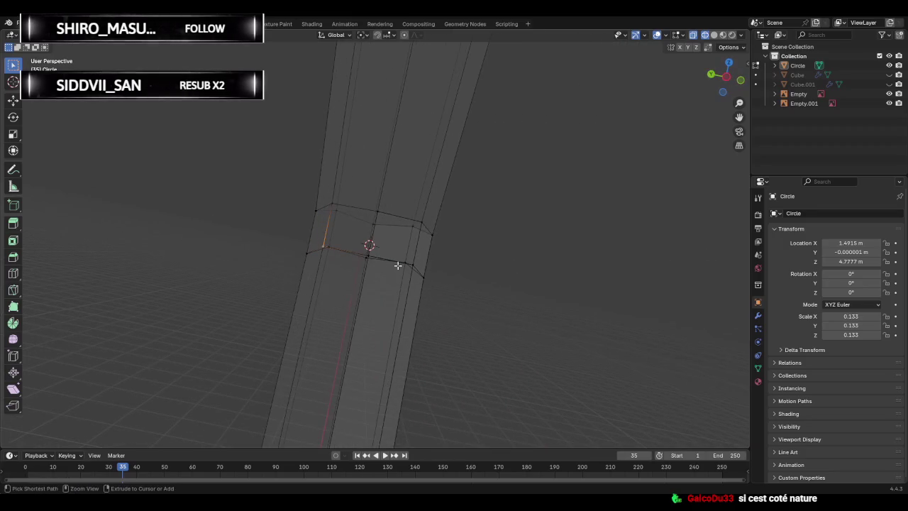
{"action": "key", "text": "ctrl+r"}
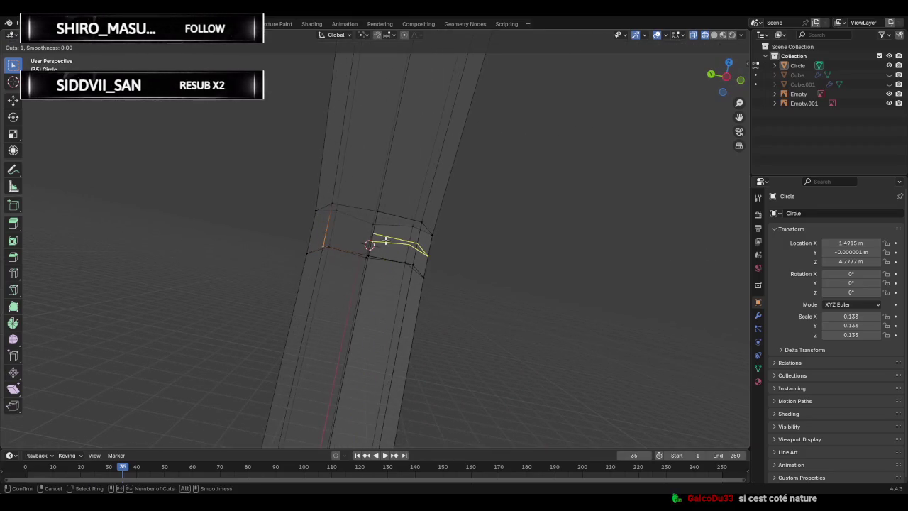
{"action": "left_click", "coordinate": [385, 240]}
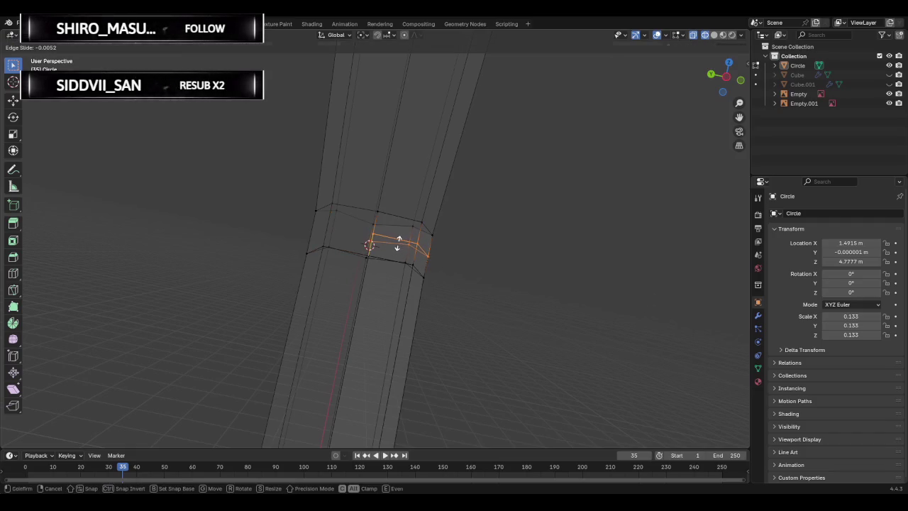
{"action": "left_click", "coordinate": [397, 245]}
{"action": "scroll", "coordinate": [365, 251], "scroll_direction": "up", "scroll_amount": 3}
{"action": "scroll", "coordinate": [365, 251], "scroll_direction": "up", "scroll_amount": 2}
{"action": "left_click", "coordinate": [307, 226]}
{"action": "key", "text": "ctrl"}
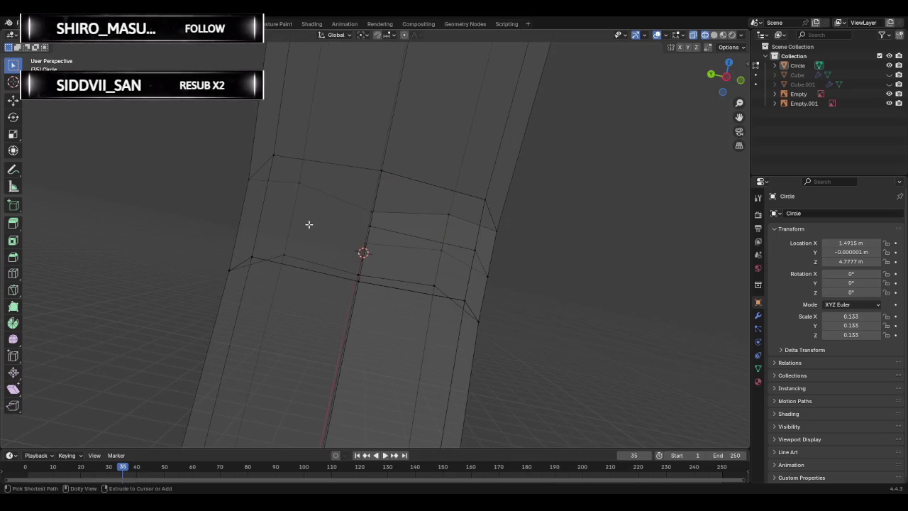
Try loop cuts on the band's left faces, then undo the misplaced left cut.
{"action": "key", "text": "ctrl+r"}
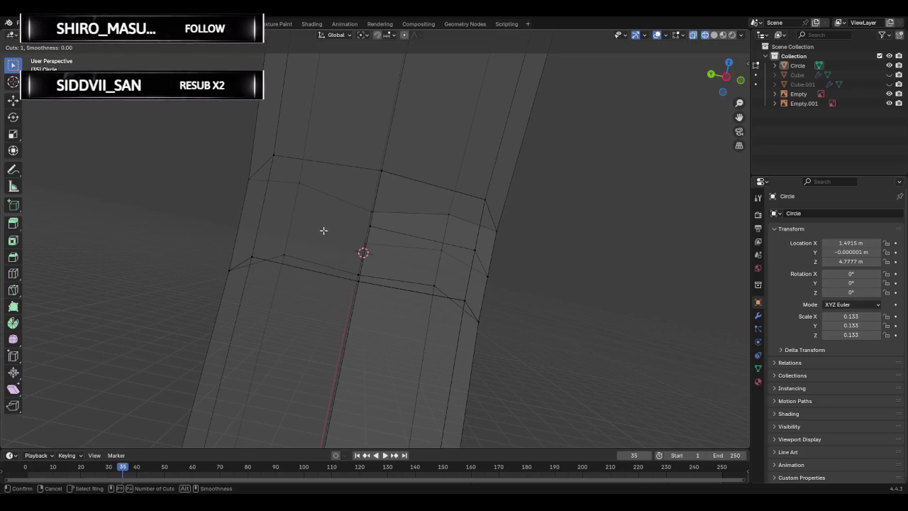
{"action": "left_click", "coordinate": [290, 222]}
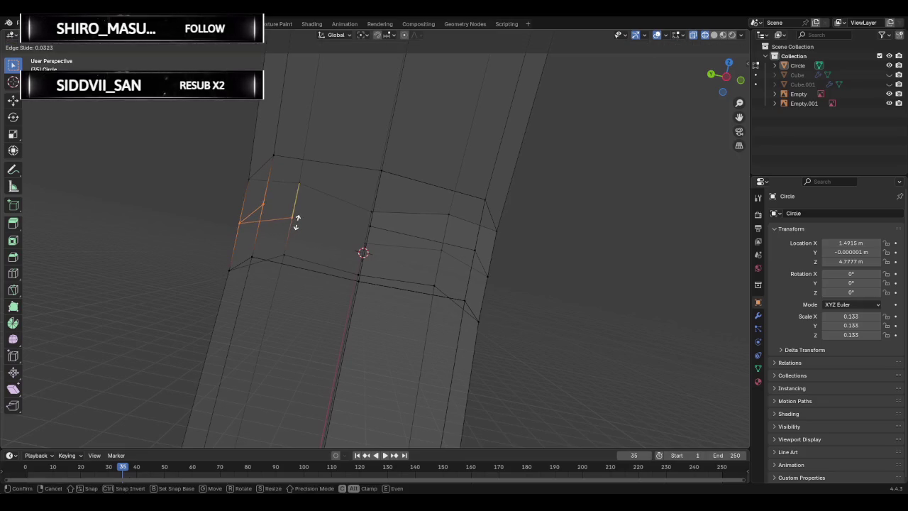
{"action": "left_click", "coordinate": [297, 223]}
{"action": "key", "text": "g"}
{"action": "key", "text": "g"}
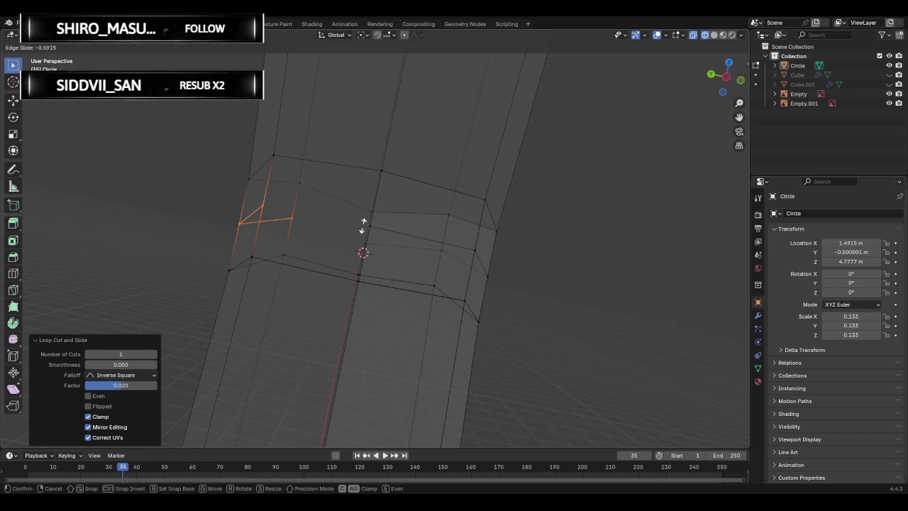
{"action": "key", "text": "Escape"}
{"action": "key", "text": "ctrl+z"}
{"action": "key", "text": "ctrl+r"}
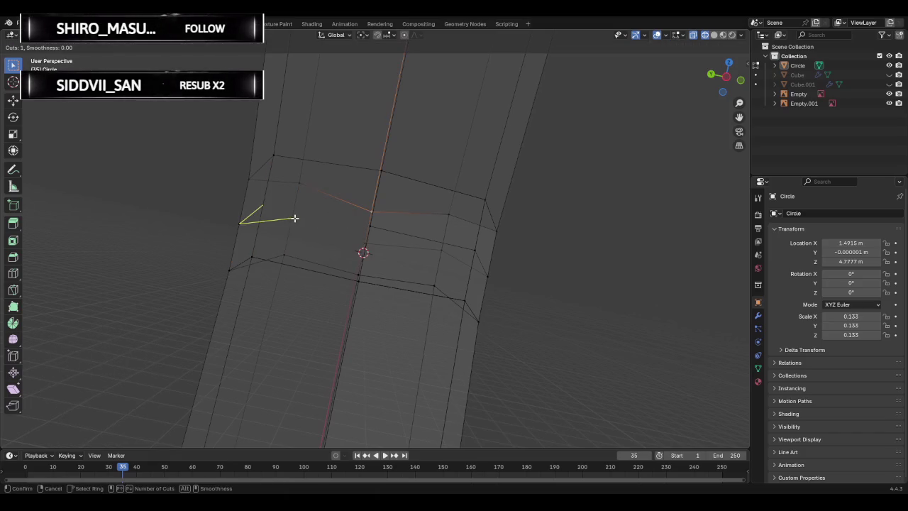
{"action": "left_click", "coordinate": [320, 223]}
{"action": "right_click", "coordinate": [320, 223]}
{"action": "key", "text": "ctrl+z"}
{"action": "key", "text": "ctrl+z"}
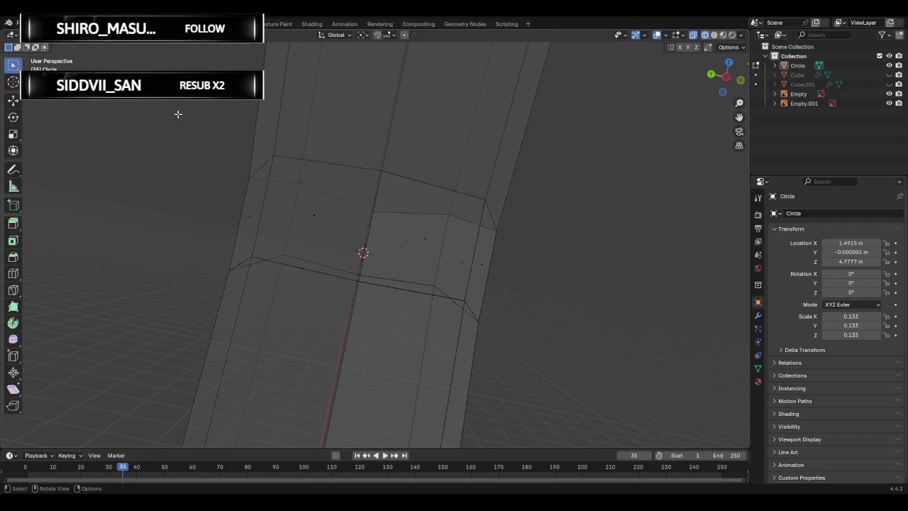
Select a face on the band's side, undoing an accidental shortest-path pick.
{"action": "mouse_move", "coordinate": [324, 251]}
{"action": "middle_mouse_down"}
{"action": "mouse_move", "coordinate": [381, 280]}
{"action": "mouse_move", "coordinate": [276, 214]}
{"action": "mouse_move", "coordinate": [272, 227]}
{"action": "mouse_move", "coordinate": [319, 235]}
{"action": "middle_mouse_up"}
{"action": "left_click", "coordinate": [276, 214]}
{"action": "left_click", "coordinate": [249, 209], "text": "ctrl"}
{"action": "key", "text": "ctrl+z"}
{"action": "middle_click_drag", "start_coordinate": [255, 225], "coordinate": [314, 241]}
{"action": "left_click", "coordinate": [272, 214]}
{"action": "mouse_move", "coordinate": [273, 214]}
{"action": "middle_mouse_down"}
{"action": "mouse_move", "coordinate": [180, 243]}
{"action": "mouse_move", "coordinate": [338, 220]}
{"action": "middle_mouse_up"}
{"action": "mouse_move", "coordinate": [404, 223]}
{"action": "middle_mouse_down"}
{"action": "mouse_move", "coordinate": [295, 265]}
{"action": "mouse_move", "coordinate": [435, 205]}
{"action": "middle_mouse_up"}
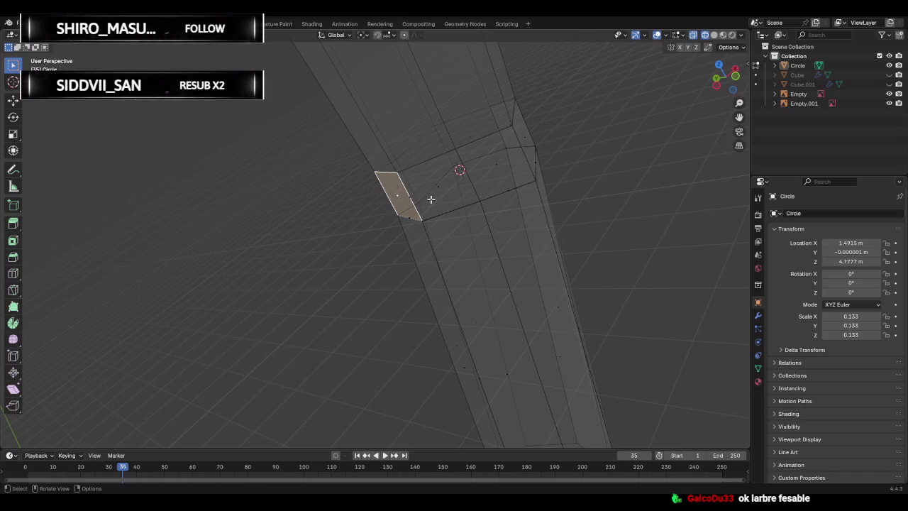
{"action": "mouse_move", "coordinate": [493, 200]}
{"action": "middle_mouse_down"}
{"action": "mouse_move", "coordinate": [314, 267]}
{"action": "mouse_move", "coordinate": [473, 231]}
{"action": "mouse_move", "coordinate": [440, 244]}
{"action": "mouse_move", "coordinate": [322, 209]}
{"action": "middle_mouse_up"}
Subdivide the band's left side face into four smaller faces.
{"action": "left_click", "coordinate": [322, 208]}
{"action": "left_click", "coordinate": [373, 188]}
{"action": "left_click", "coordinate": [321, 203]}
{"action": "right_click", "coordinate": [320, 204]}
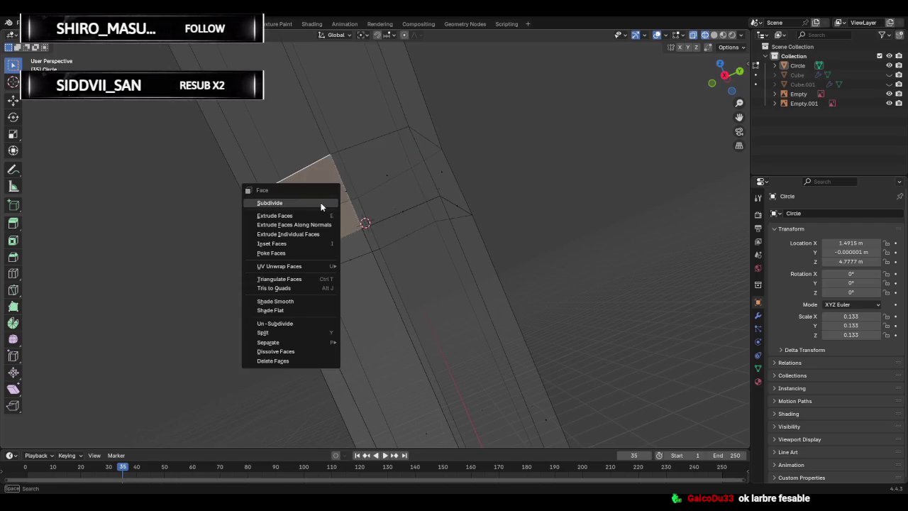
{"action": "left_click", "coordinate": [308, 204]}
{"action": "left_click", "coordinate": [142, 375]}
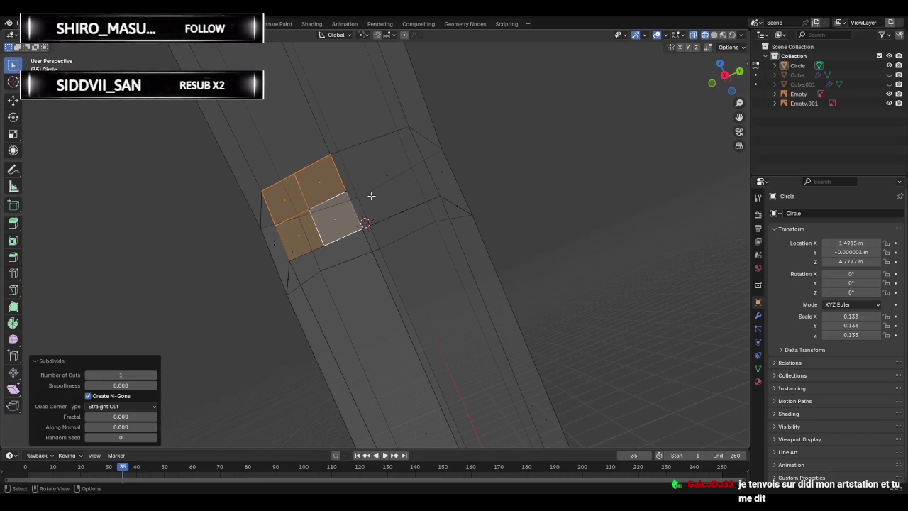
Subdivide the larger neighbouring face into four and deselect everything.
{"action": "left_click", "coordinate": [376, 190]}
{"action": "right_click", "coordinate": [376, 190]}
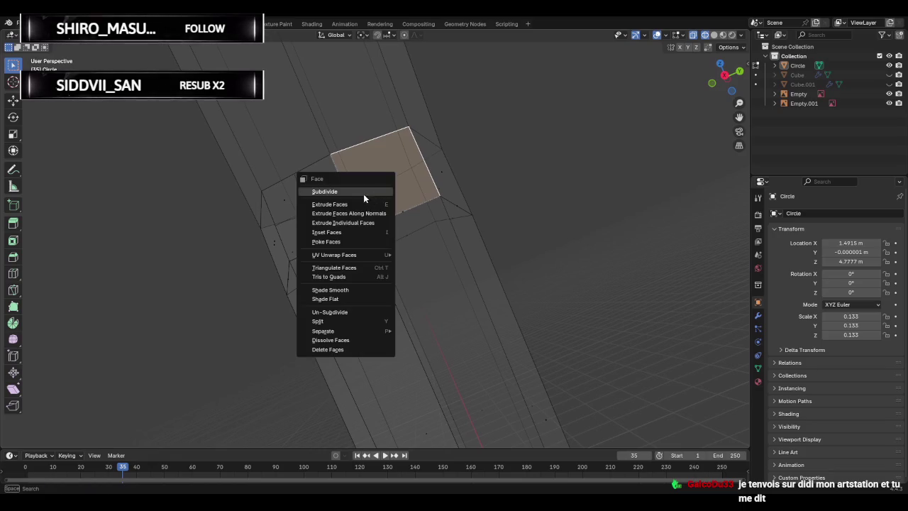
{"action": "left_click", "coordinate": [363, 194]}
{"action": "left_click", "coordinate": [558, 177]}
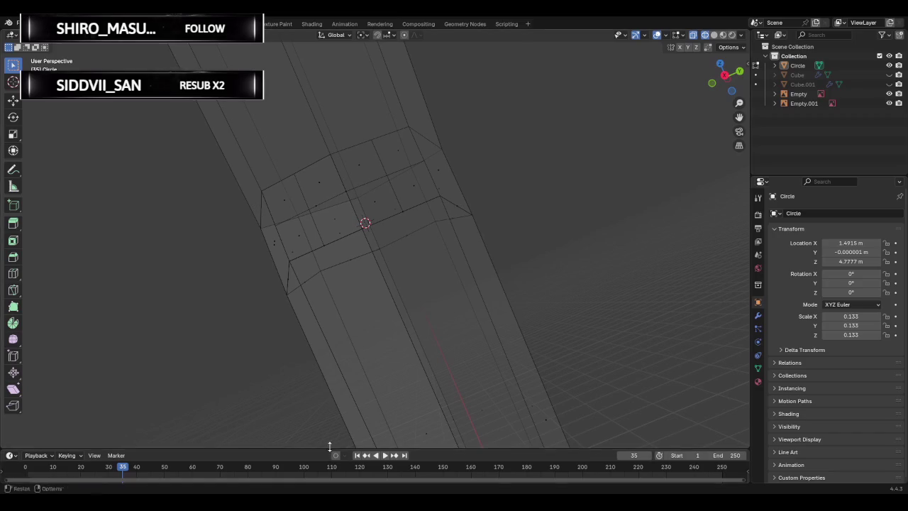
{"action": "mouse_move", "coordinate": [379, 239]}
{"action": "middle_mouse_down"}
{"action": "mouse_move", "coordinate": [390, 246]}
{"action": "mouse_move", "coordinate": [372, 267]}
{"action": "middle_mouse_up"}
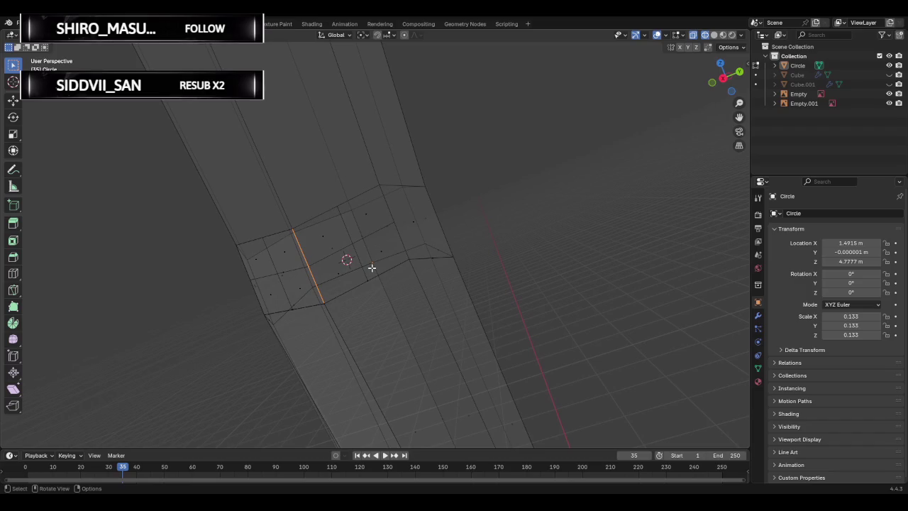
Cancel a trial inset and delete an edge loop running through the band.
{"action": "key", "text": "i"}
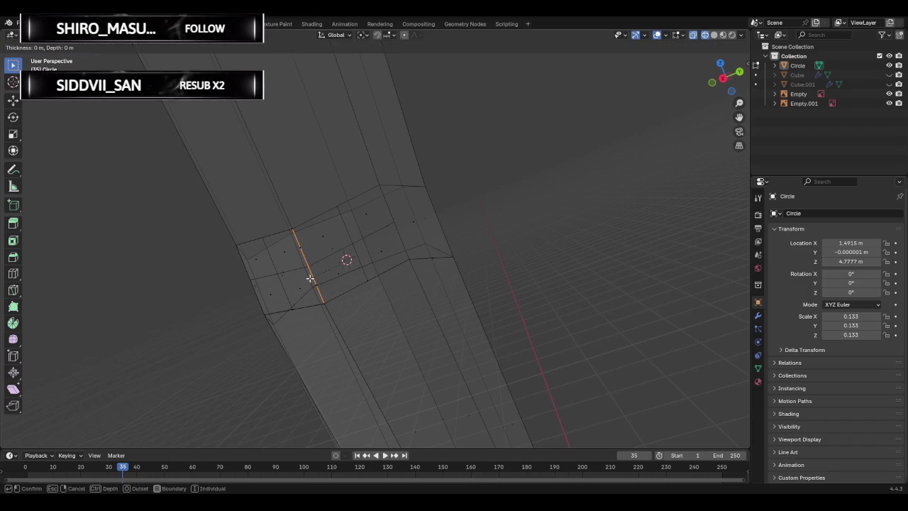
{"action": "key", "text": "Escape"}
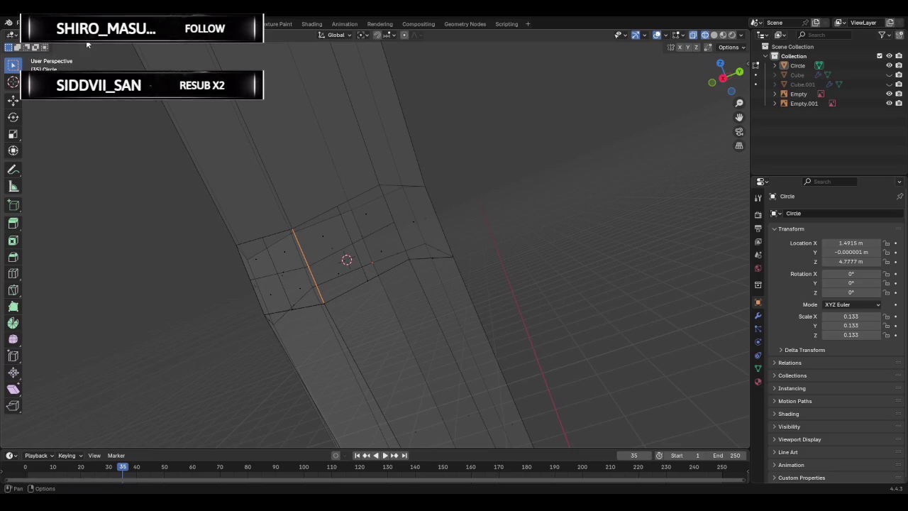
{"action": "left_click", "coordinate": [316, 245]}
{"action": "mouse_move", "coordinate": [316, 244]}
{"action": "middle_mouse_down"}
{"action": "mouse_move", "coordinate": [346, 216]}
{"action": "mouse_move", "coordinate": [362, 229]}
{"action": "middle_mouse_up"}
{"action": "left_click", "coordinate": [363, 228]}
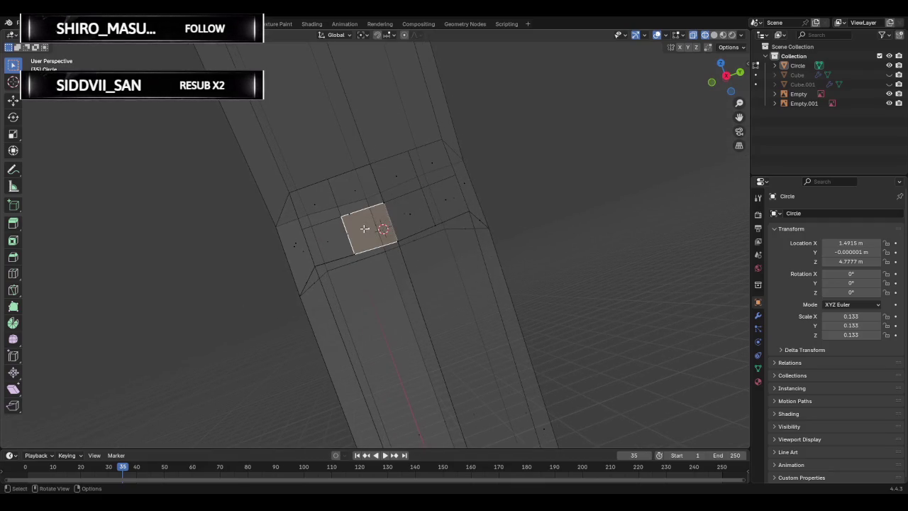
{"action": "left_click", "coordinate": [387, 213], "text": "alt"}
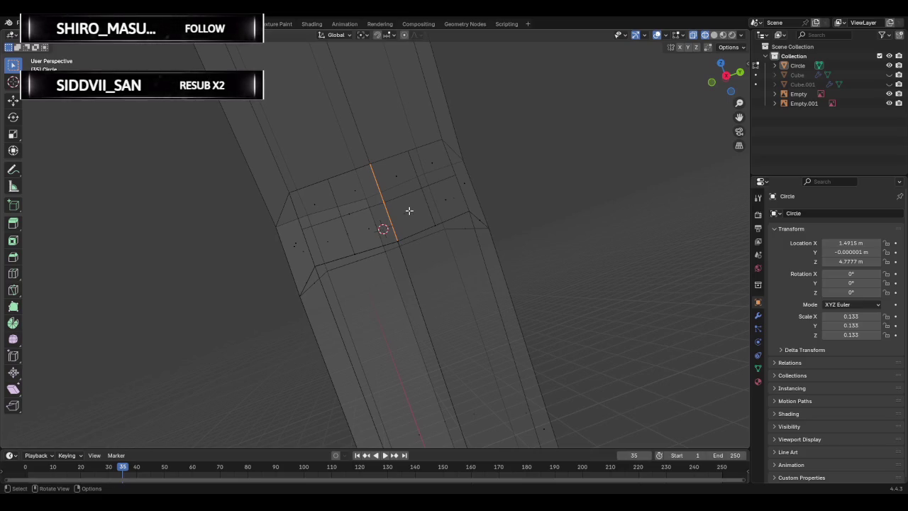
{"action": "key", "text": "x"}
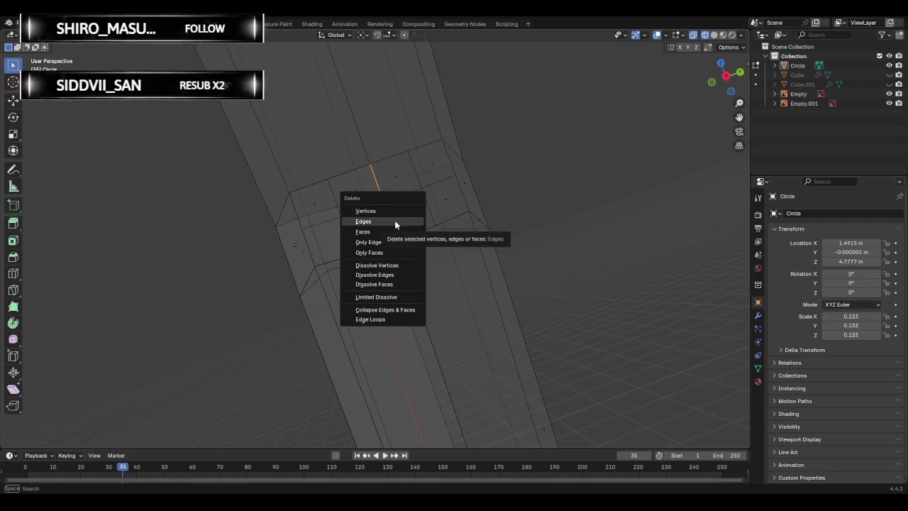
{"action": "left_click", "coordinate": [394, 220]}
{"action": "mouse_move", "coordinate": [409, 217]}
{"action": "middle_mouse_down"}
{"action": "mouse_move", "coordinate": [352, 253]}
{"action": "mouse_move", "coordinate": [304, 251]}
{"action": "mouse_move", "coordinate": [348, 188]}
{"action": "mouse_move", "coordinate": [437, 182]}
{"action": "mouse_move", "coordinate": [262, 206]}
{"action": "mouse_move", "coordinate": [194, 249]}
{"action": "mouse_move", "coordinate": [220, 246]}
{"action": "mouse_move", "coordinate": [348, 177]}
{"action": "middle_mouse_up"}
Remove the short edges at the band's lower left.
{"action": "left_click", "coordinate": [220, 246], "text": "alt"}
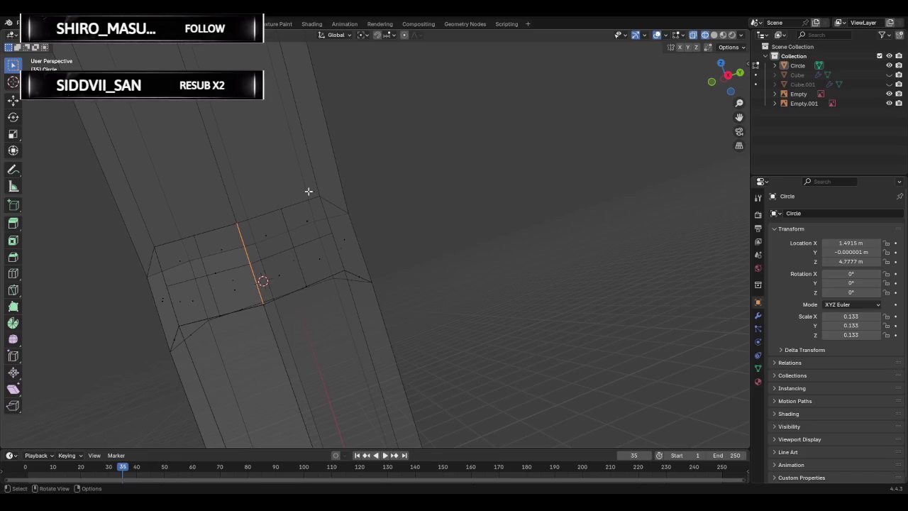
{"action": "key", "text": "x"}
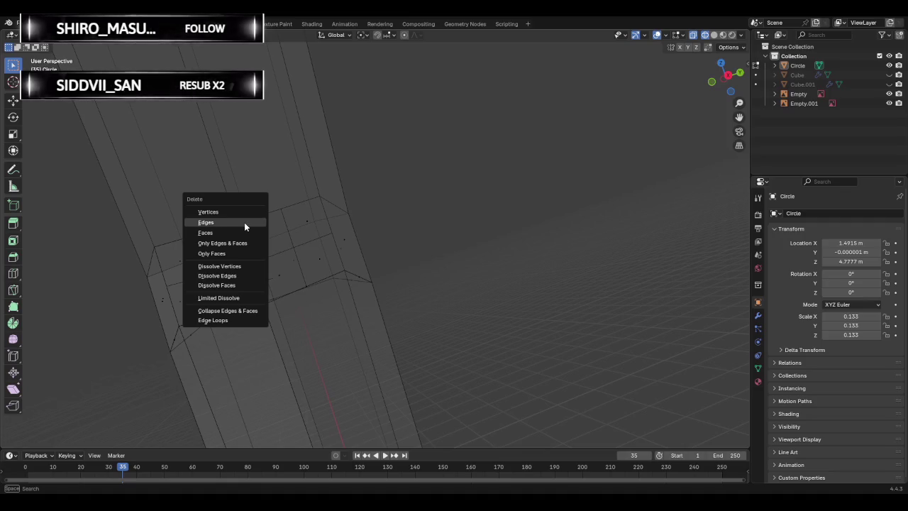
{"action": "left_click", "coordinate": [244, 223]}
{"action": "left_click", "coordinate": [263, 225]}
{"action": "key", "text": "x"}
{"action": "left_click", "coordinate": [246, 227]}
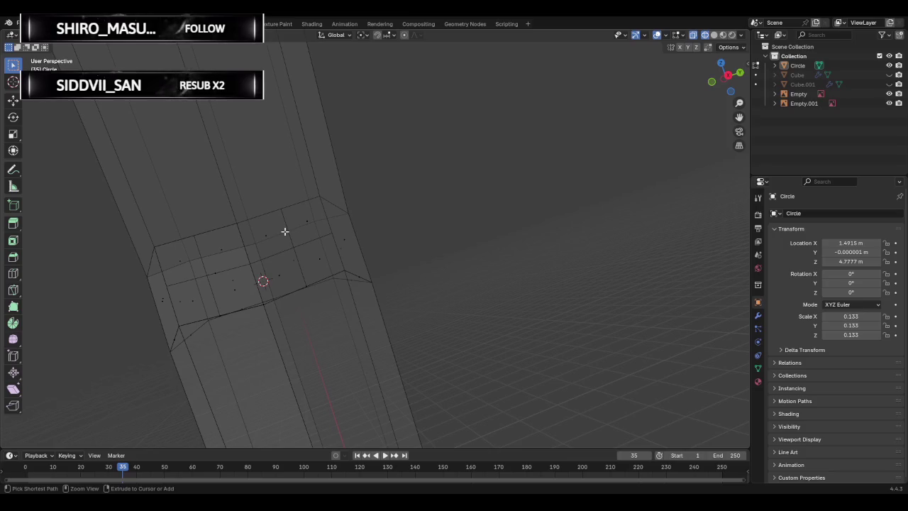
{"action": "key", "text": "ctrl+x"}
{"action": "key", "text": "x"}
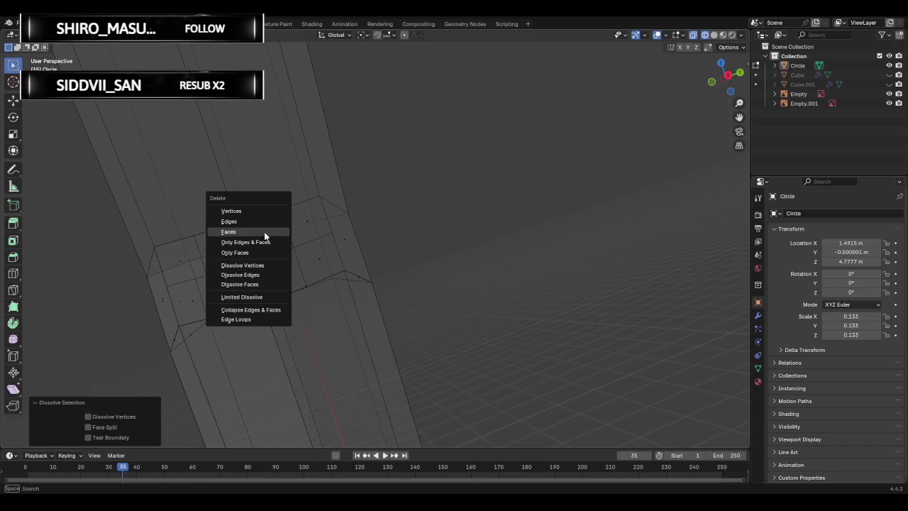
{"action": "left_click", "coordinate": [268, 232]}
Delete the band's right-side edge and undo a trial dissolve.
{"action": "middle_click_drag", "start_coordinate": [286, 235], "coordinate": [347, 231]}
{"action": "left_click", "coordinate": [347, 231]}
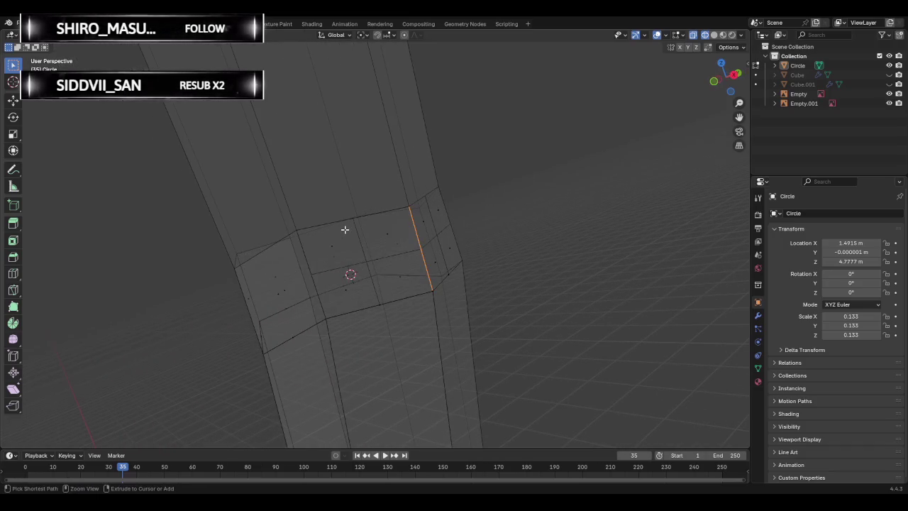
{"action": "key", "text": "x"}
{"action": "left_click", "coordinate": [333, 240]}
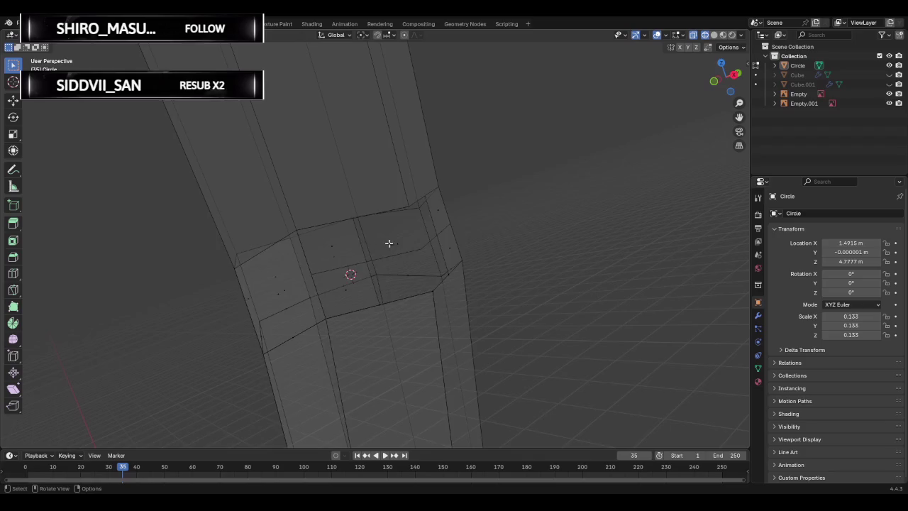
{"action": "middle_click_drag", "start_coordinate": [389, 243], "coordinate": [338, 258]}
{"action": "key", "text": "z"}
{"action": "key", "text": "Escape"}
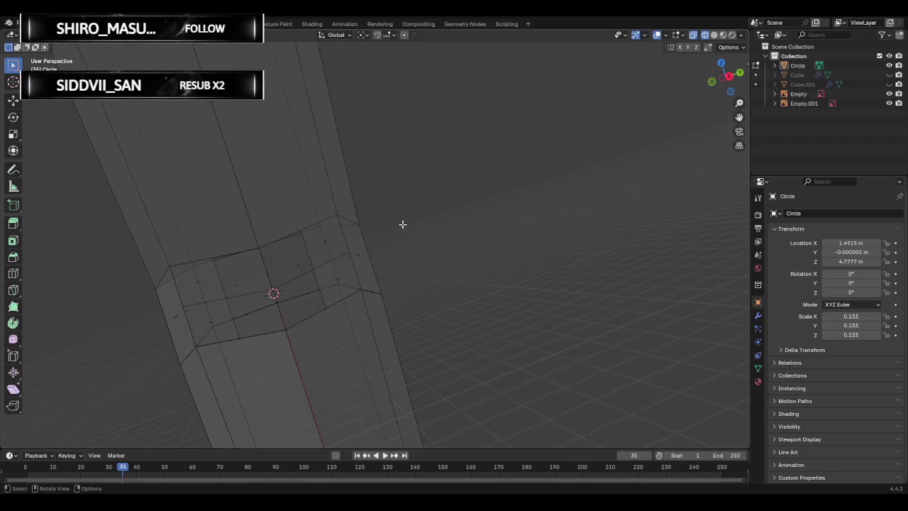
{"action": "key", "text": "x"}
{"action": "key", "text": "ctrl+x"}
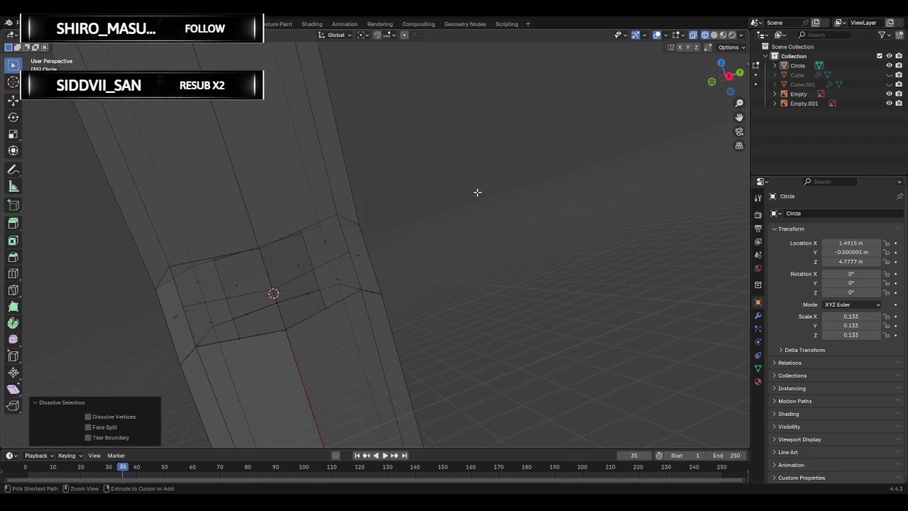
{"action": "key", "text": "ctrl+z"}
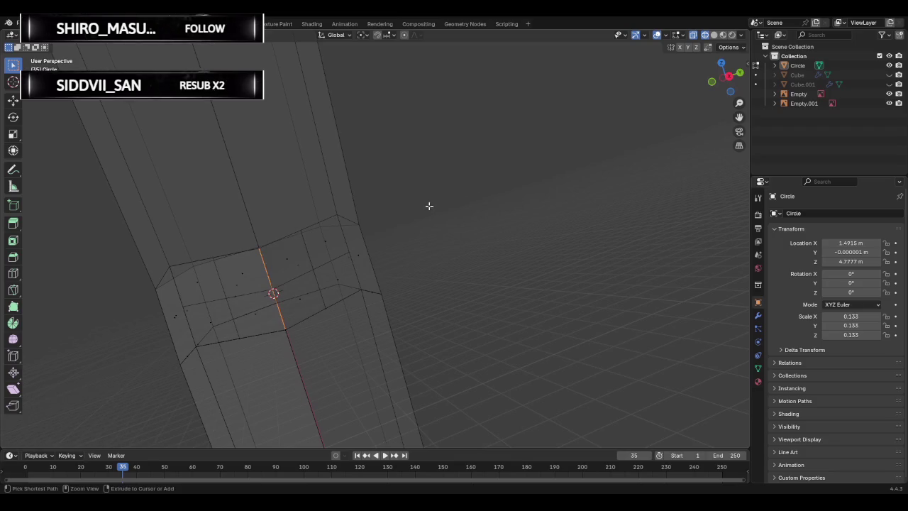
Switch the viewport to Solid shading and view the arm band.
{"action": "mouse_move", "coordinate": [429, 206]}
{"action": "middle_mouse_down"}
{"action": "mouse_move", "coordinate": [351, 229]}
{"action": "mouse_move", "coordinate": [448, 194]}
{"action": "mouse_move", "coordinate": [417, 200]}
{"action": "middle_mouse_up"}
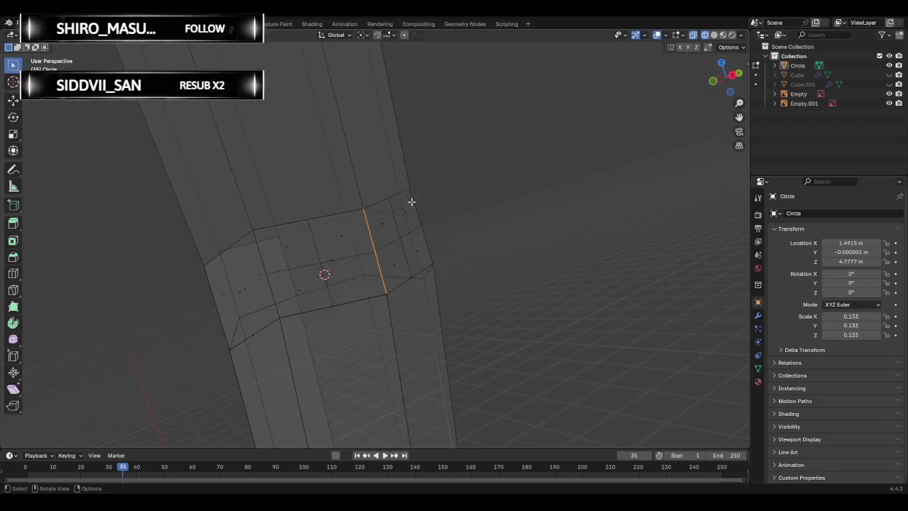
{"action": "scroll", "coordinate": [417, 200], "scroll_direction": "up", "scroll_amount": 4}
{"action": "scroll", "coordinate": [371, 227], "scroll_direction": "up", "scroll_amount": 3}
{"action": "scroll", "coordinate": [369, 227], "scroll_direction": "down", "scroll_amount": 3}
{"action": "mouse_move", "coordinate": [368, 222]}
{"action": "middle_mouse_down"}
{"action": "mouse_move", "coordinate": [389, 217]}
{"action": "mouse_move", "coordinate": [381, 219]}
{"action": "middle_mouse_up"}
{"action": "scroll", "coordinate": [362, 206], "scroll_direction": "down", "scroll_amount": 2}
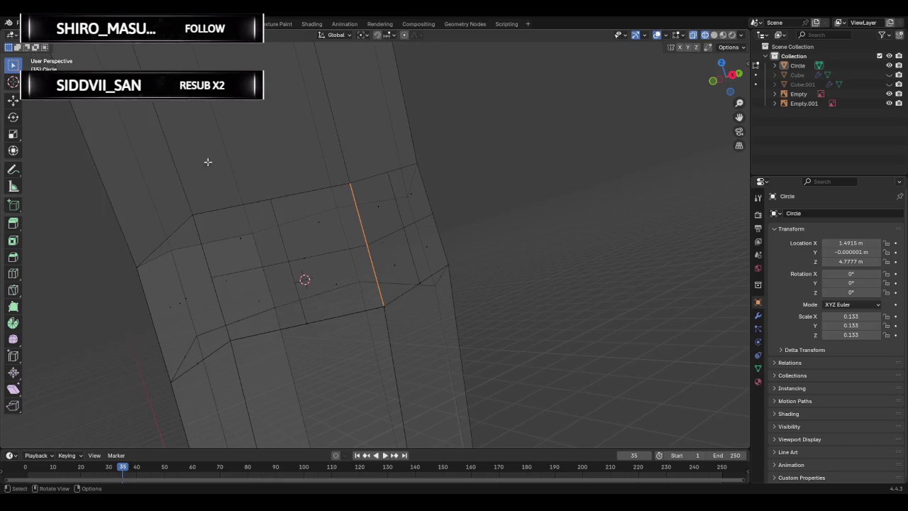
{"action": "mouse_move", "coordinate": [320, 237]}
{"action": "middle_mouse_down"}
{"action": "mouse_move", "coordinate": [360, 239]}
{"action": "mouse_move", "coordinate": [600, 131]}
{"action": "middle_mouse_up"}
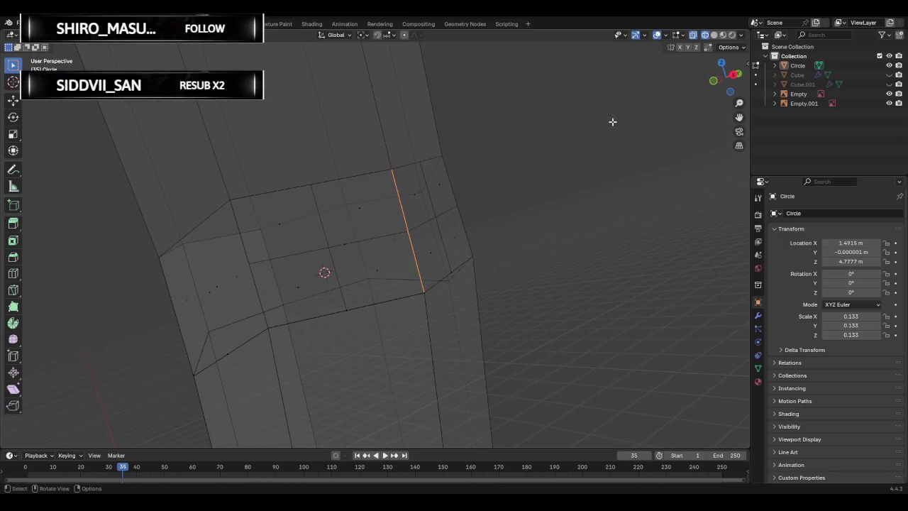
{"action": "left_click", "coordinate": [715, 36]}
{"action": "middle_click_drag", "start_coordinate": [473, 188], "coordinate": [373, 225]}
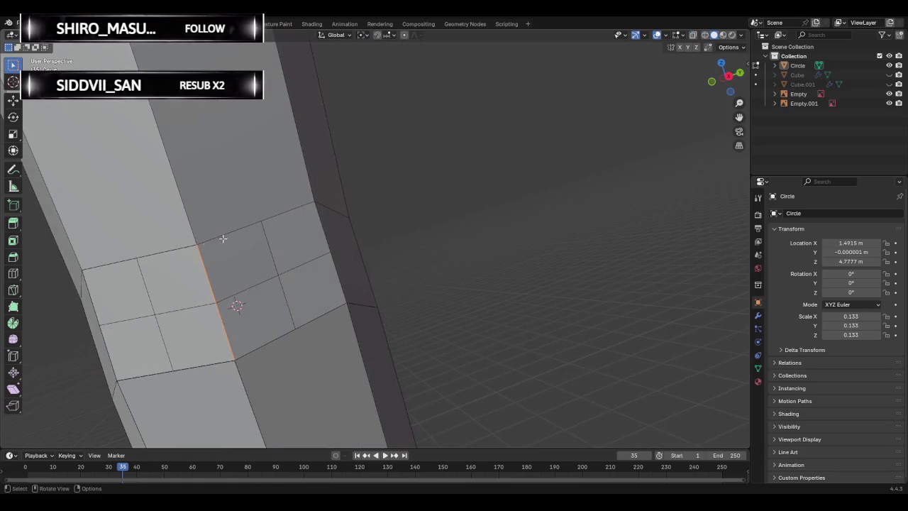
Select four band faces and extrude them in place with zero offset.
{"action": "scroll", "coordinate": [262, 247], "scroll_direction": "up", "scroll_amount": 2}
{"action": "left_click", "coordinate": [261, 248]}
{"action": "left_click", "coordinate": [283, 298]}
{"action": "left_click", "coordinate": [277, 241], "text": "ctrl"}
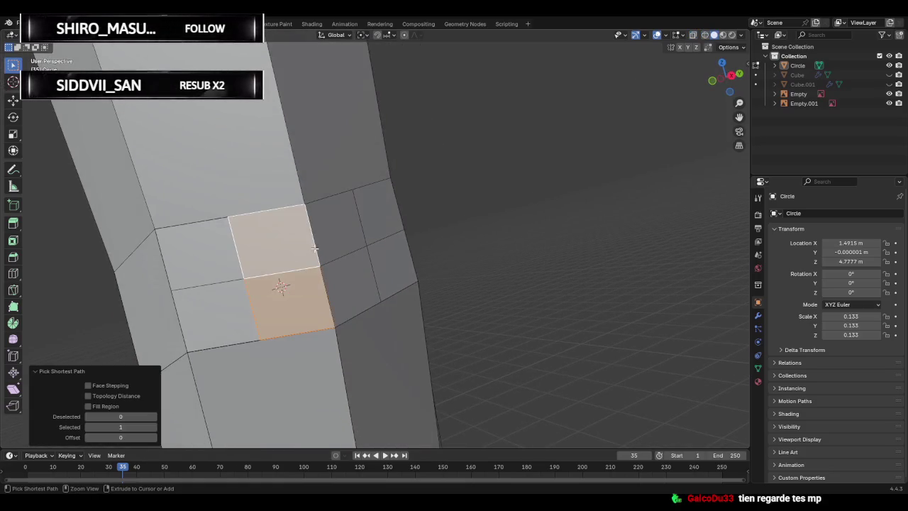
{"action": "left_click", "coordinate": [333, 227], "text": "ctrl"}
{"action": "left_click", "coordinate": [324, 285], "text": "ctrl"}
{"action": "key", "text": "ctrl+f"}
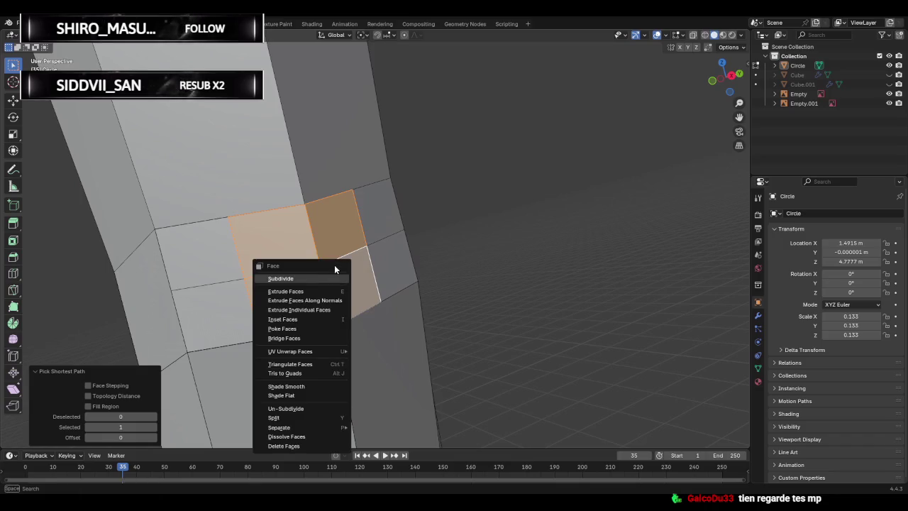
{"action": "left_click", "coordinate": [324, 290]}
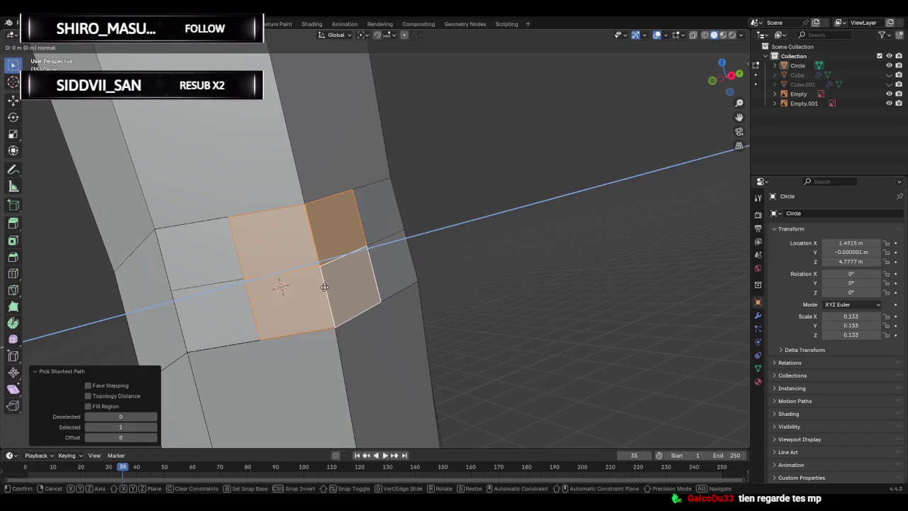
{"action": "right_click", "coordinate": [350, 300]}
Cancel trial insets and enable Mirror and Proportional Editing in the redo panel.
{"action": "key", "text": "ctrl+f"}
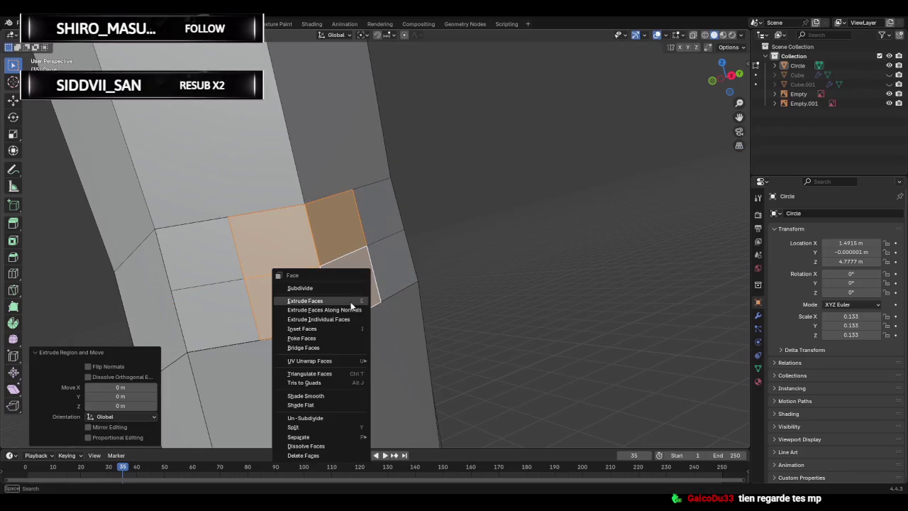
{"action": "left_click", "coordinate": [336, 332]}
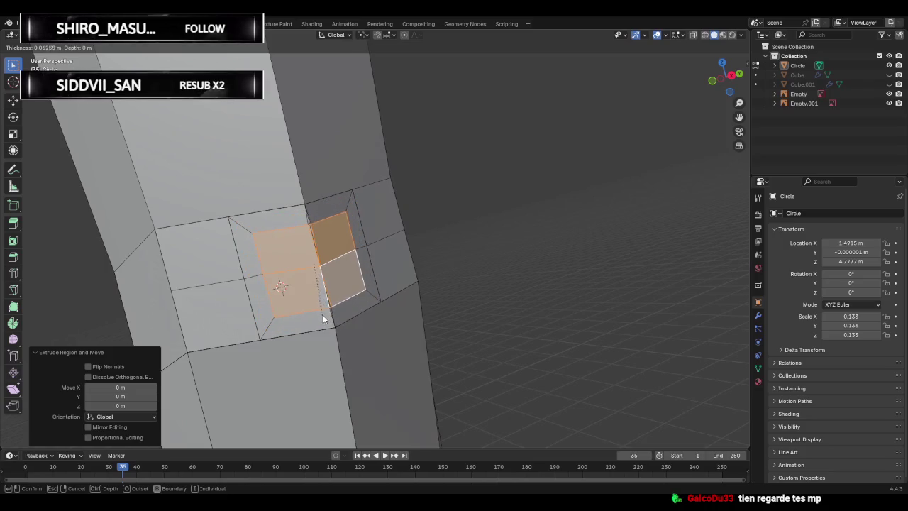
{"action": "right_click", "coordinate": [323, 315]}
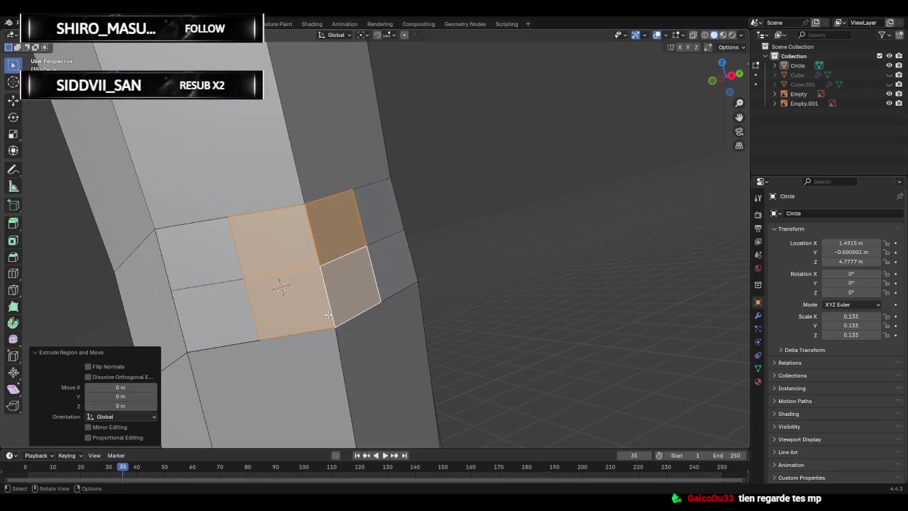
{"action": "key", "text": "i"}
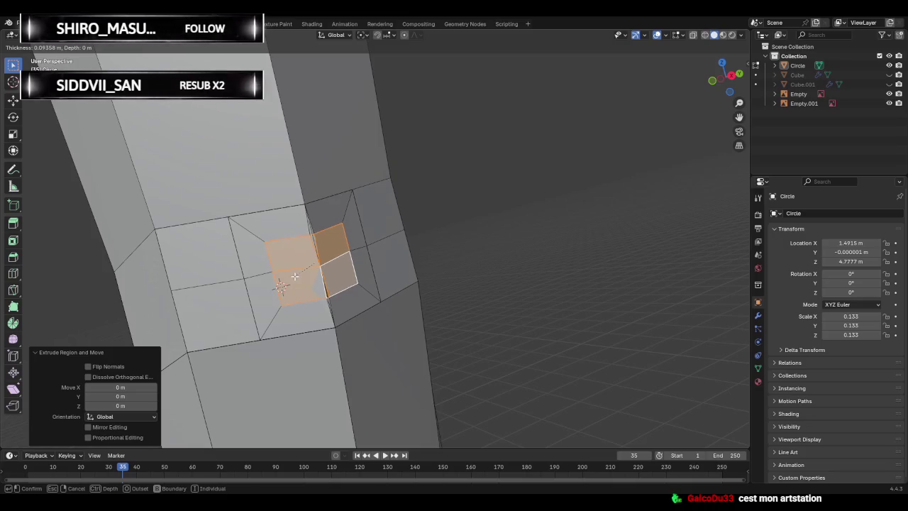
{"action": "right_click", "coordinate": [294, 276]}
{"action": "left_click_drag", "start_coordinate": [96, 437], "coordinate": [108, 427]}
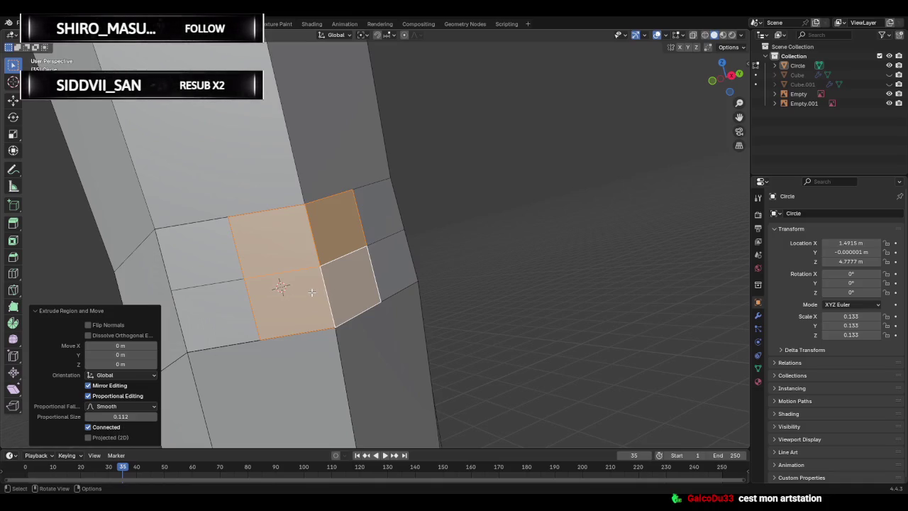
Inset the selected faces, check the result, then undo the inset.
{"action": "key", "text": "i"}
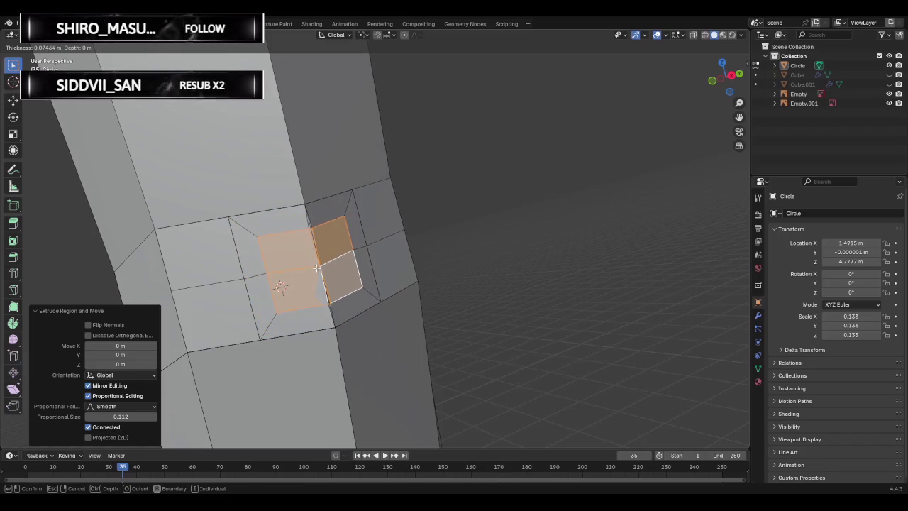
{"action": "left_click", "coordinate": [315, 264]}
{"action": "mouse_move", "coordinate": [315, 265]}
{"action": "middle_mouse_down"}
{"action": "mouse_move", "coordinate": [412, 269]}
{"action": "mouse_move", "coordinate": [303, 275]}
{"action": "middle_mouse_up"}
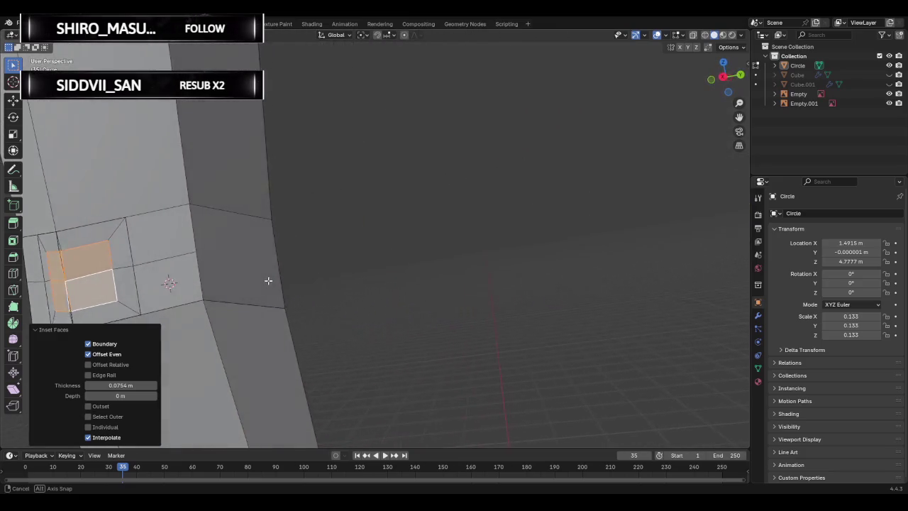
{"action": "middle_click_drag", "start_coordinate": [303, 276], "coordinate": [345, 266]}
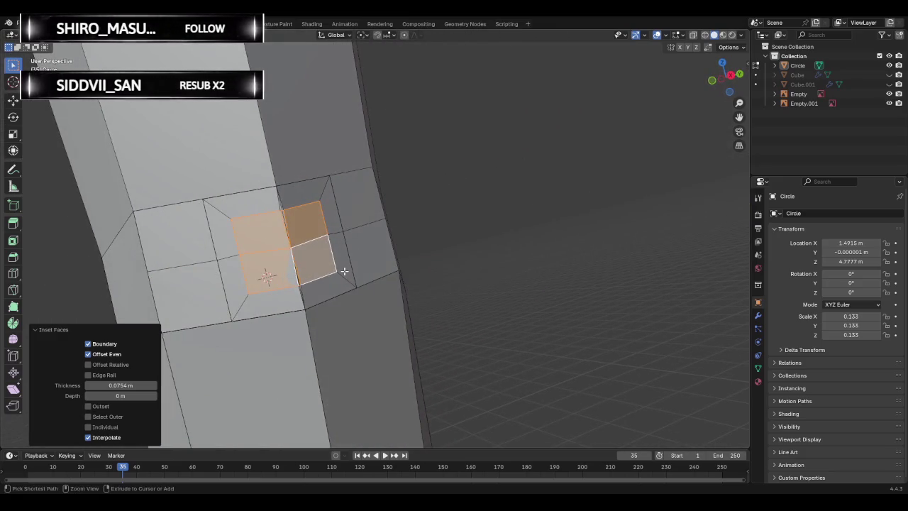
{"action": "key", "text": "ctrl+z"}
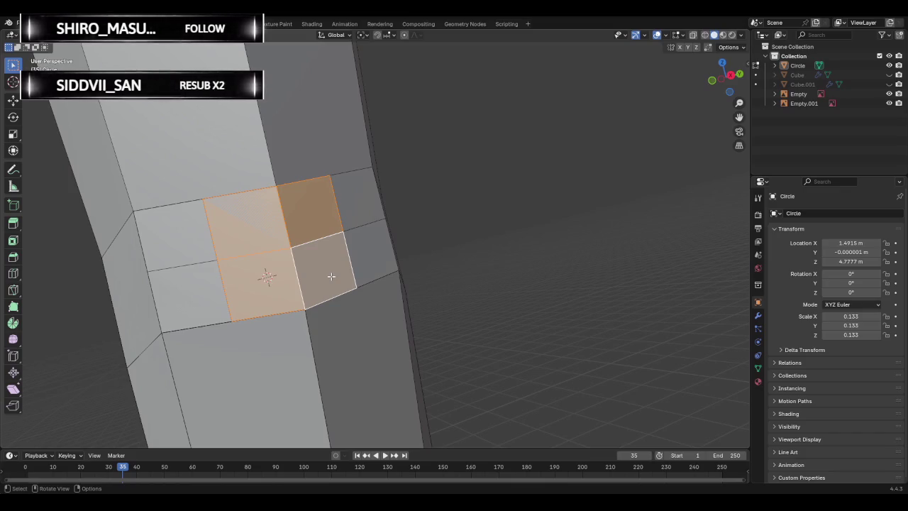
{"action": "left_click", "coordinate": [331, 276], "text": "shift"}
Select the four faces around the 3D cursor on the arm's side.
{"action": "key", "text": "alt+a"}
{"action": "left_click_drag", "start_coordinate": [259, 223], "coordinate": [311, 278]}
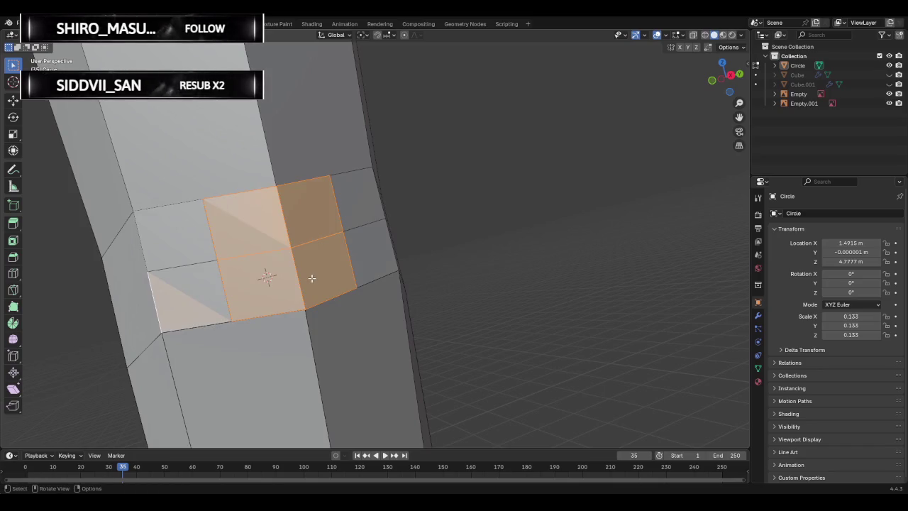
{"action": "key", "text": "i"}
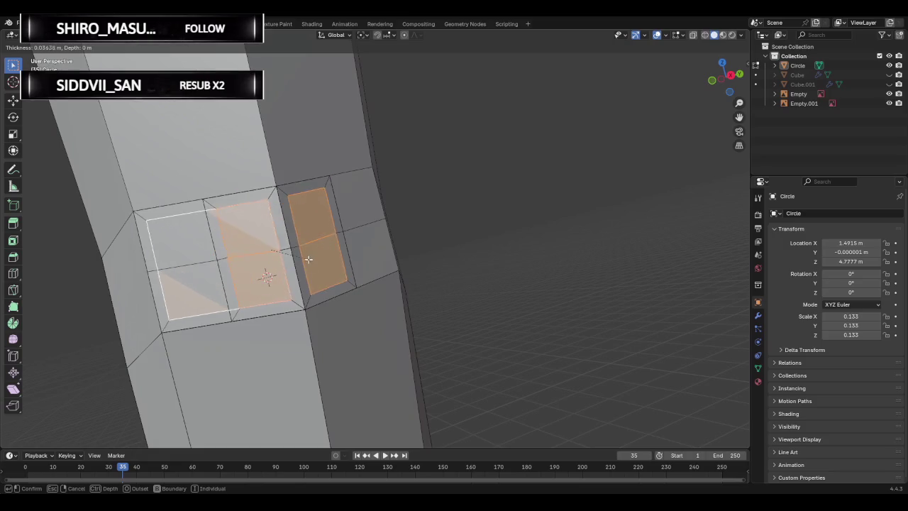
{"action": "key", "text": "Escape"}
{"action": "left_click", "coordinate": [268, 236]}
{"action": "left_click", "coordinate": [280, 273]}
{"action": "left_click", "coordinate": [309, 227]}
{"action": "left_click", "coordinate": [319, 270]}
{"action": "left_click", "coordinate": [285, 248]}
{"action": "left_click", "coordinate": [255, 227]}
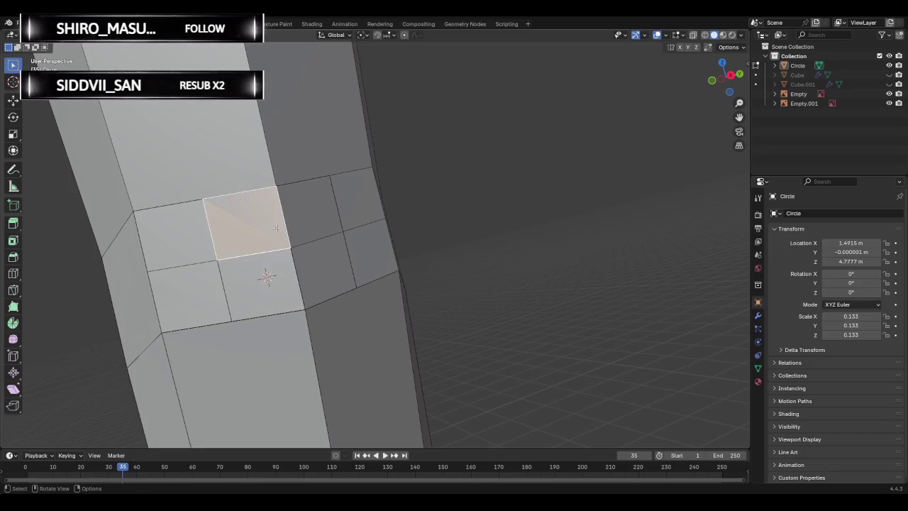
Add the neighbouring faces to the selection and preview insetting them a few times.
{"action": "key", "text": "ctrl+KP_Add"}
{"action": "key", "text": "ctrl+z"}
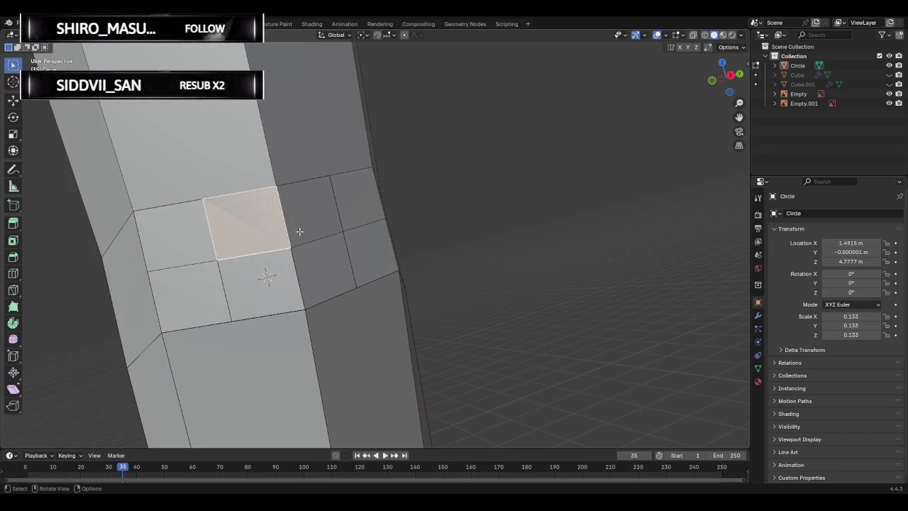
{"action": "left_click", "coordinate": [300, 229], "text": "ctrl"}
{"action": "left_click", "coordinate": [284, 275], "text": "ctrl"}
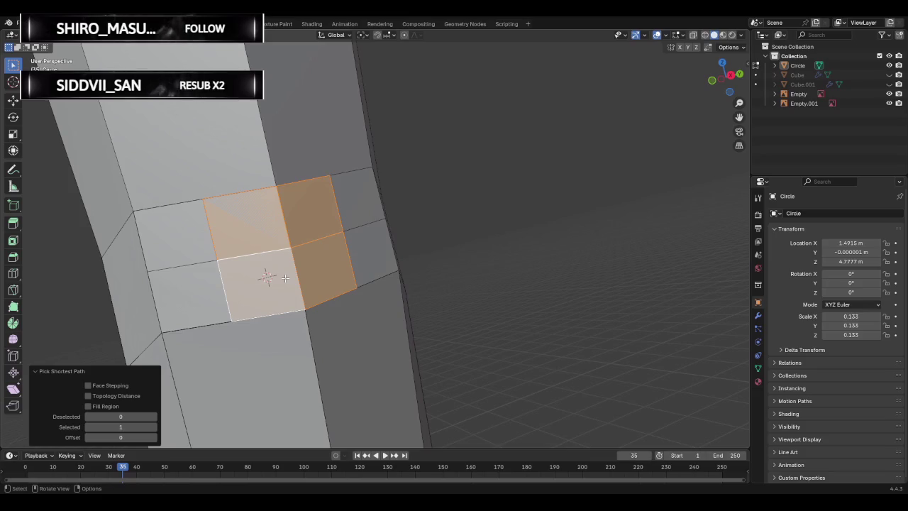
{"action": "key", "text": "i"}
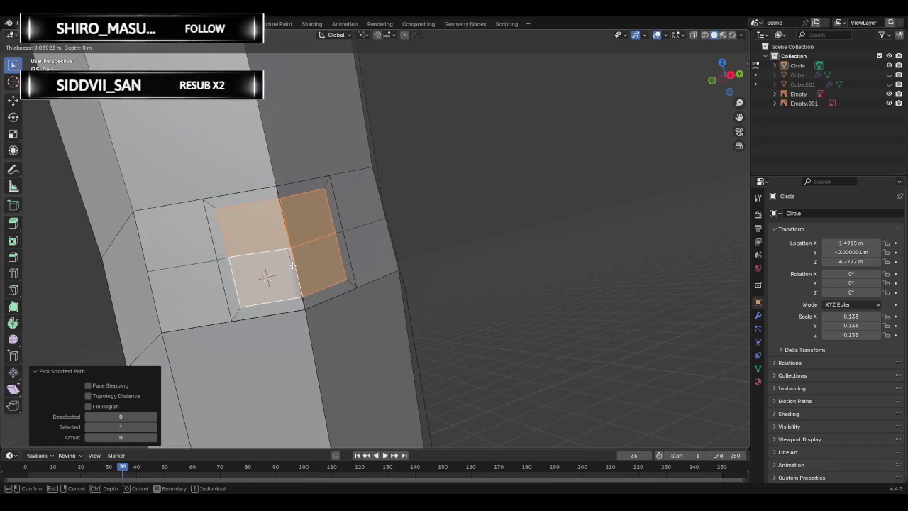
{"action": "key", "text": "Escape"}
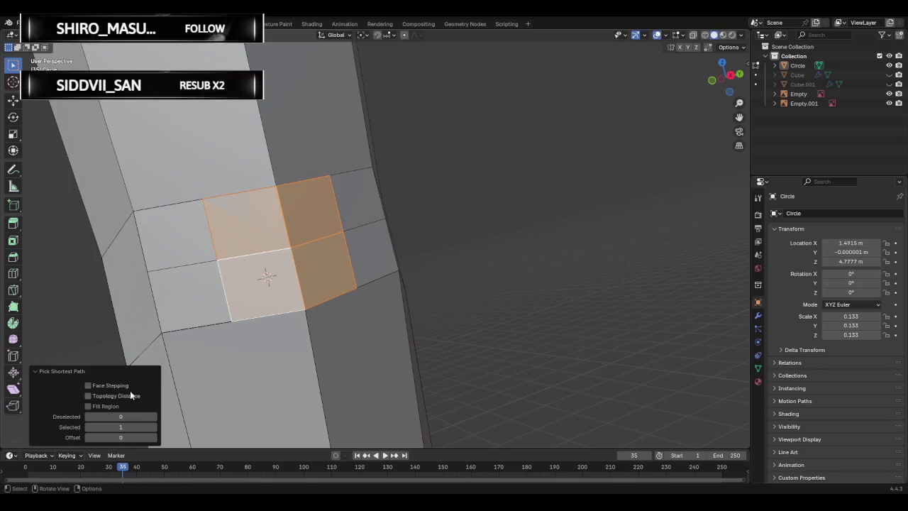
{"action": "key", "text": "i"}
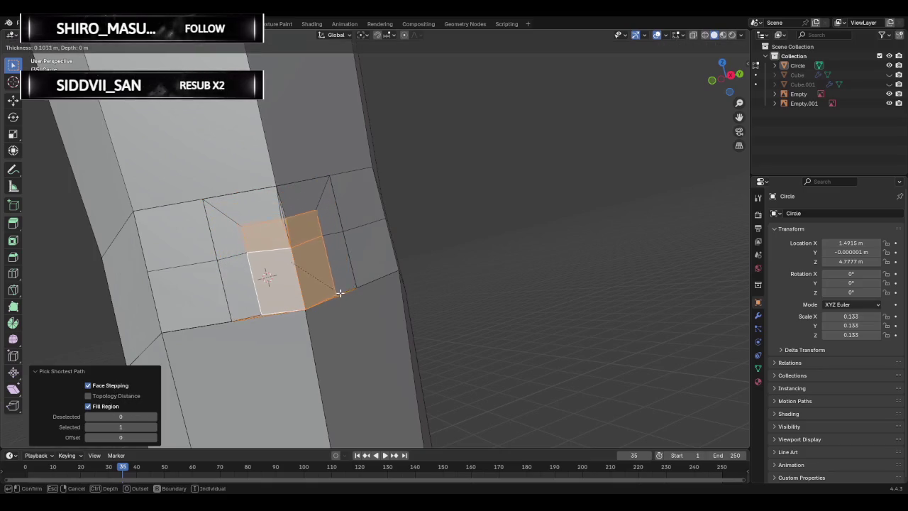
{"action": "key", "text": "Escape"}
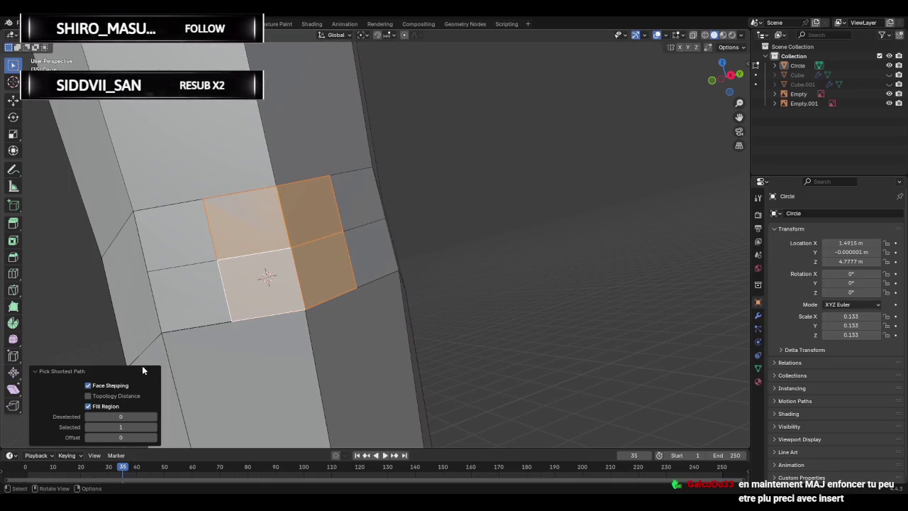
{"action": "key", "text": "i"}
{"action": "key", "text": "Escape"}
Set path pick to topology distance without fill region, inset the faces, then deselect.
{"action": "left_click", "coordinate": [117, 406]}
{"action": "left_click", "coordinate": [125, 394]}
{"action": "key", "text": "i"}
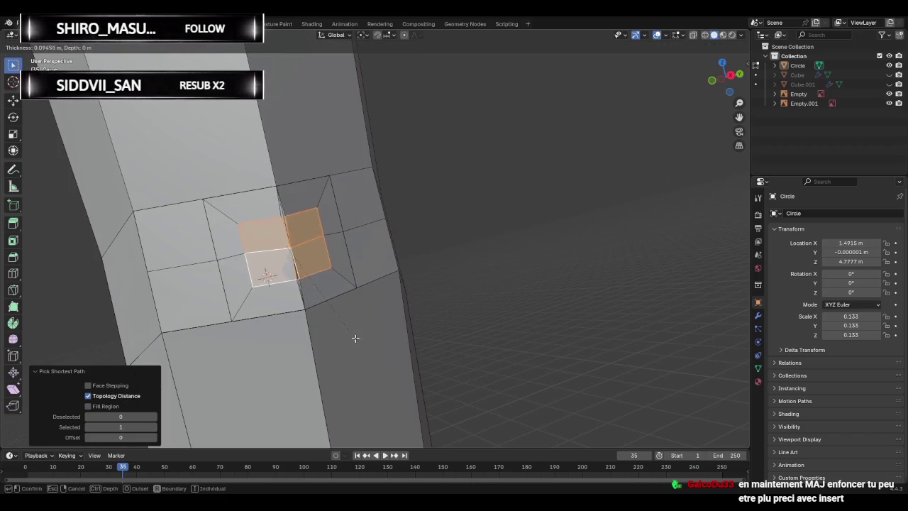
{"action": "key", "text": "Escape"}
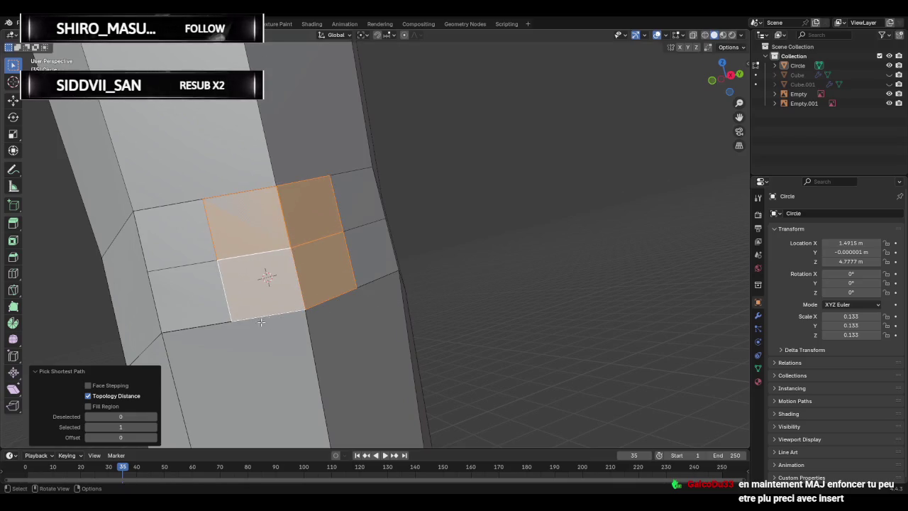
{"action": "key", "text": "i"}
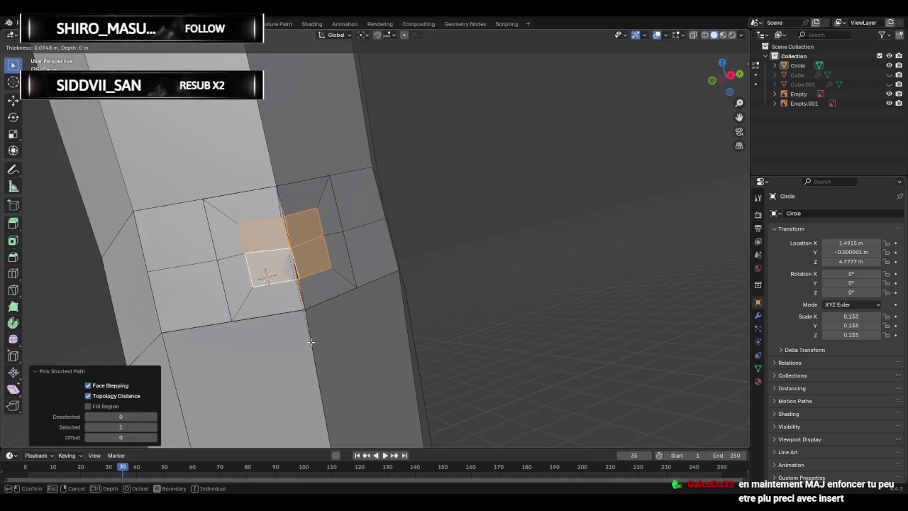
{"action": "left_click", "coordinate": [354, 345]}
{"action": "left_click", "coordinate": [517, 264]}
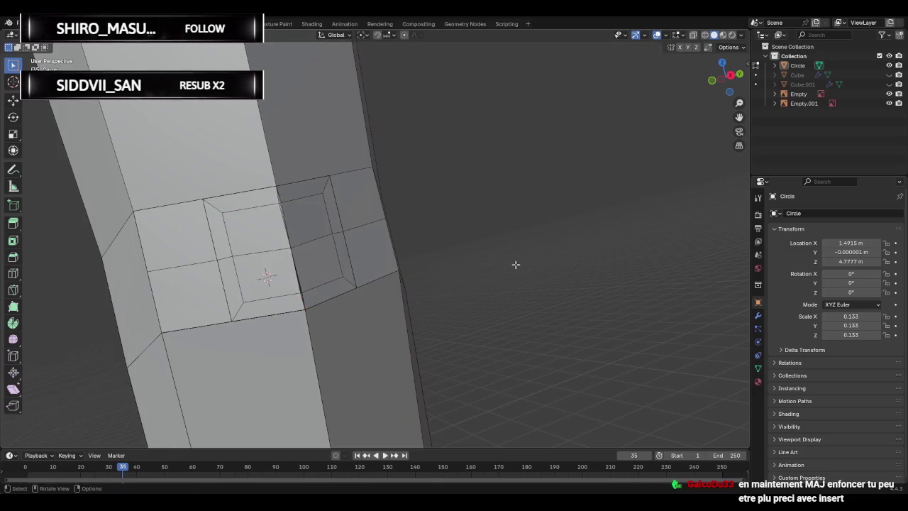
{"action": "mouse_move", "coordinate": [363, 314]}
{"action": "middle_mouse_down"}
{"action": "mouse_move", "coordinate": [436, 297]}
{"action": "mouse_move", "coordinate": [243, 328]}
{"action": "mouse_move", "coordinate": [363, 309]}
{"action": "middle_mouse_up"}
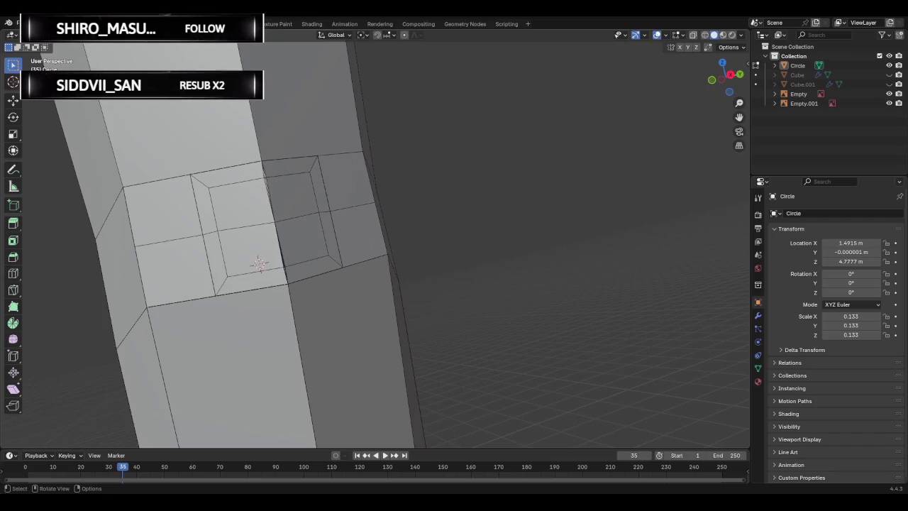
Knife-cut a point at the inset square's corner.
{"action": "middle_click_drag", "start_coordinate": [347, 223], "coordinate": [308, 243]}
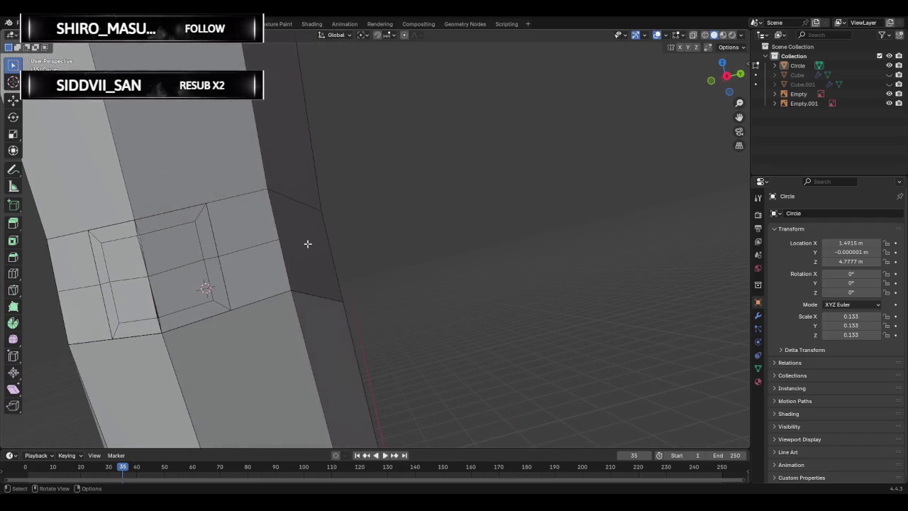
{"action": "key", "text": "k"}
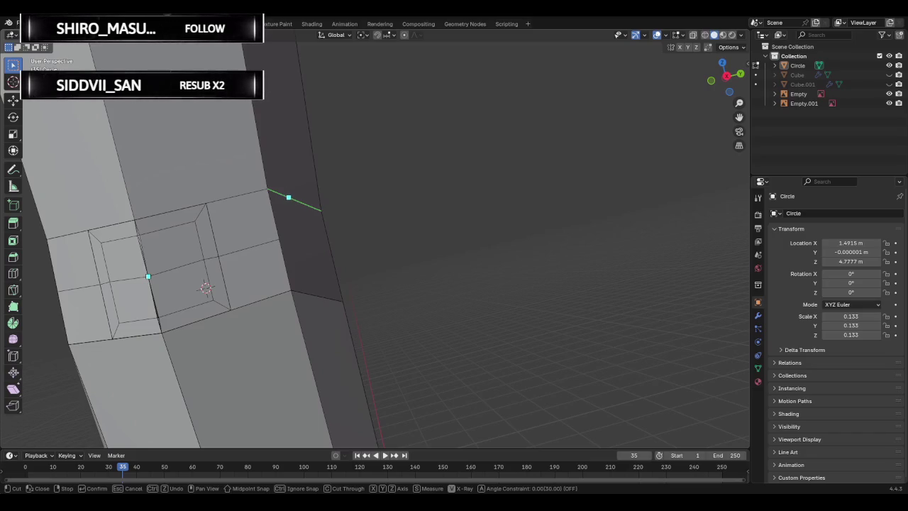
{"action": "left_click", "coordinate": [218, 256]}
{"action": "left_click", "coordinate": [219, 258]}
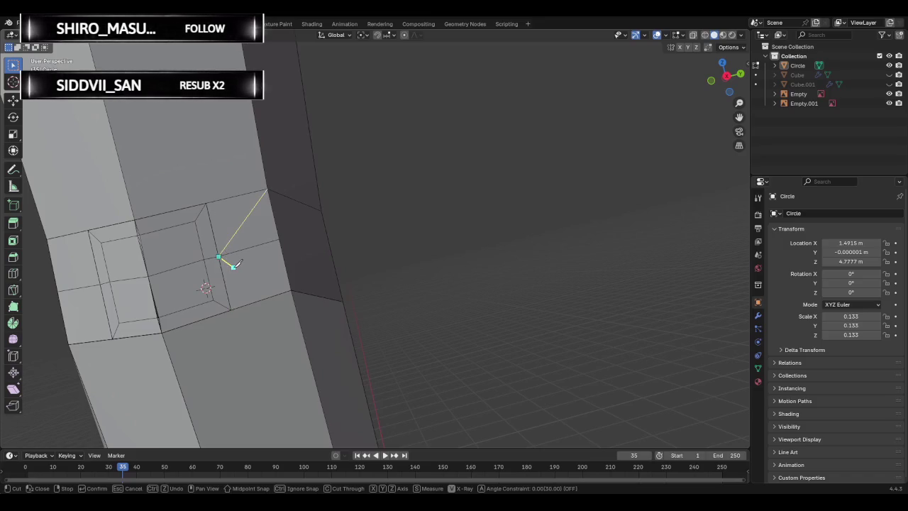
{"action": "key", "text": "Return"}
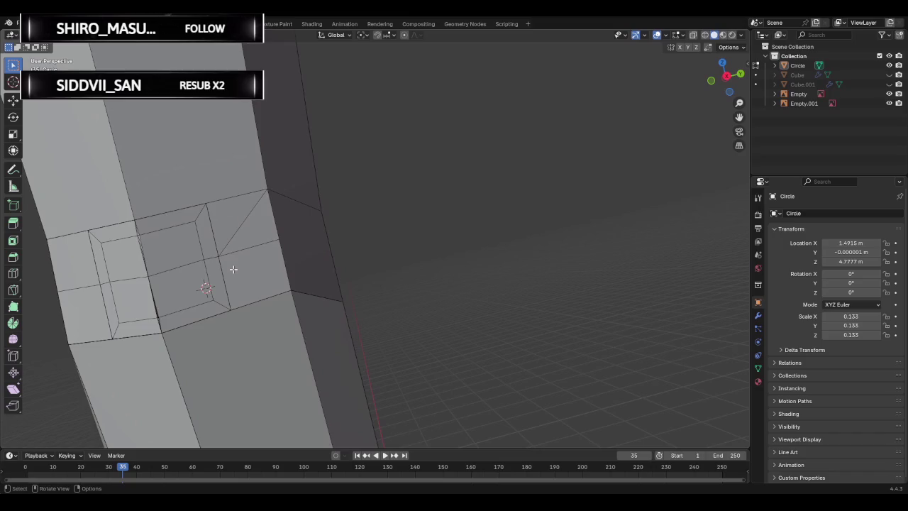
Knife-cut a diagonal edge from the inset corner to the outer corner below.
{"action": "key", "text": "k"}
{"action": "left_click", "coordinate": [219, 255]}
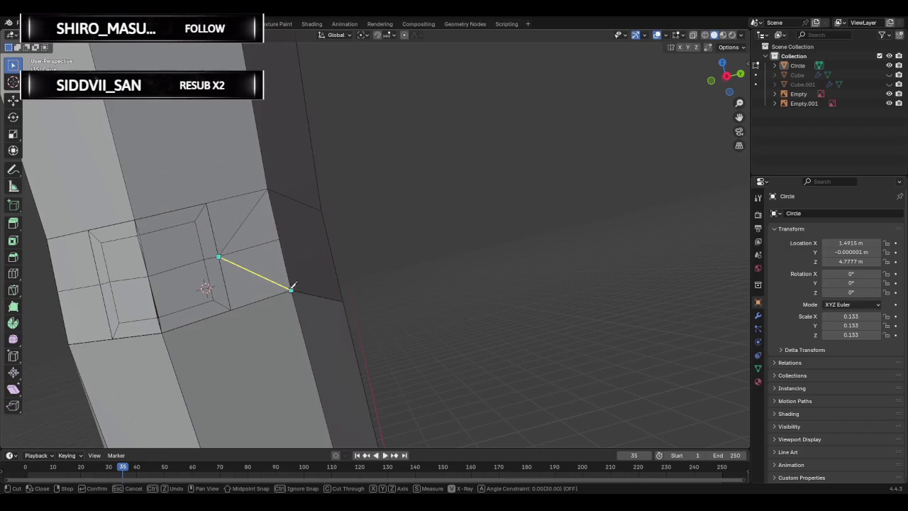
{"action": "left_click", "coordinate": [292, 289]}
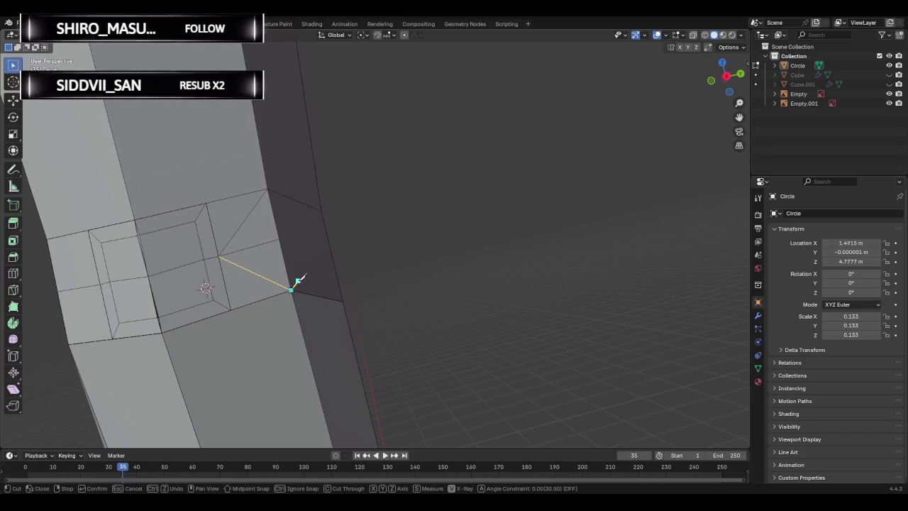
{"action": "key", "text": "Return"}
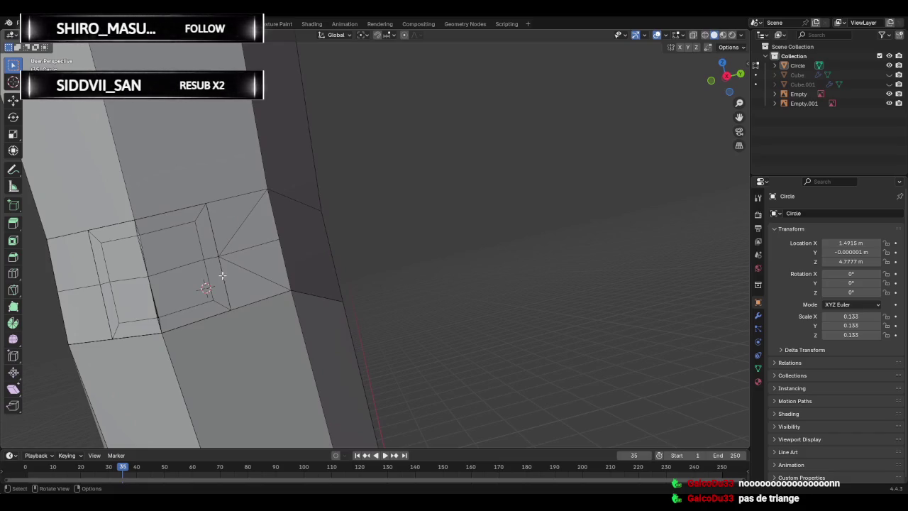
{"action": "mouse_move", "coordinate": [222, 275]}
{"action": "middle_mouse_down"}
{"action": "mouse_move", "coordinate": [261, 279]}
{"action": "mouse_move", "coordinate": [270, 269]}
{"action": "mouse_move", "coordinate": [339, 291]}
{"action": "middle_mouse_up"}
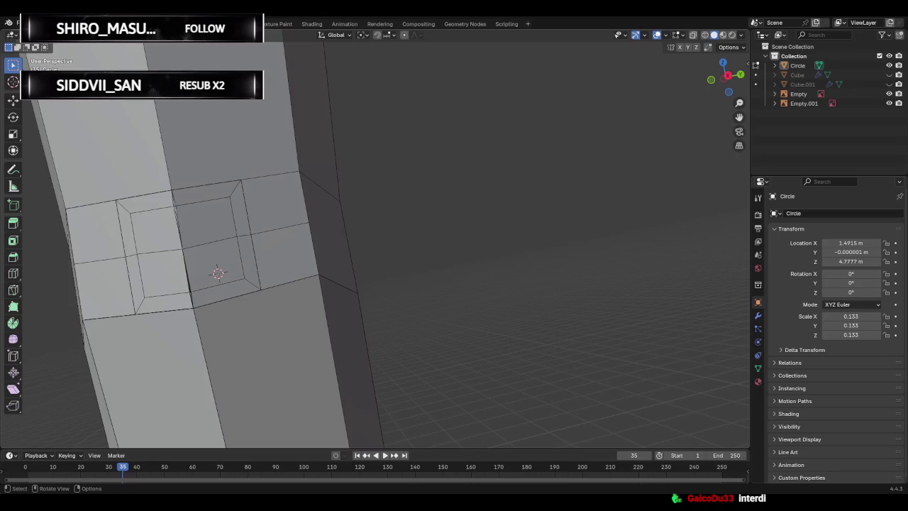
{"action": "middle_click_drag", "start_coordinate": [305, 292], "coordinate": [337, 293]}
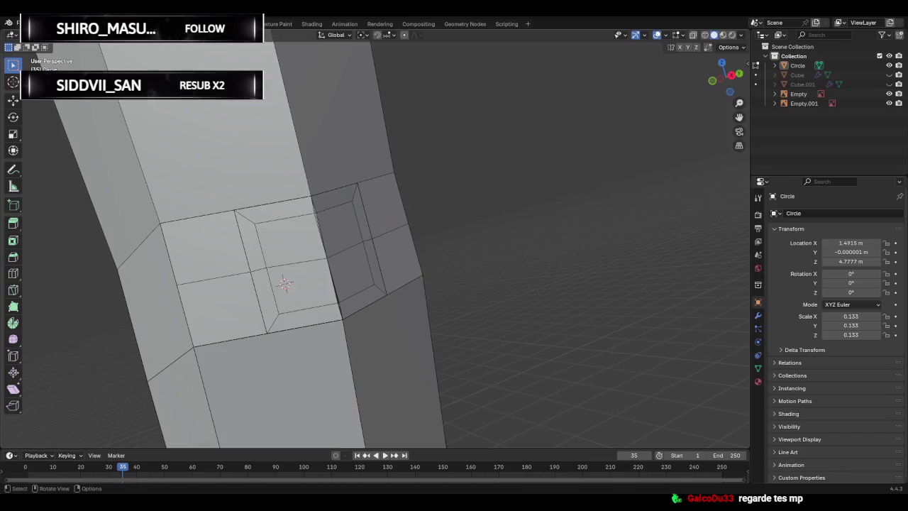
{"action": "mouse_move", "coordinate": [340, 276]}
{"action": "middle_mouse_down"}
{"action": "mouse_move", "coordinate": [418, 276]}
{"action": "mouse_move", "coordinate": [411, 293]}
{"action": "middle_mouse_up"}
Undo back to the plain side faces and select four faces on the arm's side.
{"action": "left_click", "coordinate": [410, 254]}
{"action": "left_click", "coordinate": [411, 291]}
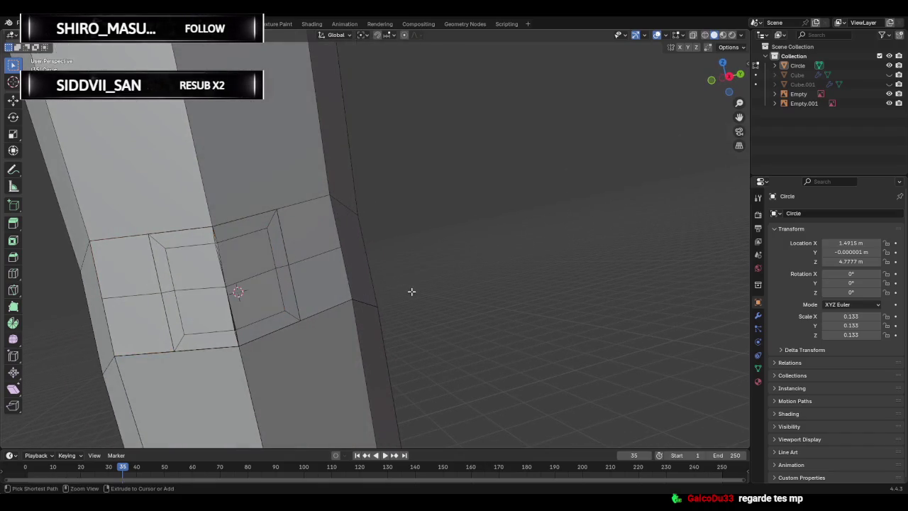
{"action": "key", "text": "ctrl+z"}
{"action": "left_click", "coordinate": [324, 270]}
{"action": "middle_click_drag", "start_coordinate": [324, 270], "coordinate": [380, 280]}
{"action": "left_click", "coordinate": [314, 243]}
{"action": "left_click", "coordinate": [330, 310]}
{"action": "left_click", "coordinate": [374, 245], "text": "ctrl"}
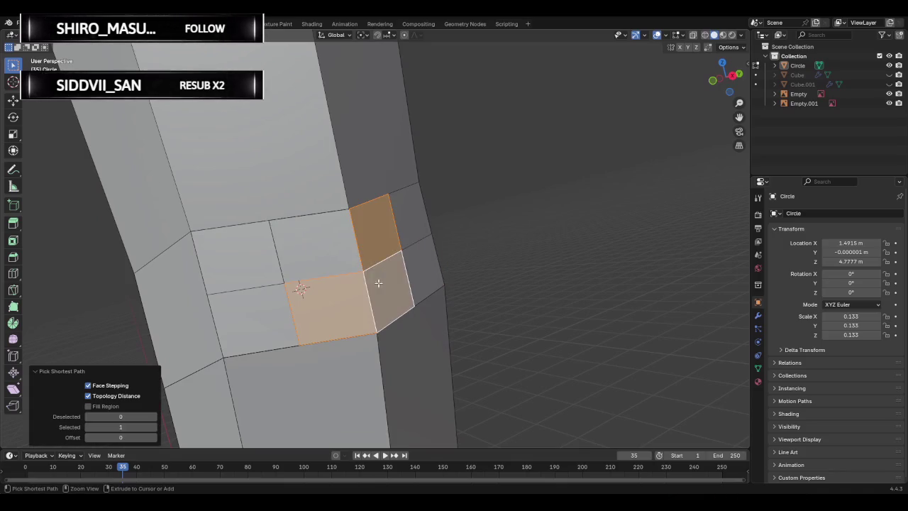
{"action": "left_click", "coordinate": [340, 253], "text": "ctrl"}
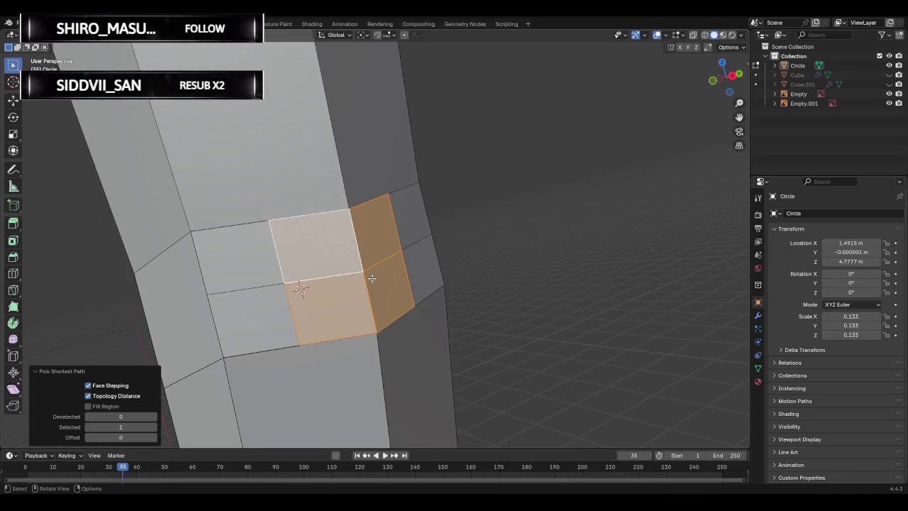
Test an extrude of the four faces, cancel it, then select a single side face.
{"action": "key", "text": "e"}
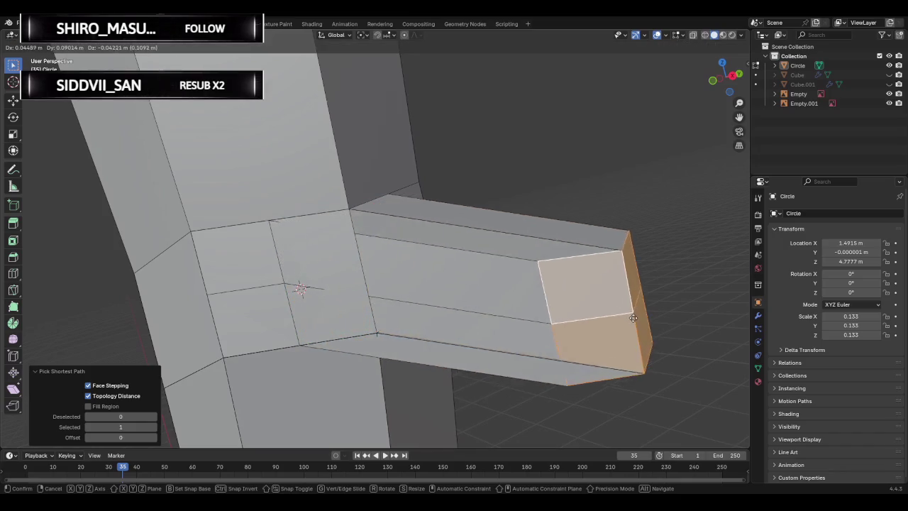
{"action": "right_click", "coordinate": [632, 317]}
{"action": "middle_click_drag", "start_coordinate": [633, 318], "coordinate": [500, 264]}
{"action": "key", "text": "alt+a"}
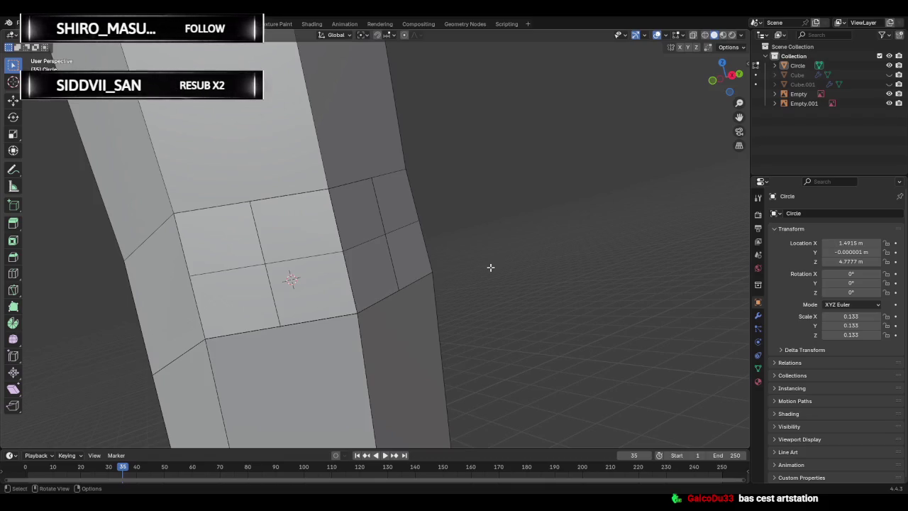
{"action": "mouse_move", "coordinate": [490, 267]}
{"action": "middle_mouse_down"}
{"action": "mouse_move", "coordinate": [422, 291]}
{"action": "mouse_move", "coordinate": [598, 251]}
{"action": "mouse_move", "coordinate": [318, 290]}
{"action": "mouse_move", "coordinate": [391, 280]}
{"action": "mouse_move", "coordinate": [353, 269]}
{"action": "middle_mouse_up"}
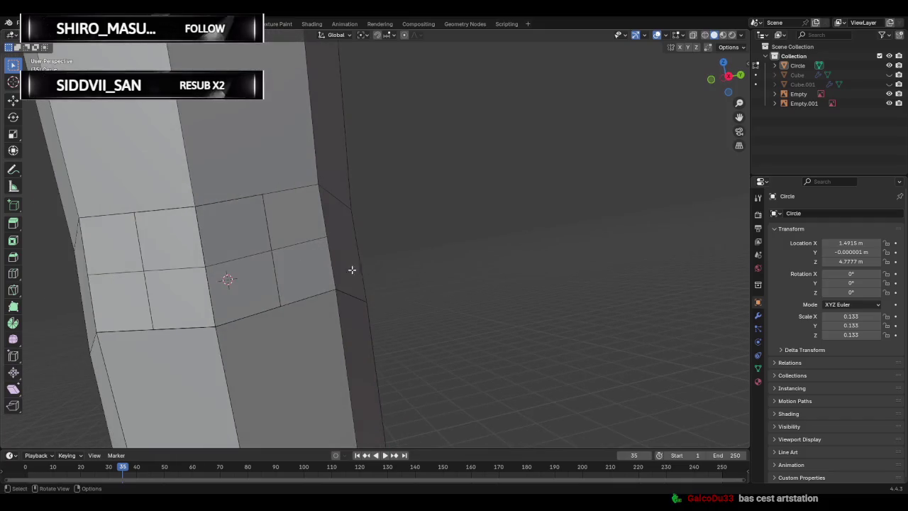
{"action": "left_click", "coordinate": [202, 249]}
{"action": "left_click", "coordinate": [234, 246]}
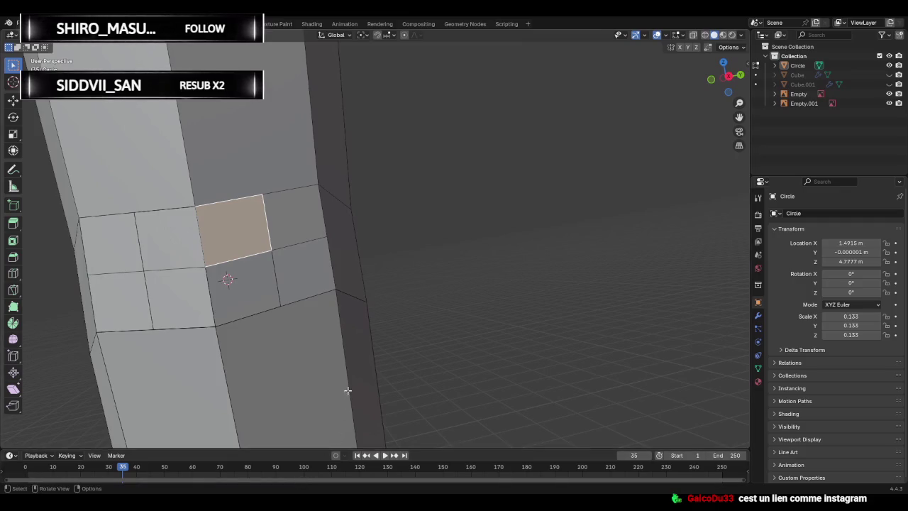
{"action": "mouse_move", "coordinate": [419, 283]}
{"action": "middle_mouse_down"}
{"action": "mouse_move", "coordinate": [361, 298]}
{"action": "mouse_move", "coordinate": [362, 235]}
{"action": "mouse_move", "coordinate": [499, 243]}
{"action": "mouse_move", "coordinate": [382, 246]}
{"action": "mouse_move", "coordinate": [482, 258]}
{"action": "middle_mouse_up"}
{"action": "scroll", "coordinate": [365, 285], "scroll_direction": "down", "scroll_amount": 3}
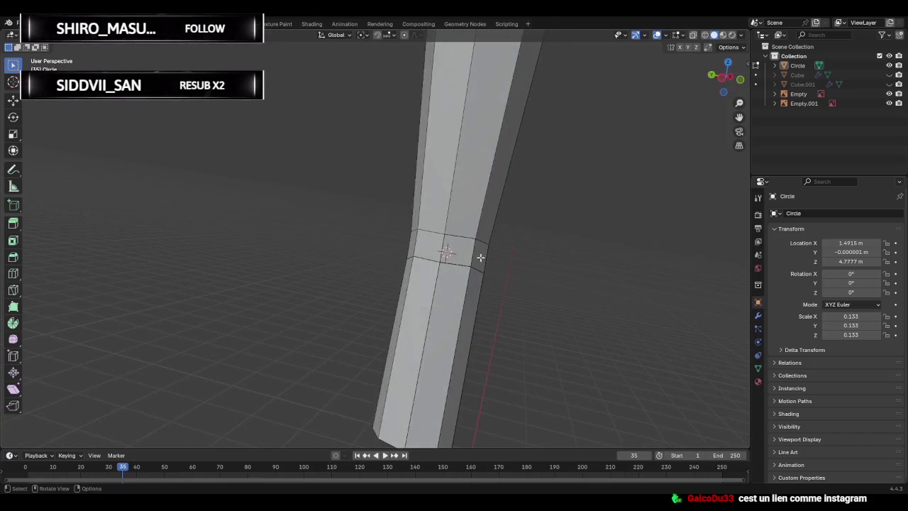
Snap to the front view over the reference and select the face ring at the arm's bend.
{"action": "scroll", "coordinate": [533, 201], "scroll_direction": "down", "scroll_amount": 2}
{"action": "mouse_move", "coordinate": [533, 201]}
{"action": "middle_mouse_down"}
{"action": "mouse_move", "coordinate": [440, 226]}
{"action": "mouse_move", "coordinate": [483, 213]}
{"action": "middle_mouse_up"}
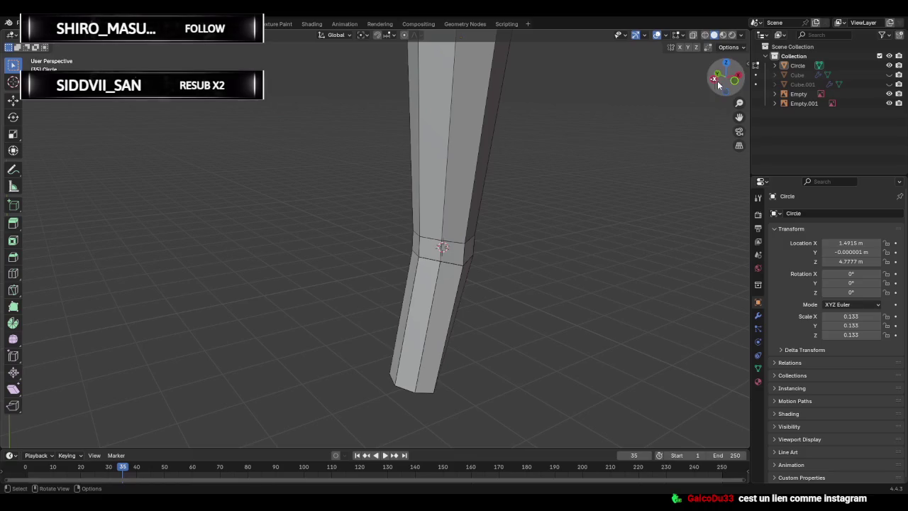
{"action": "left_click", "coordinate": [719, 76]}
{"action": "middle_click_drag", "start_coordinate": [507, 173], "coordinate": [665, 111], "text": "alt"}
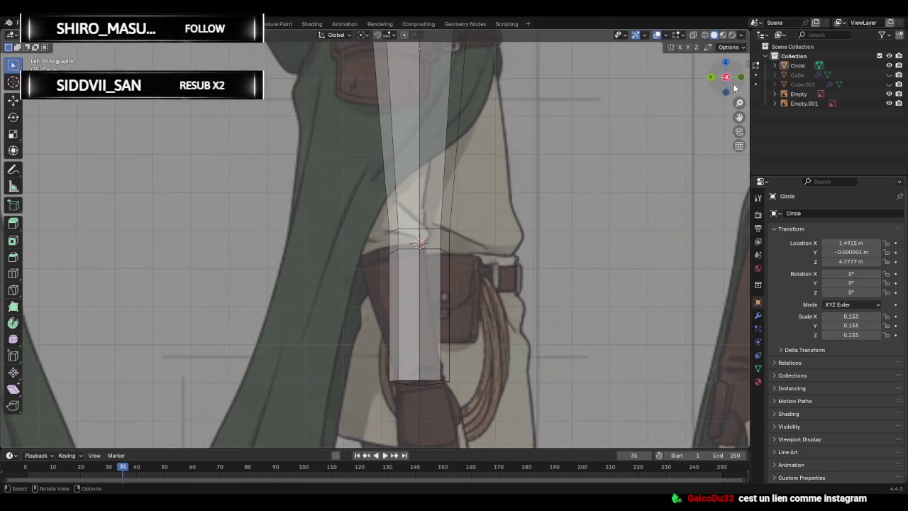
{"action": "scroll", "coordinate": [483, 223], "scroll_direction": "up", "scroll_amount": 2}
{"action": "scroll", "coordinate": [486, 248], "scroll_direction": "up", "scroll_amount": 2}
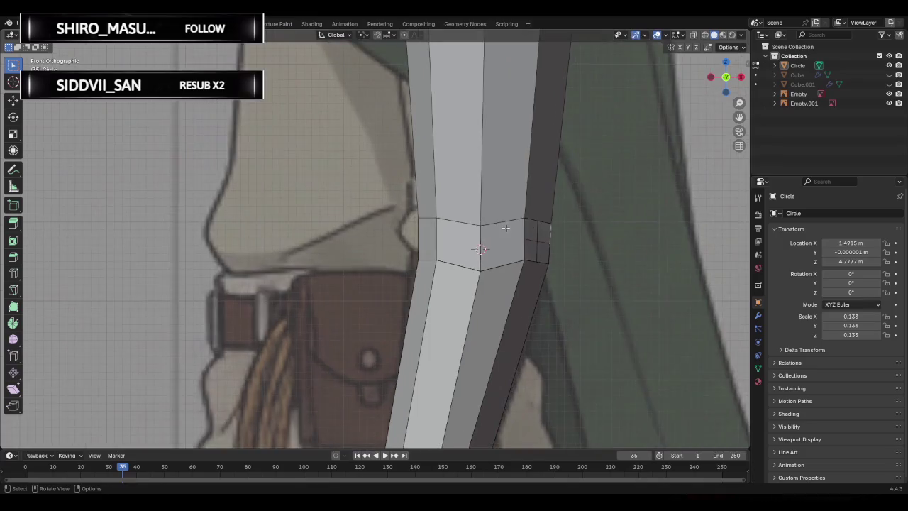
{"action": "scroll", "coordinate": [493, 246], "scroll_direction": "up", "scroll_amount": 2}
{"action": "left_click", "coordinate": [492, 245]}
{"action": "left_click", "coordinate": [544, 243]}
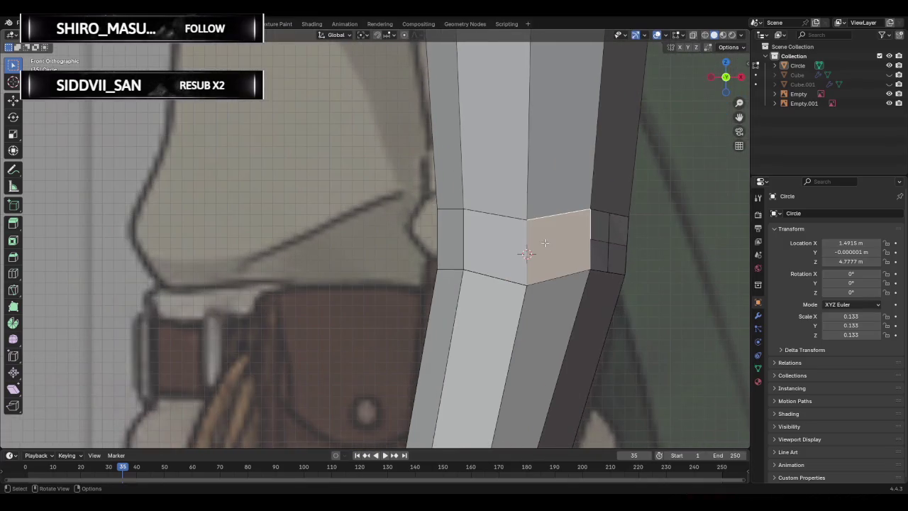
{"action": "left_click", "coordinate": [496, 245]}
{"action": "left_click", "coordinate": [622, 249], "text": "alt"}
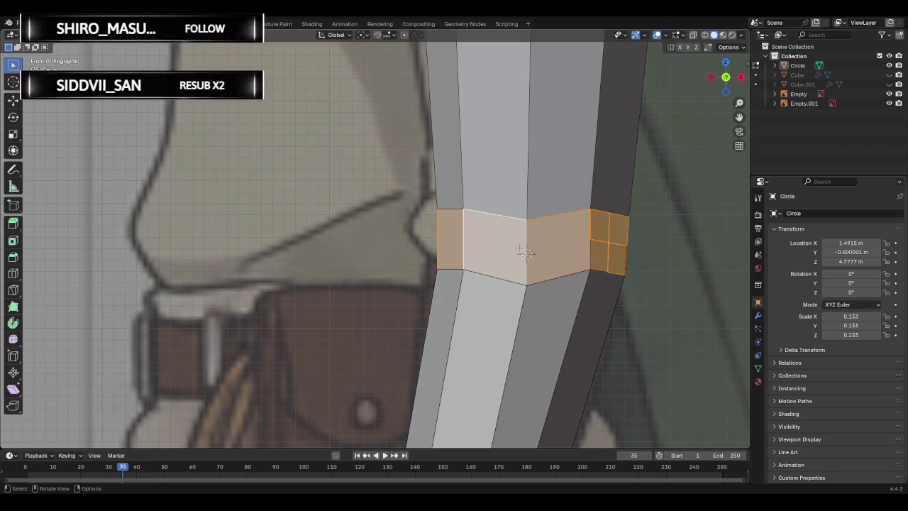
Orbit to inspect the bend ring, frame it, and return to the straight-on front view.
{"action": "mouse_move", "coordinate": [523, 252]}
{"action": "middle_mouse_down"}
{"action": "mouse_move", "coordinate": [560, 295]}
{"action": "mouse_move", "coordinate": [561, 274]}
{"action": "mouse_move", "coordinate": [365, 314]}
{"action": "mouse_move", "coordinate": [489, 309]}
{"action": "mouse_move", "coordinate": [462, 288]}
{"action": "mouse_move", "coordinate": [338, 279]}
{"action": "mouse_move", "coordinate": [97, 296]}
{"action": "middle_mouse_up"}
{"action": "mouse_move", "coordinate": [441, 247]}
{"action": "middle_mouse_down"}
{"action": "mouse_move", "coordinate": [302, 247]}
{"action": "mouse_move", "coordinate": [450, 259]}
{"action": "mouse_move", "coordinate": [435, 263]}
{"action": "mouse_move", "coordinate": [478, 274]}
{"action": "mouse_move", "coordinate": [479, 262]}
{"action": "mouse_move", "coordinate": [551, 253]}
{"action": "middle_mouse_up"}
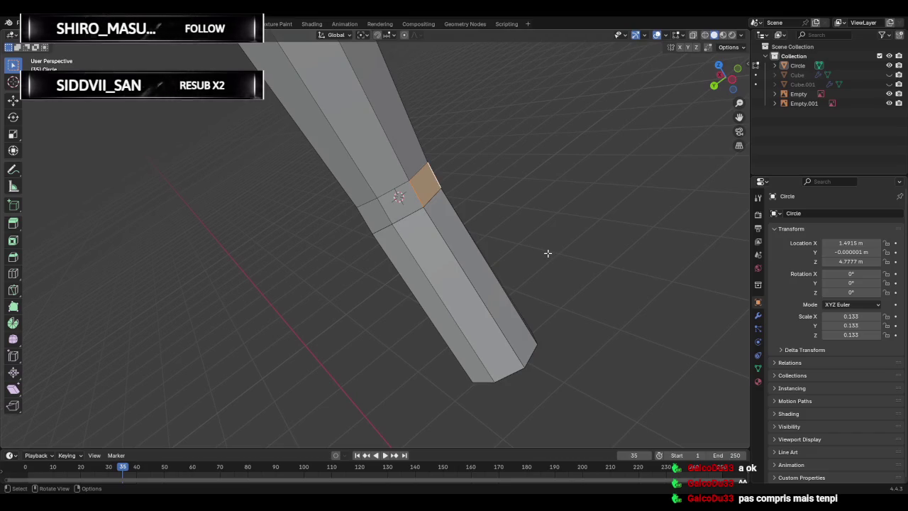
{"action": "mouse_move", "coordinate": [547, 253]}
{"action": "middle_mouse_down"}
{"action": "mouse_move", "coordinate": [310, 287]}
{"action": "mouse_move", "coordinate": [388, 258]}
{"action": "mouse_move", "coordinate": [478, 254]}
{"action": "mouse_move", "coordinate": [362, 291]}
{"action": "mouse_move", "coordinate": [438, 272]}
{"action": "mouse_move", "coordinate": [377, 283]}
{"action": "mouse_move", "coordinate": [333, 263]}
{"action": "mouse_move", "coordinate": [444, 318]}
{"action": "mouse_move", "coordinate": [503, 324]}
{"action": "mouse_move", "coordinate": [490, 305]}
{"action": "mouse_move", "coordinate": [434, 283]}
{"action": "middle_mouse_up"}
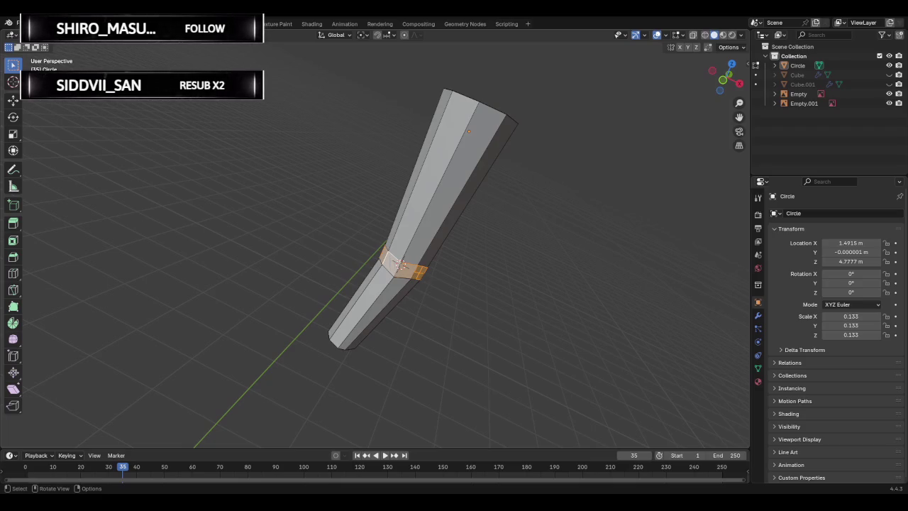
{"action": "key", "text": "KP_Decimal"}
{"action": "mouse_move", "coordinate": [533, 255]}
{"action": "middle_mouse_down"}
{"action": "mouse_move", "coordinate": [539, 249]}
{"action": "mouse_move", "coordinate": [492, 286]}
{"action": "middle_mouse_up"}
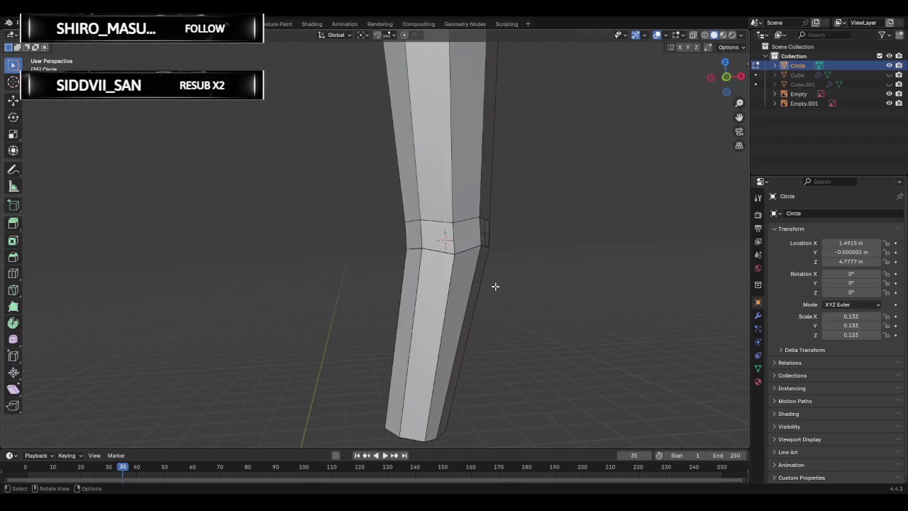
{"action": "scroll", "coordinate": [493, 286], "scroll_direction": "down", "scroll_amount": 3}
{"action": "left_click", "coordinate": [726, 77]}
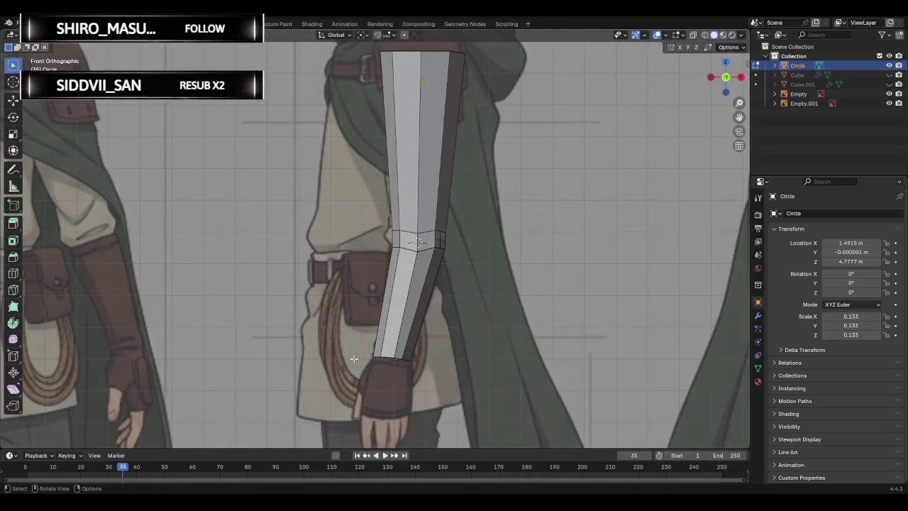
Select the forearm faces in X-ray and scale them slightly smaller.
{"action": "left_click_drag", "start_coordinate": [358, 250], "coordinate": [463, 383]}
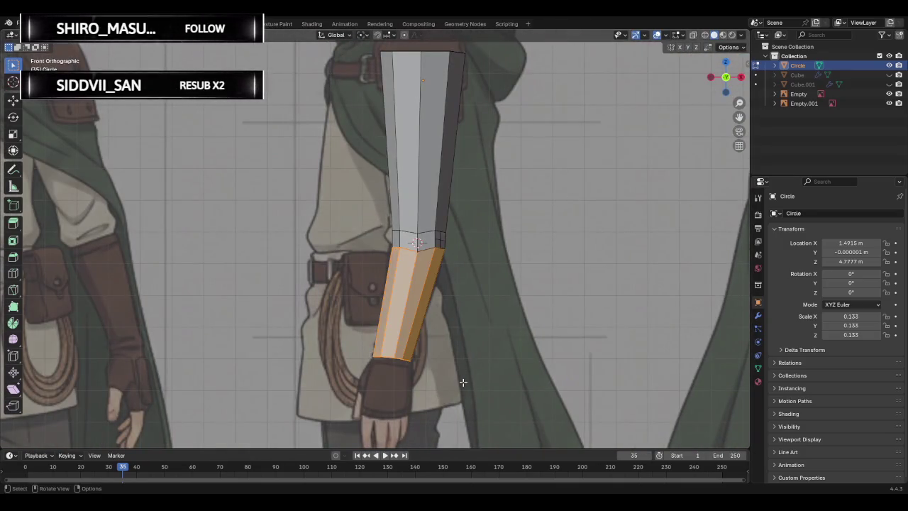
{"action": "key", "text": "g"}
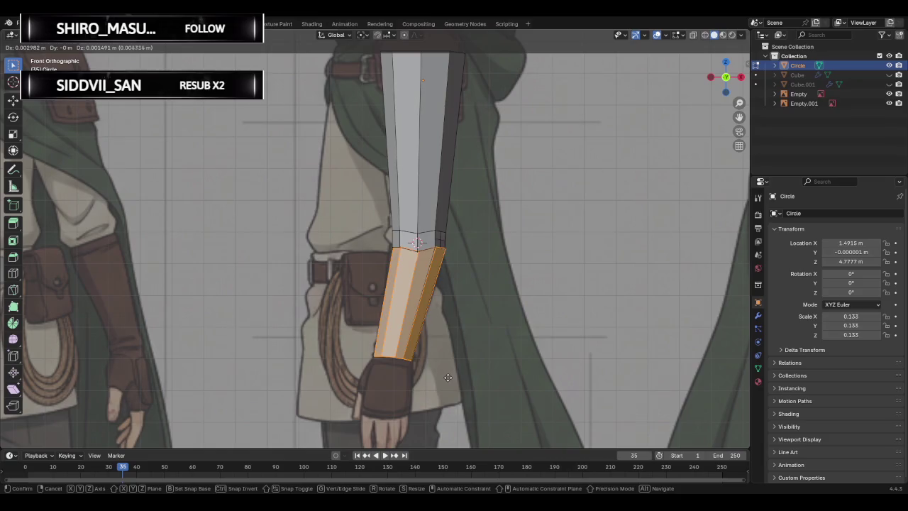
{"action": "right_click", "coordinate": [444, 384]}
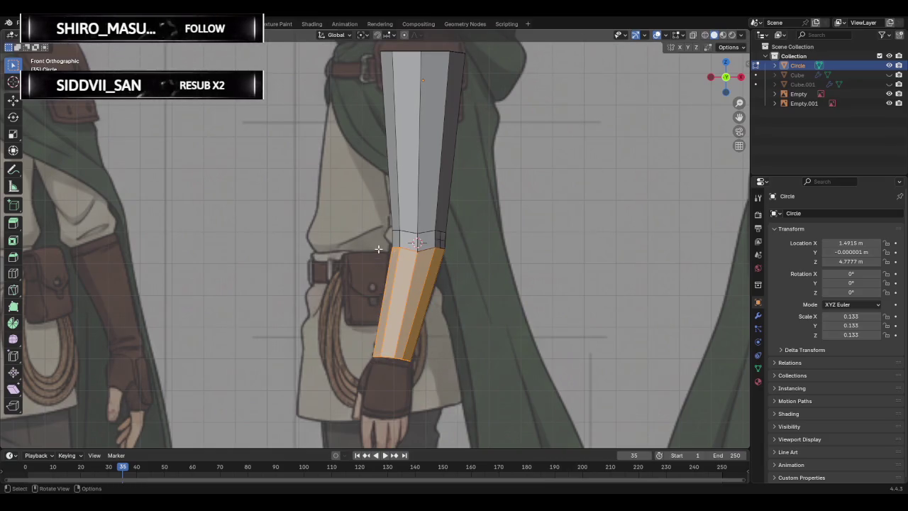
{"action": "left_click_drag", "start_coordinate": [374, 240], "coordinate": [478, 387]}
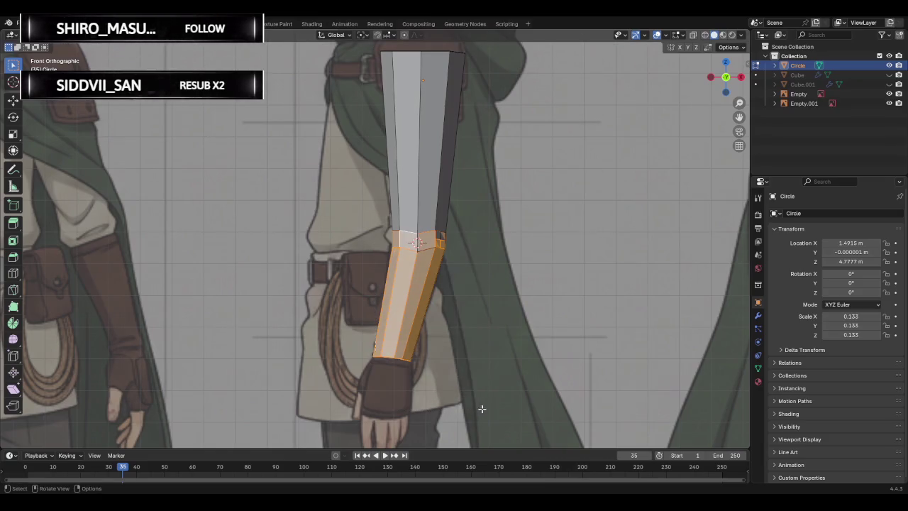
{"action": "left_click", "coordinate": [467, 311]}
{"action": "key", "text": "alt+z"}
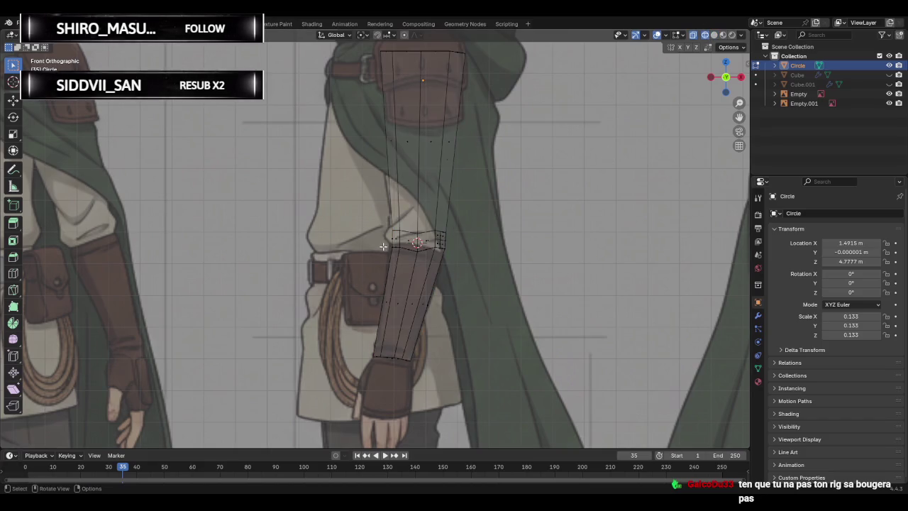
{"action": "left_click_drag", "start_coordinate": [383, 247], "coordinate": [484, 396]}
{"action": "key", "text": "g"}
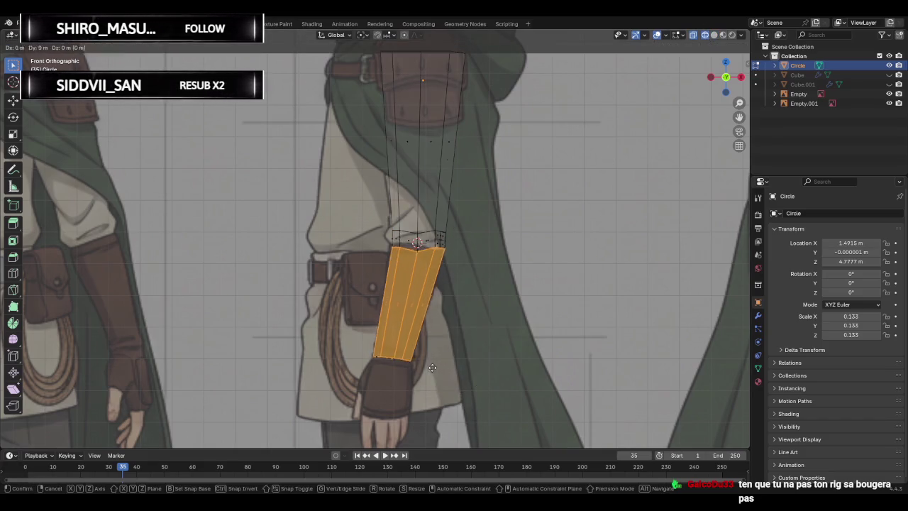
{"action": "key", "text": "Escape"}
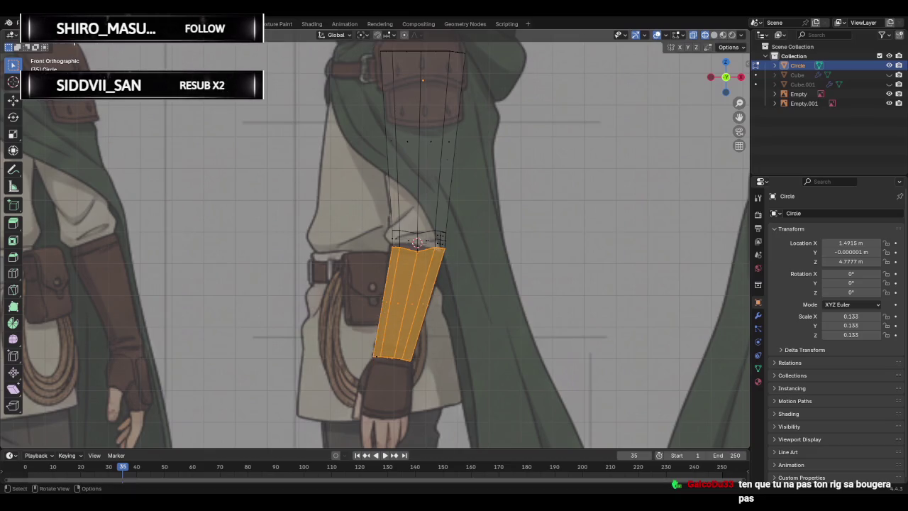
{"action": "key", "text": "alt+a"}
{"action": "left_click_drag", "start_coordinate": [349, 320], "coordinate": [442, 423]}
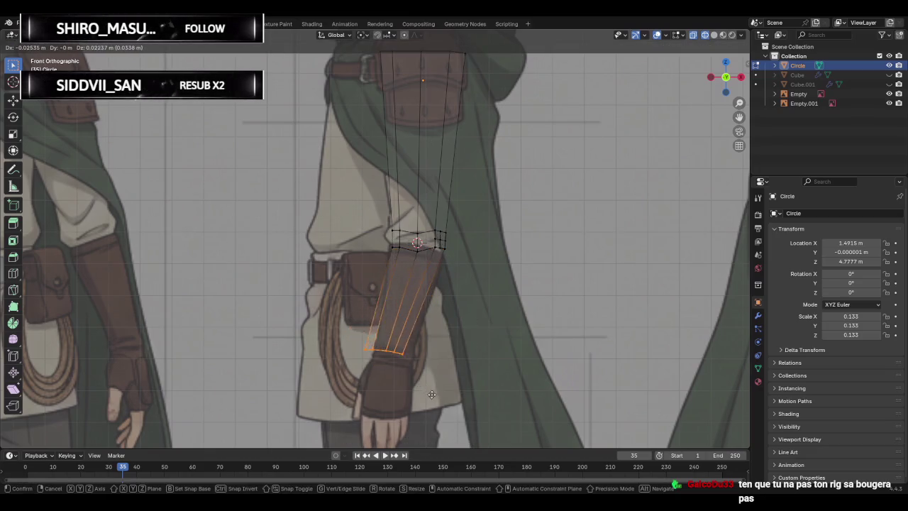
{"action": "key", "text": "s"}
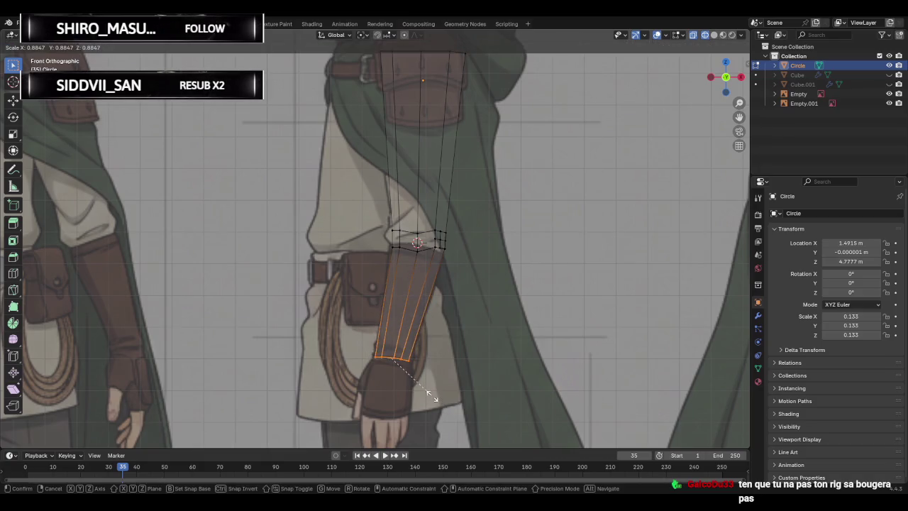
{"action": "left_click", "coordinate": [437, 397]}
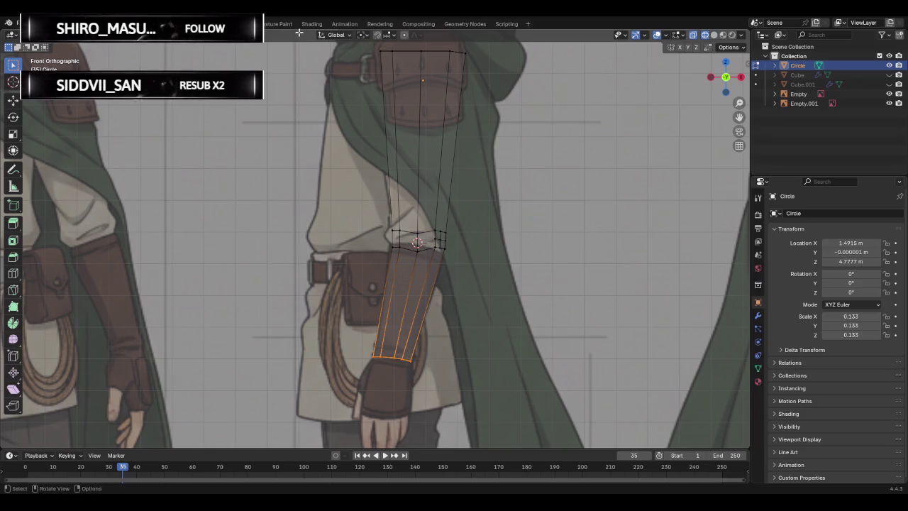
Enable snapping and nudge the forearm's outer edge with proportional editing to follow the sleeve.
{"action": "left_click", "coordinate": [404, 35]}
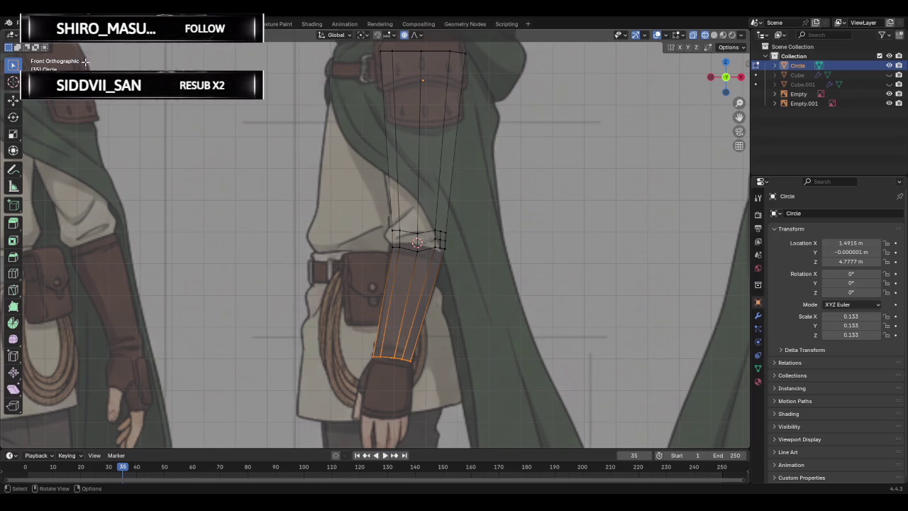
{"action": "left_click", "coordinate": [403, 359], "text": "alt"}
{"action": "left_click", "coordinate": [430, 291], "text": "alt"}
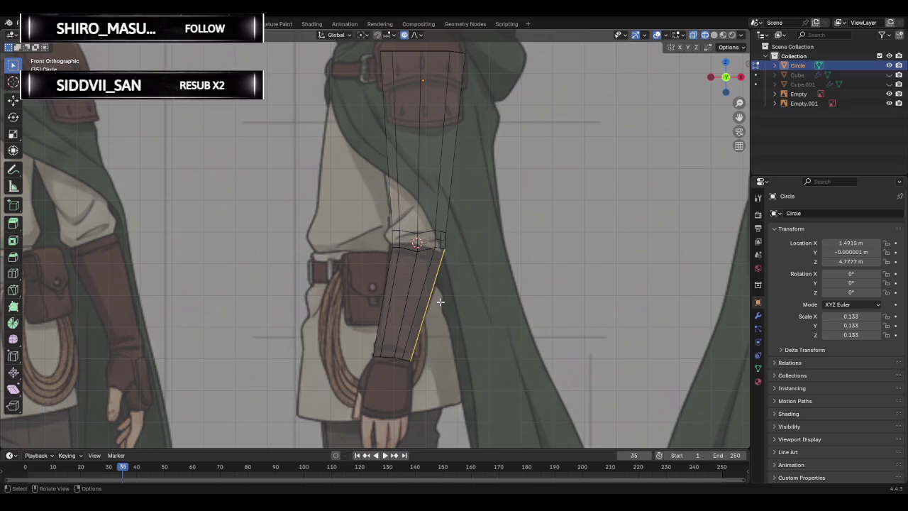
{"action": "key", "text": "g"}
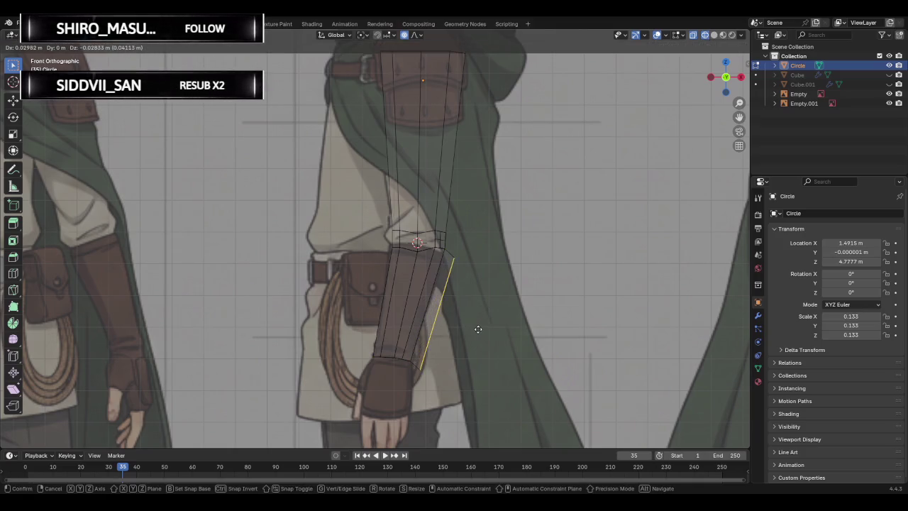
{"action": "left_click", "coordinate": [475, 329]}
{"action": "key", "text": "g"}
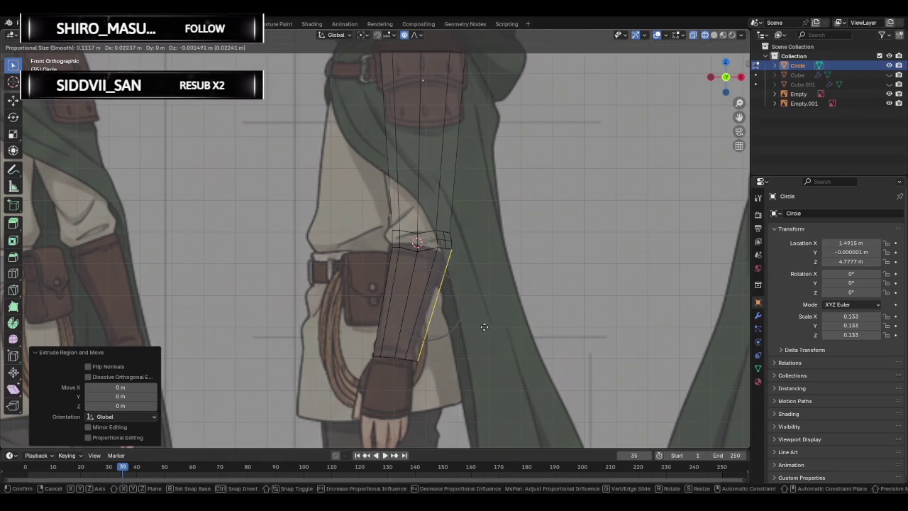
{"action": "right_click", "coordinate": [443, 311]}
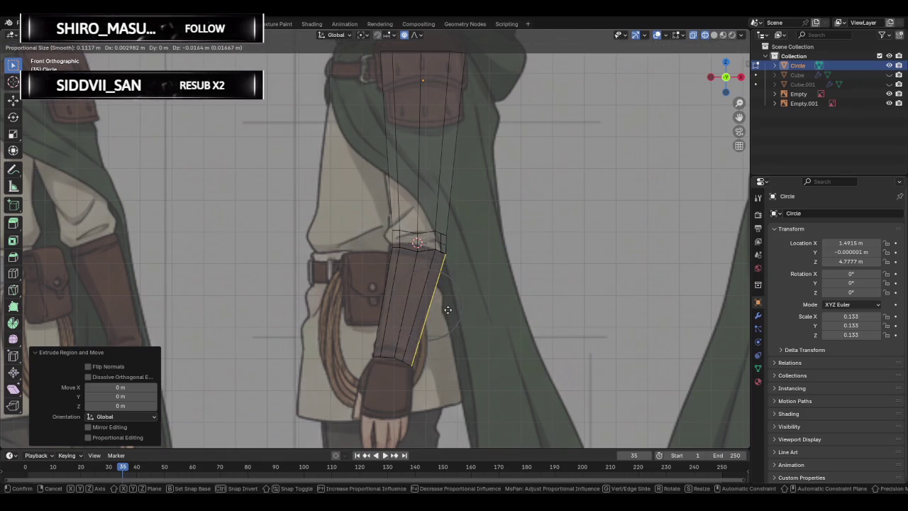
{"action": "key", "text": "g"}
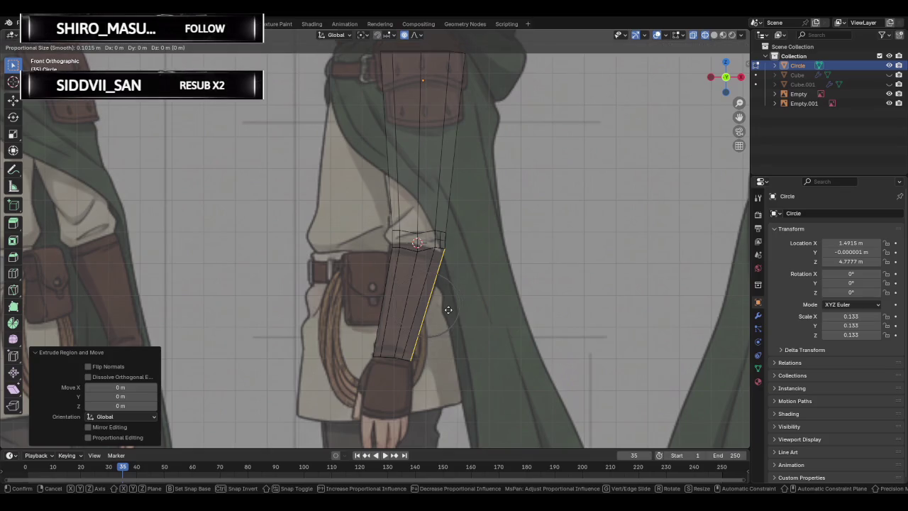
{"action": "left_click", "coordinate": [449, 309]}
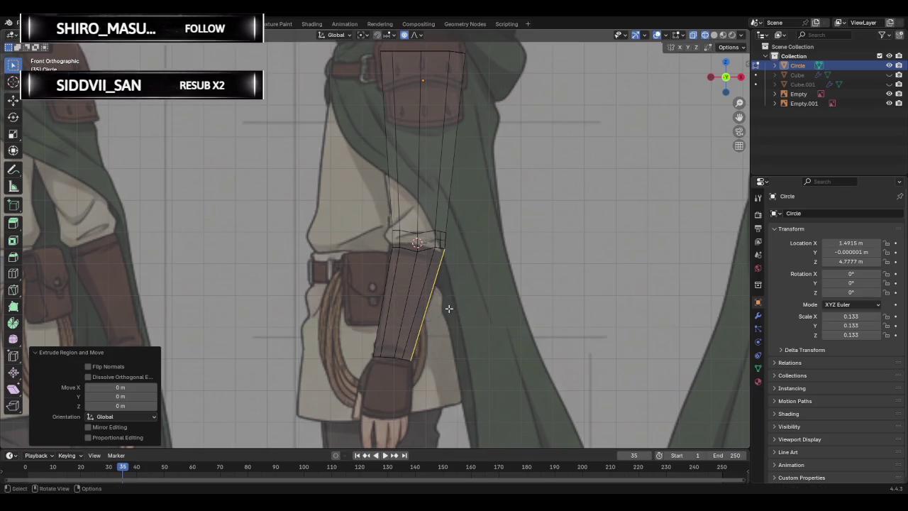
{"action": "scroll", "coordinate": [479, 299], "scroll_direction": "down", "scroll_amount": 1}
{"action": "left_click", "coordinate": [481, 304]}
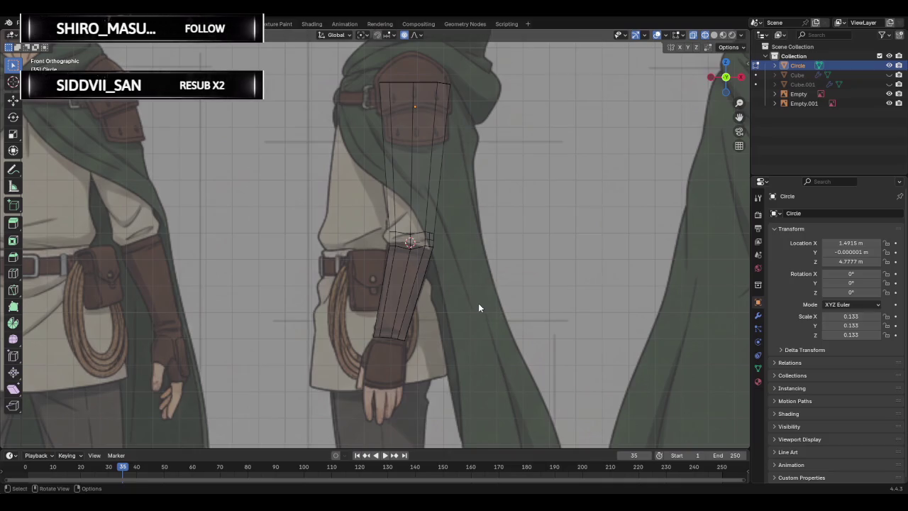
{"action": "middle_click_drag", "start_coordinate": [333, 253], "coordinate": [387, 258]}
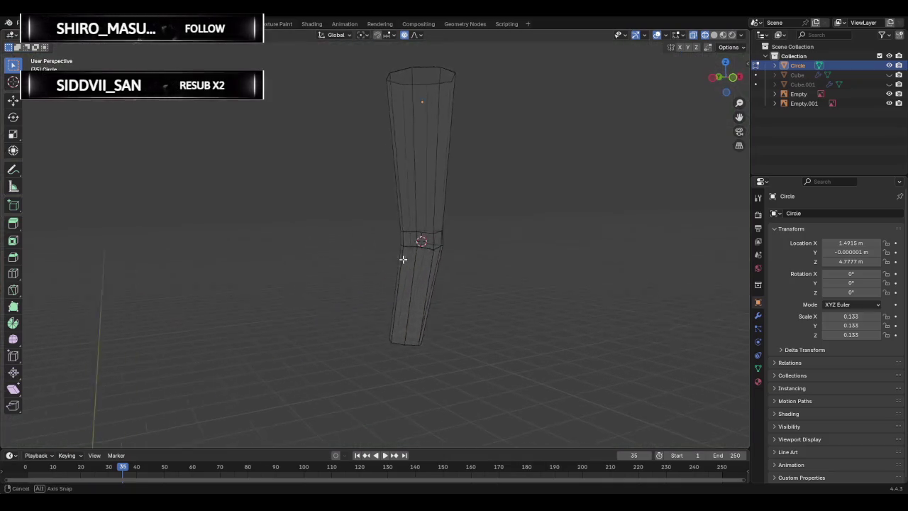
Unhide the head Cube and torso Cube.001 in Solid shading, then return to front view.
{"action": "left_click", "coordinate": [727, 83]}
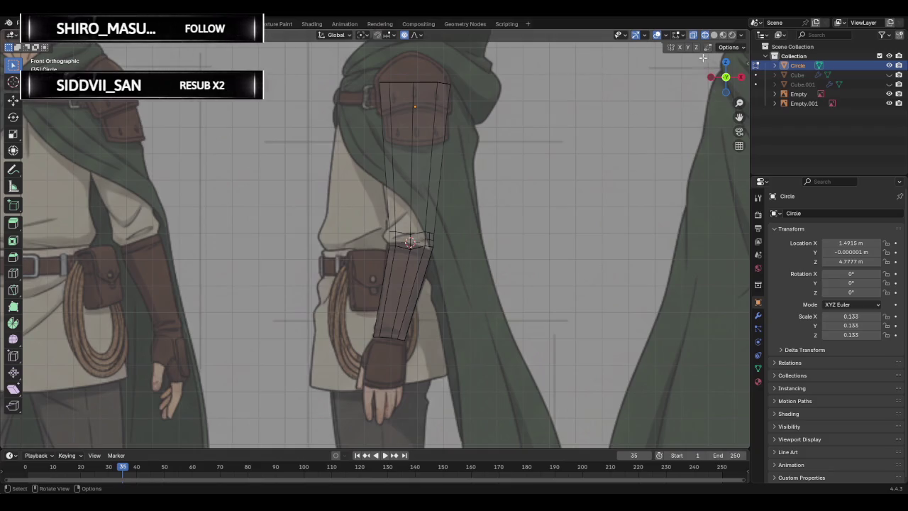
{"action": "left_click", "coordinate": [714, 35]}
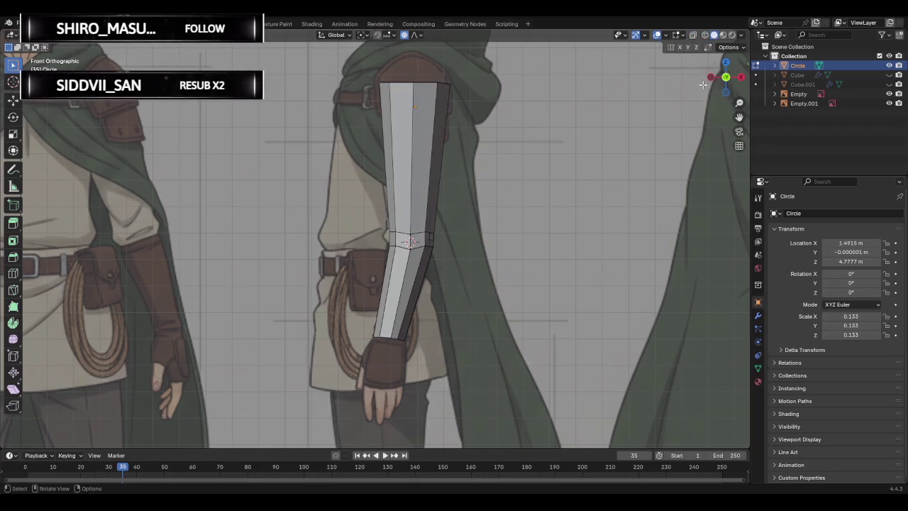
{"action": "left_click", "coordinate": [708, 81]}
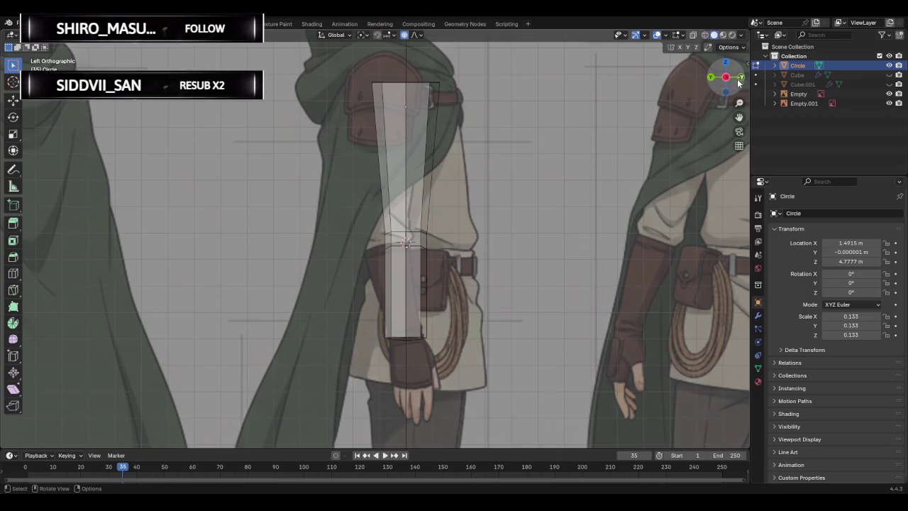
{"action": "scroll", "coordinate": [518, 153], "scroll_direction": "down", "scroll_amount": 4}
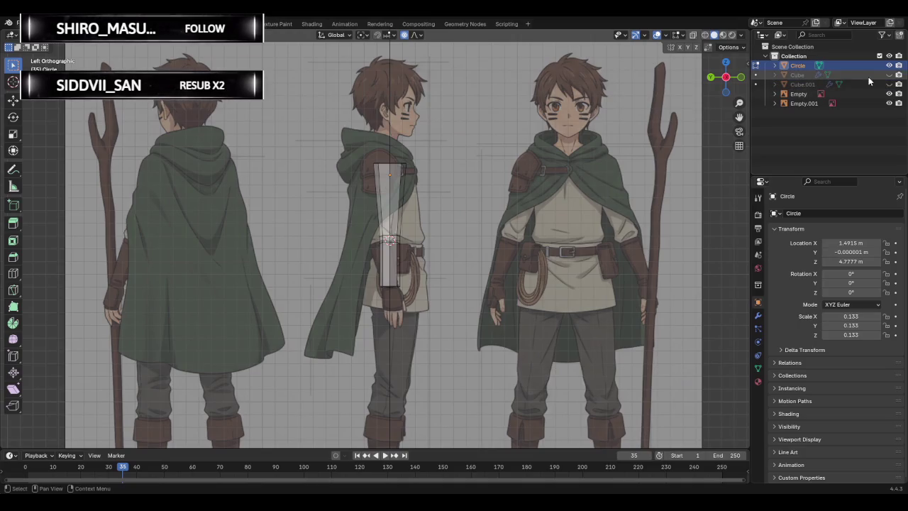
{"action": "left_click", "coordinate": [888, 75]}
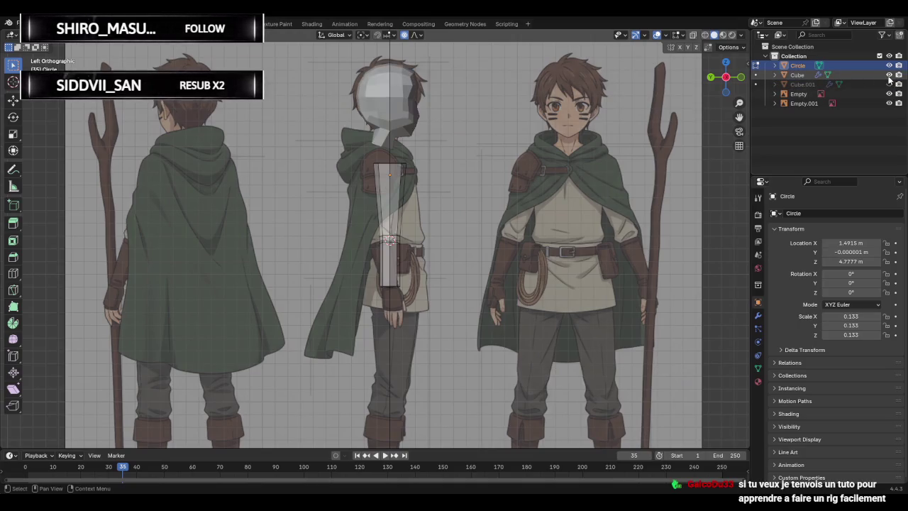
{"action": "left_click", "coordinate": [888, 84]}
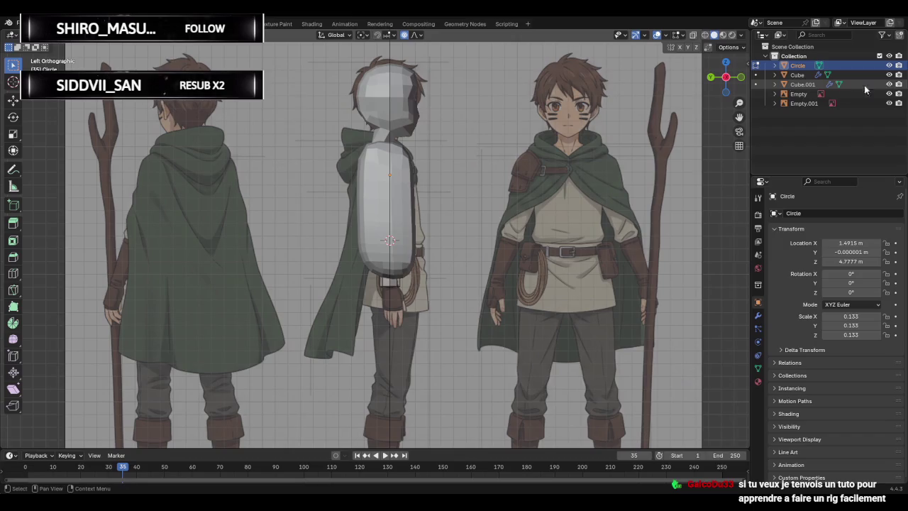
{"action": "left_click", "coordinate": [740, 76]}
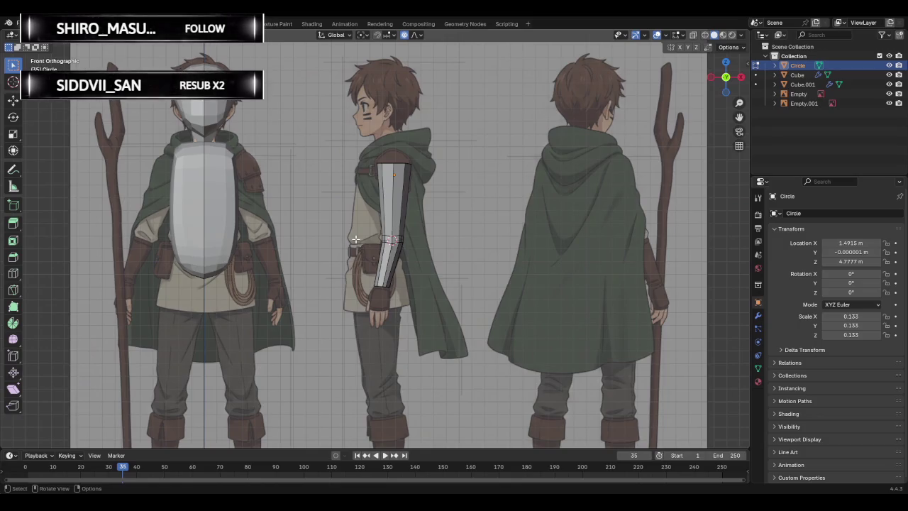
Move the whole arm object to the front figure's shoulder in Object Mode.
{"action": "left_click_drag", "start_coordinate": [353, 145], "coordinate": [484, 313]}
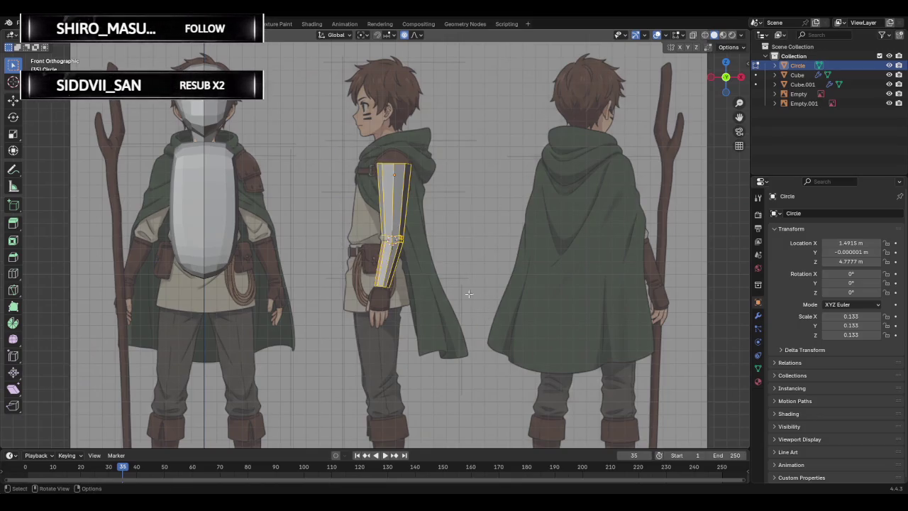
{"action": "key", "text": "Tab"}
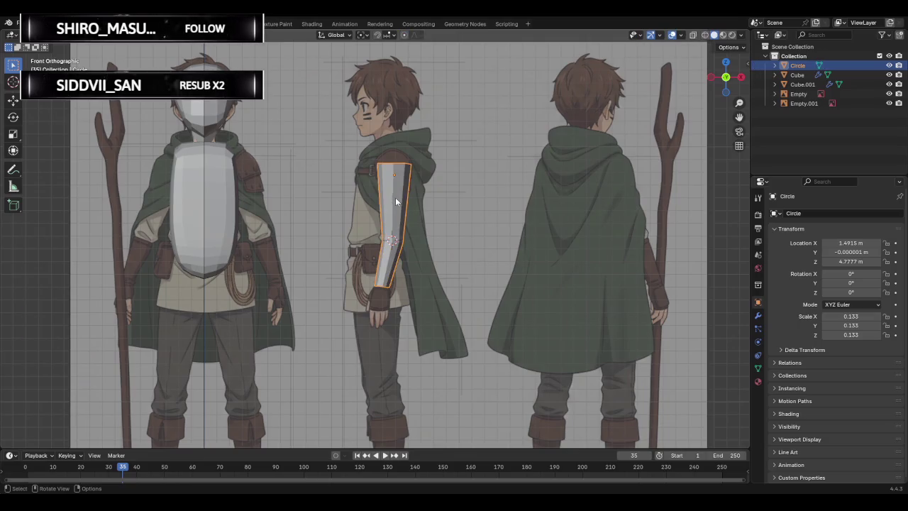
{"action": "key", "text": "g"}
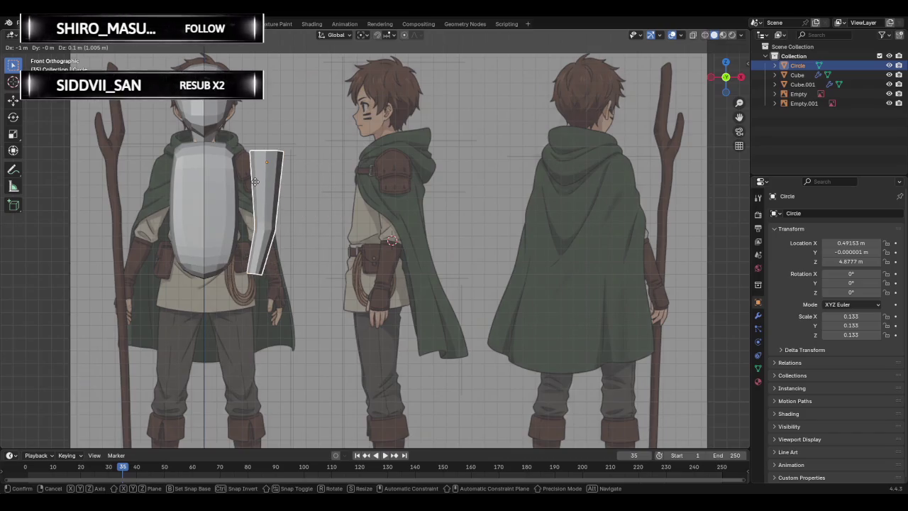
{"action": "left_click", "coordinate": [256, 186]}
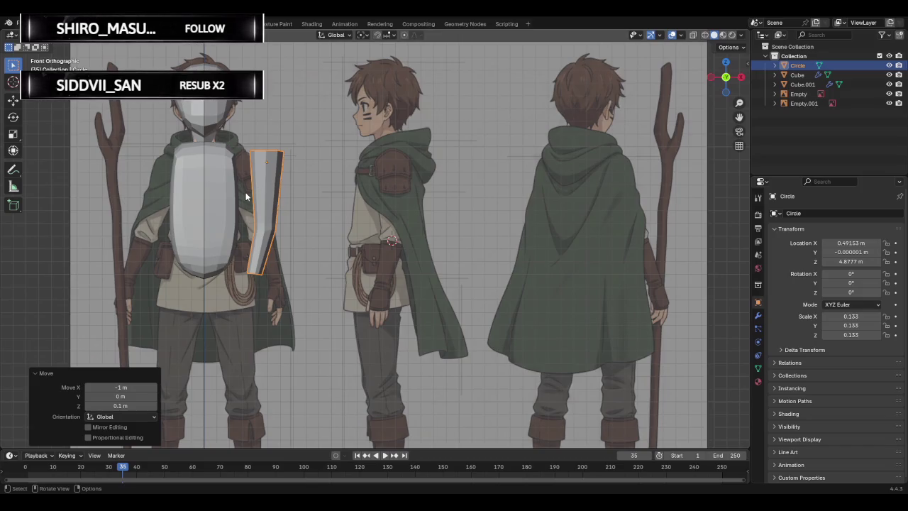
{"action": "key", "text": "r"}
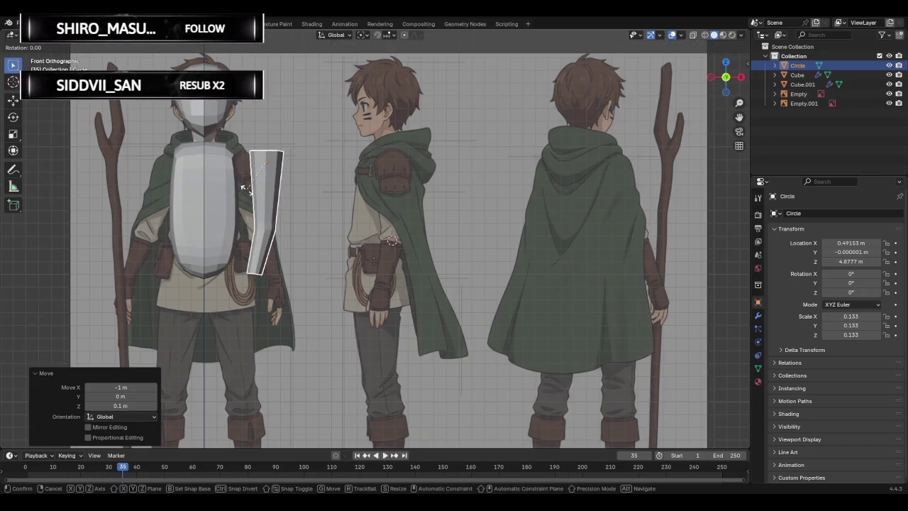
{"action": "right_click", "coordinate": [245, 188]}
{"action": "mouse_move", "coordinate": [244, 188]}
{"action": "middle_mouse_down"}
{"action": "mouse_move", "coordinate": [338, 196]}
{"action": "mouse_move", "coordinate": [279, 208]}
{"action": "middle_mouse_up"}
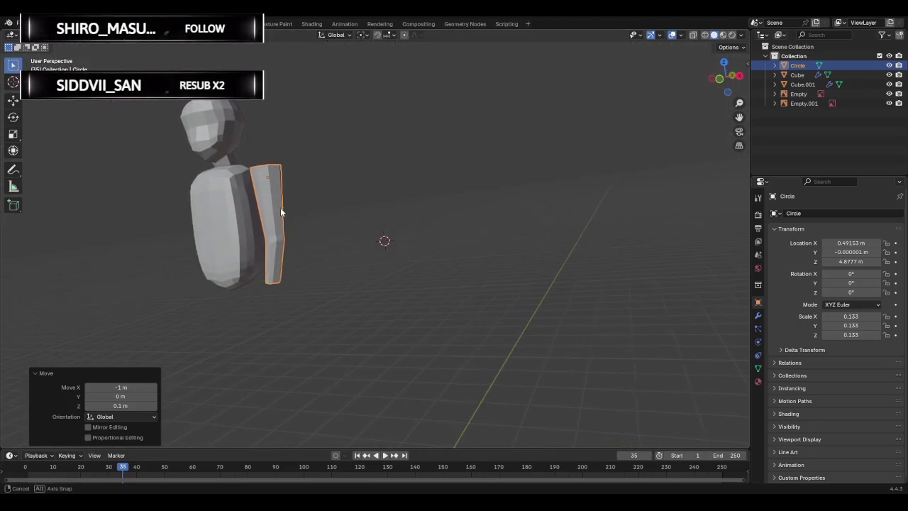
{"action": "key", "text": "r"}
{"action": "right_click", "coordinate": [299, 208]}
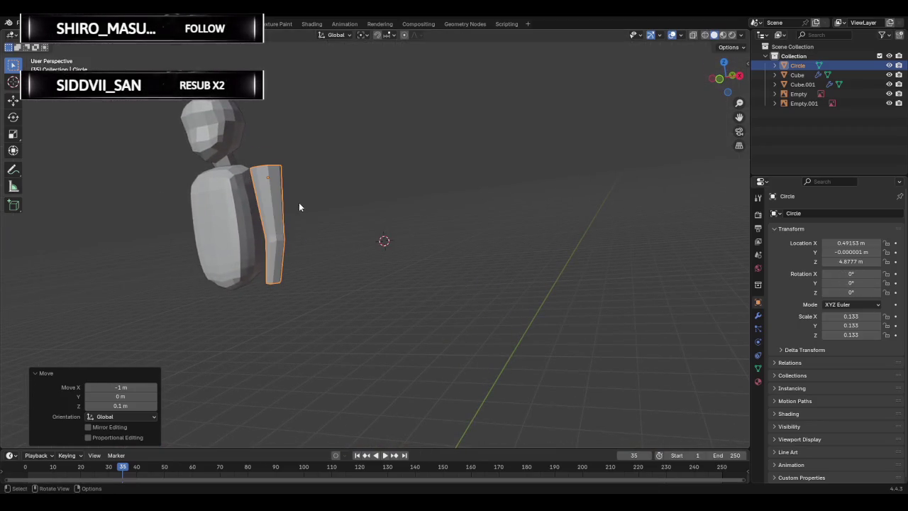
Rotate the arm 80° around the Z axis.
{"action": "left_click", "coordinate": [13, 118]}
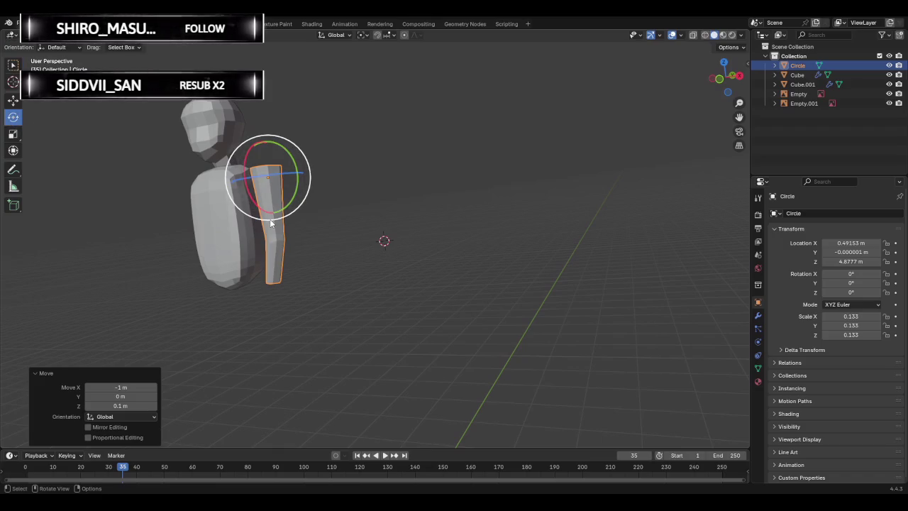
{"action": "left_click_drag", "start_coordinate": [257, 174], "coordinate": [269, 175]}
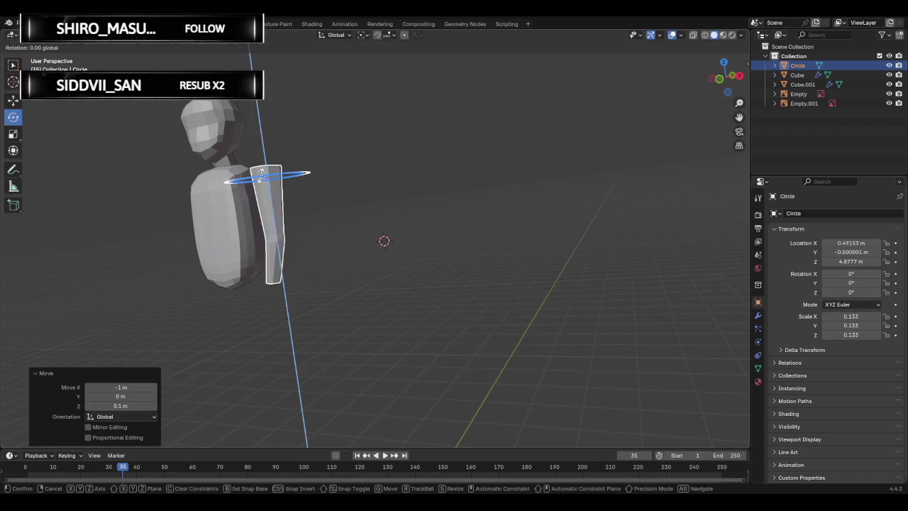
{"action": "right_click", "coordinate": [270, 176]}
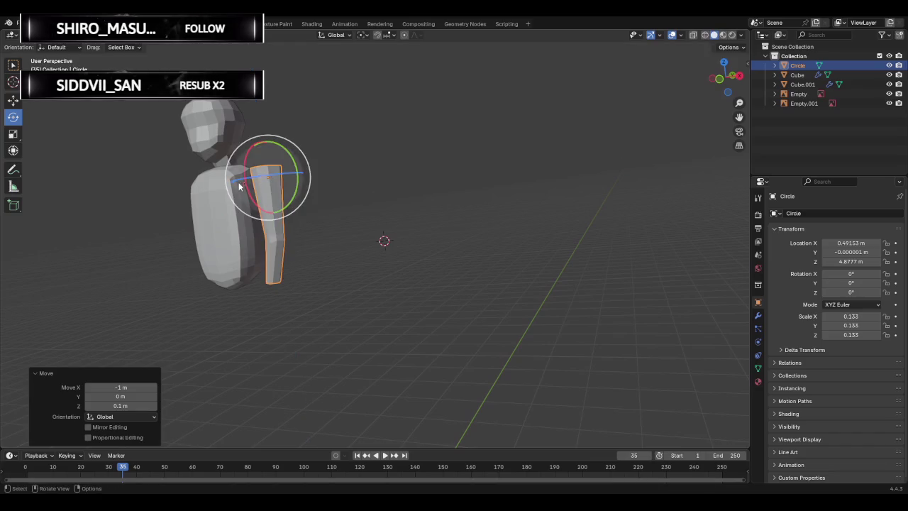
{"action": "scroll", "coordinate": [278, 186], "scroll_direction": "up", "scroll_amount": 3}
{"action": "scroll", "coordinate": [294, 197], "scroll_direction": "down", "scroll_amount": 3}
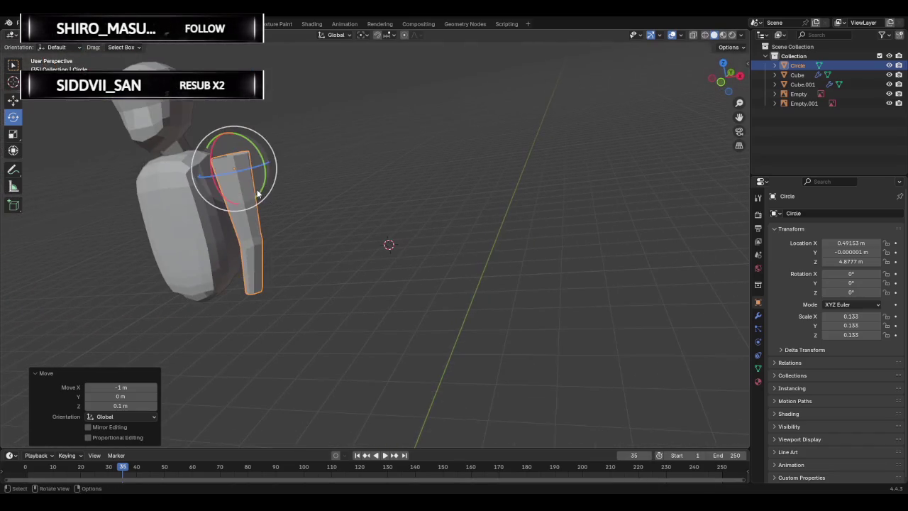
{"action": "left_click_drag", "start_coordinate": [229, 173], "coordinate": [244, 175]}
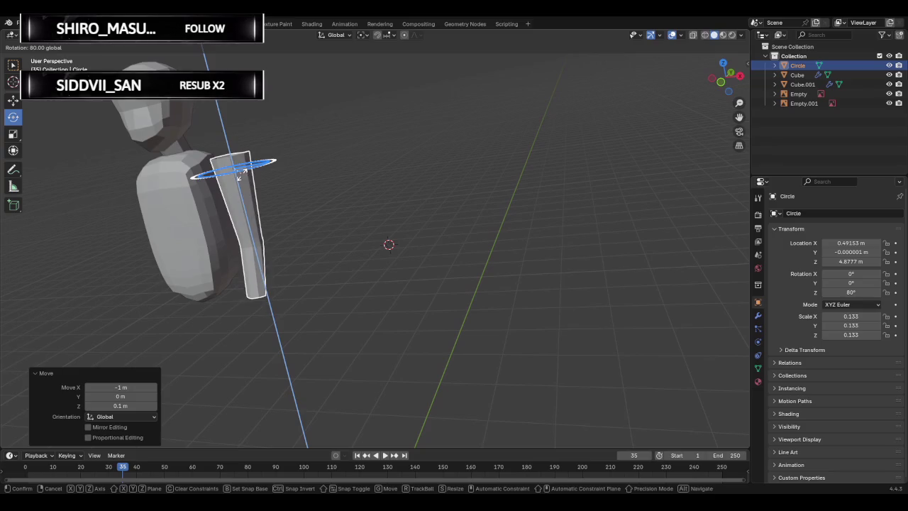
{"action": "left_click_drag", "start_coordinate": [244, 175], "coordinate": [225, 176]}
{"action": "left_click", "coordinate": [228, 177]}
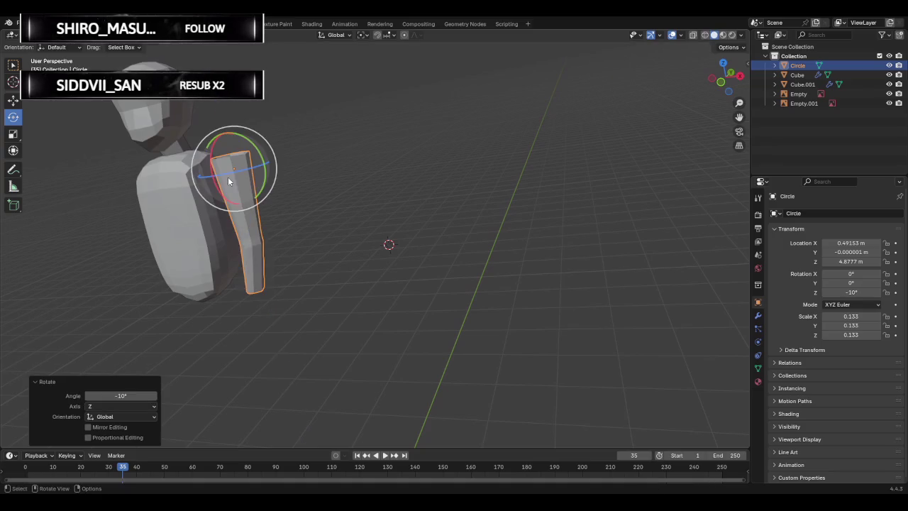
{"action": "key", "text": "ctrl+z"}
{"action": "middle_click_drag", "start_coordinate": [213, 177], "coordinate": [317, 248]}
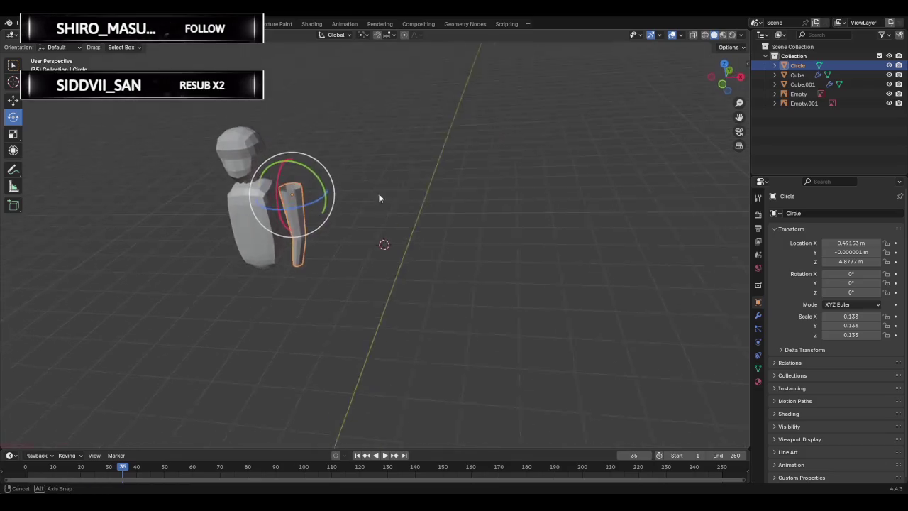
{"action": "key", "text": "r"}
{"action": "key", "text": "z"}
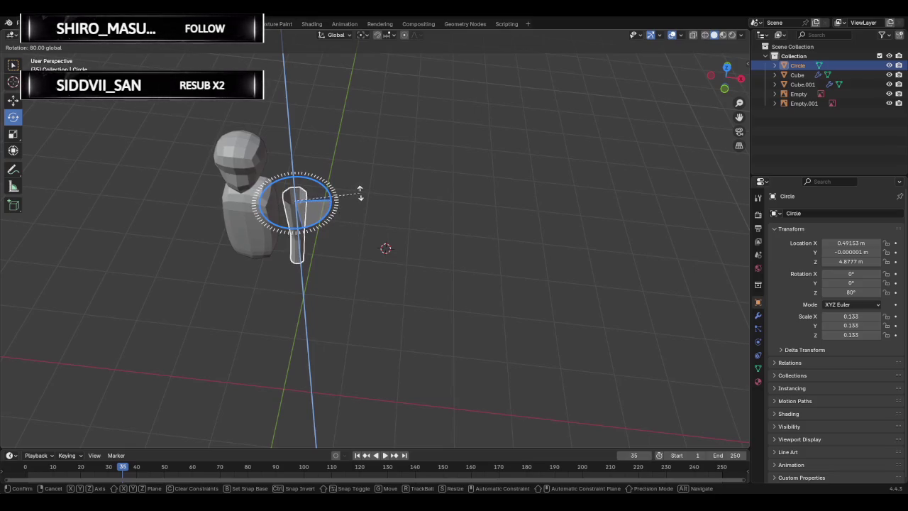
{"action": "left_click", "coordinate": [358, 197]}
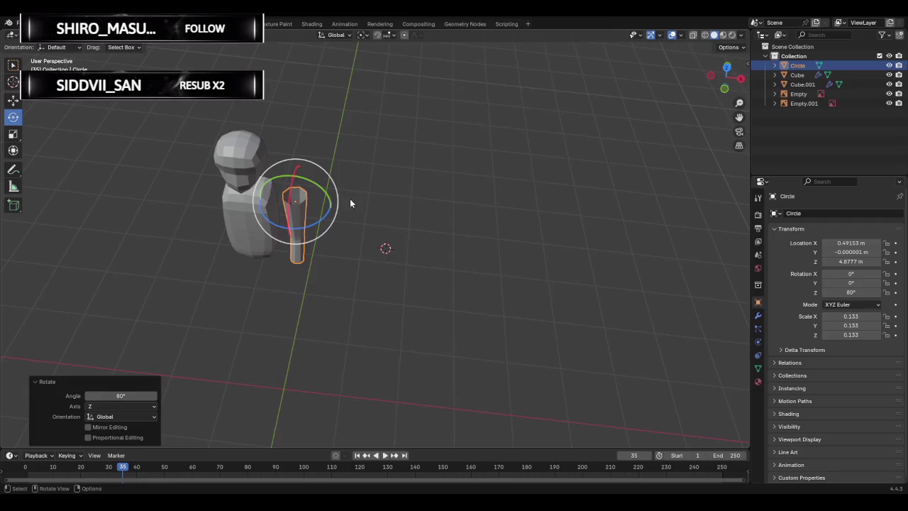
Zoom and orbit around the arm, then settle on the front reference view.
{"action": "scroll", "coordinate": [341, 202], "scroll_direction": "up", "scroll_amount": 3}
{"action": "scroll", "coordinate": [326, 202], "scroll_direction": "up", "scroll_amount": 3}
{"action": "middle_click_drag", "start_coordinate": [320, 203], "coordinate": [310, 205]}
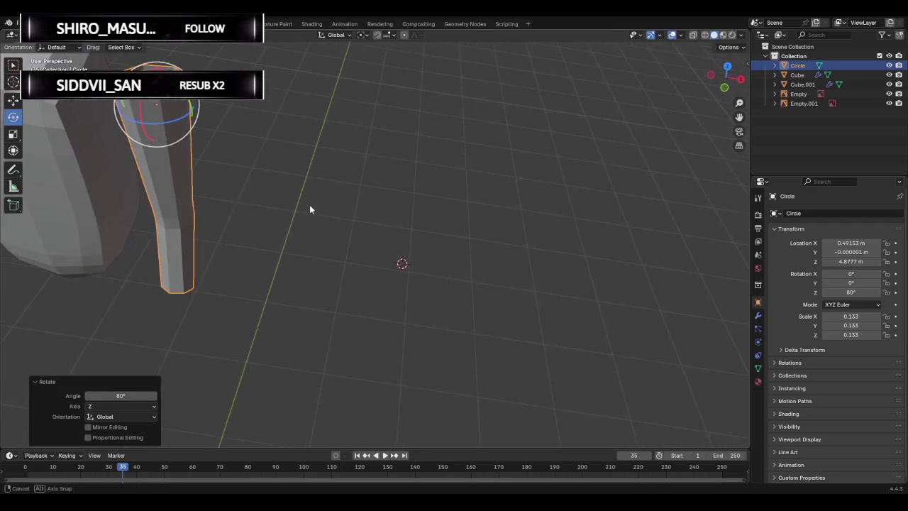
{"action": "left_click", "coordinate": [724, 88]}
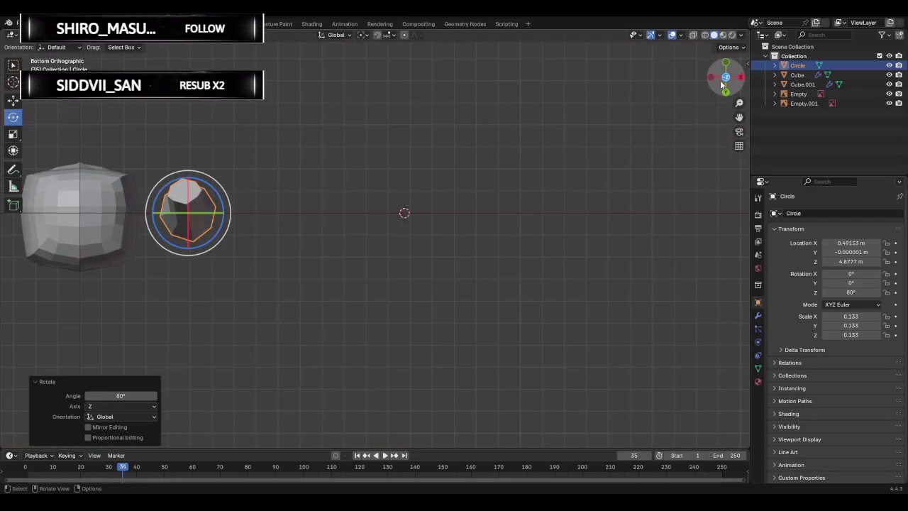
{"action": "left_click", "coordinate": [727, 64]}
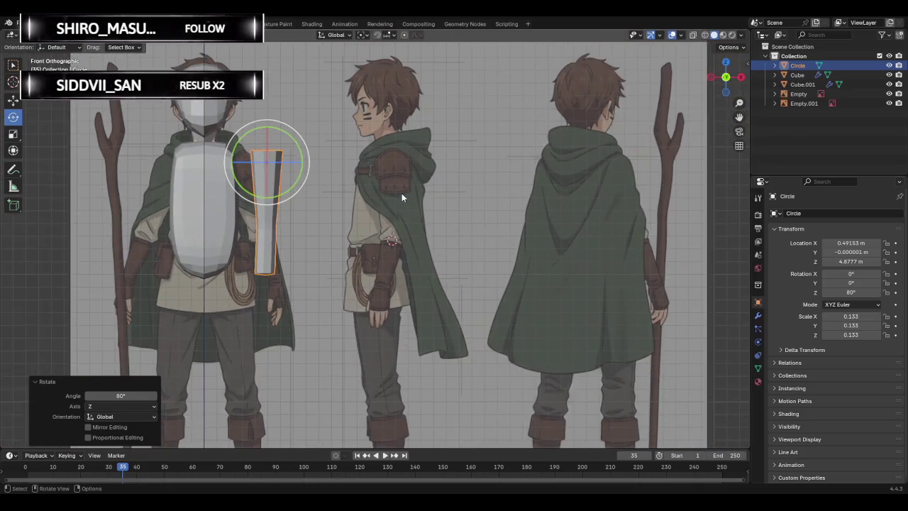
{"action": "key", "text": "Tab"}
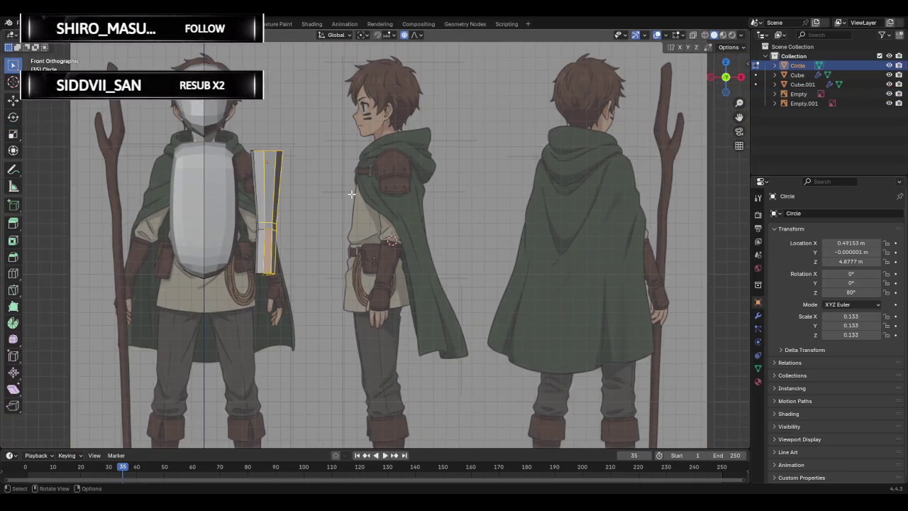
{"action": "key", "text": "Tab"}
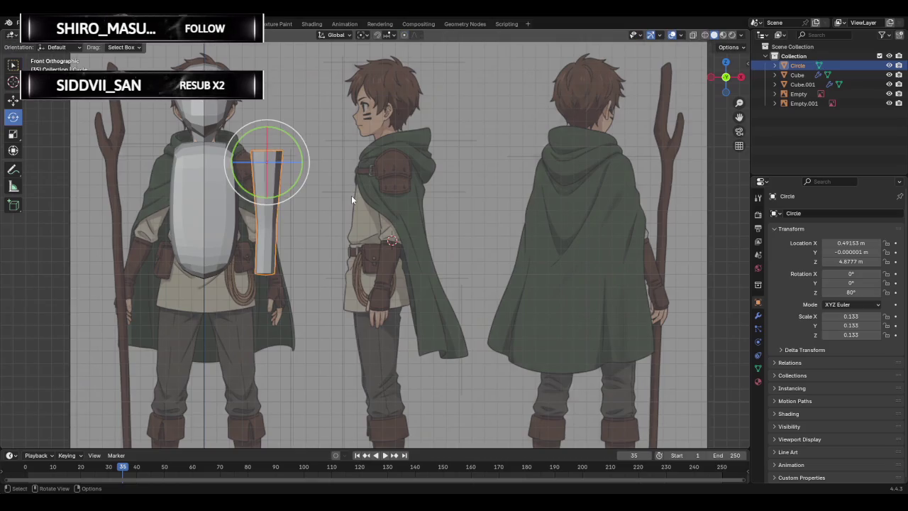
Tilt the arm outward by about -15° in front view.
{"action": "key", "text": "w"}
{"action": "key", "text": "g"}
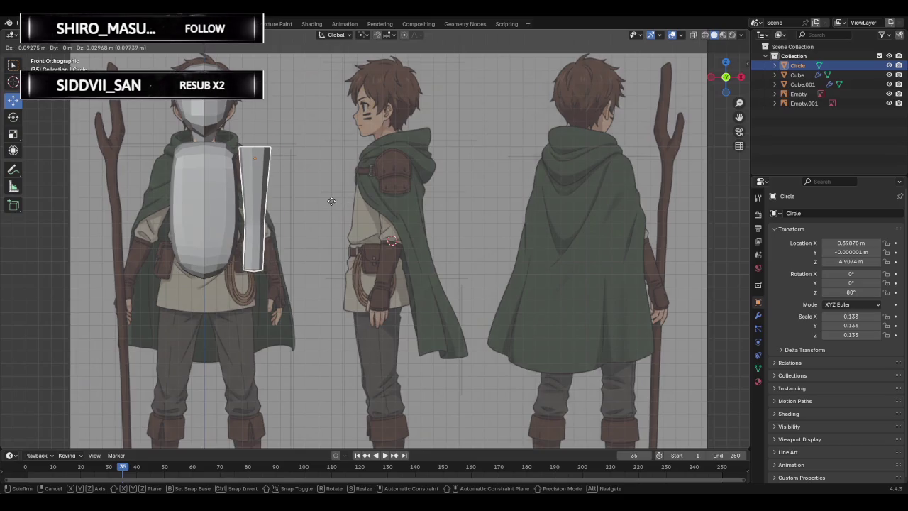
{"action": "key", "text": "Escape"}
{"action": "key", "text": "g"}
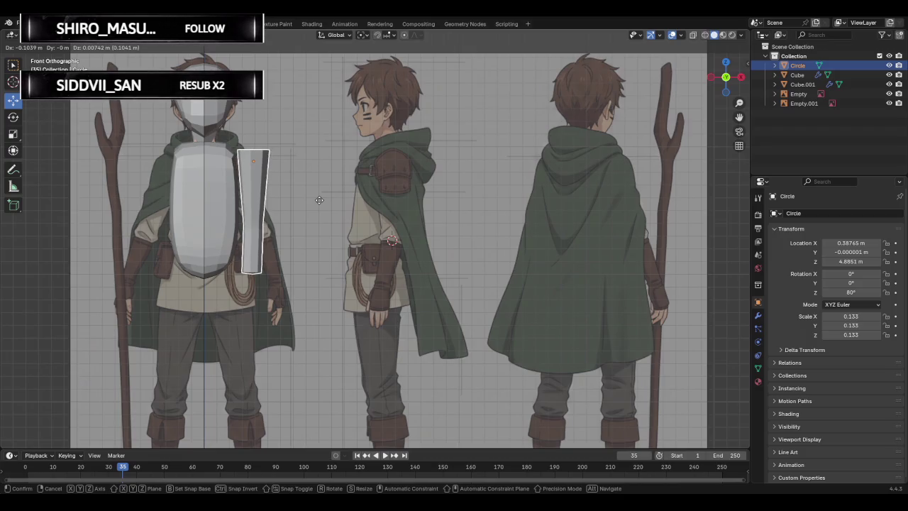
{"action": "key", "text": "r"}
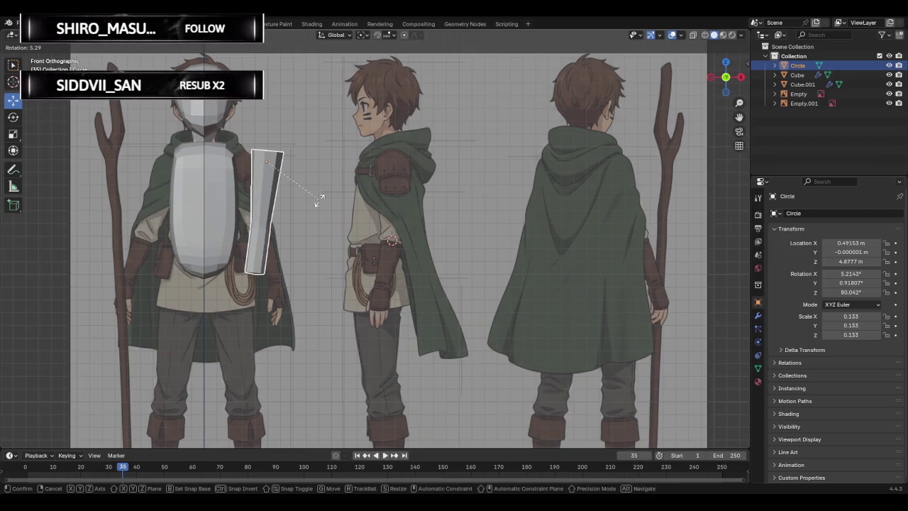
{"action": "left_click", "coordinate": [369, 190]}
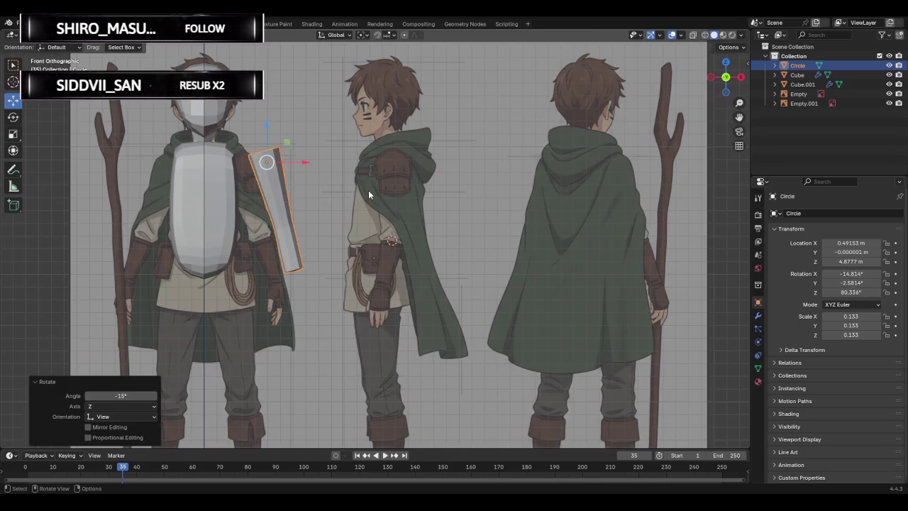
Move the arm 0.2 m toward the torso onto the shoulder, matching the front reference.
{"action": "key", "text": "g"}
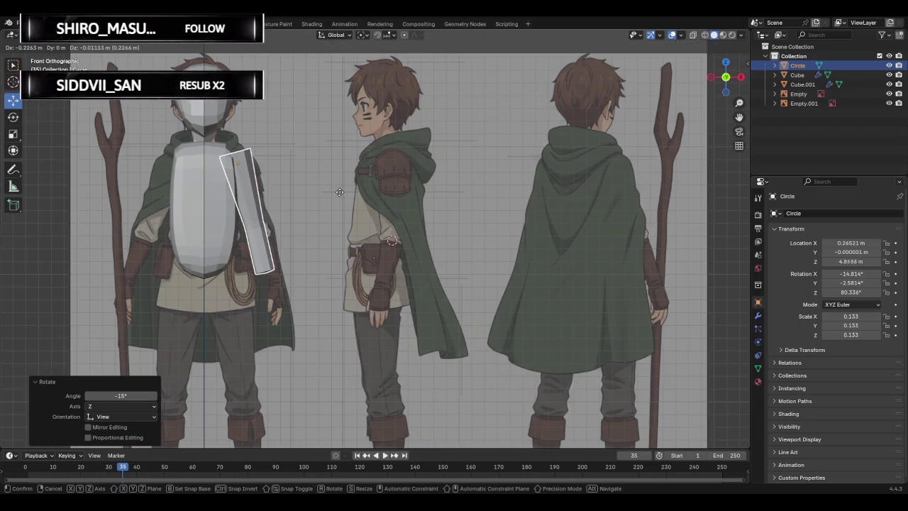
{"action": "left_click", "coordinate": [340, 191]}
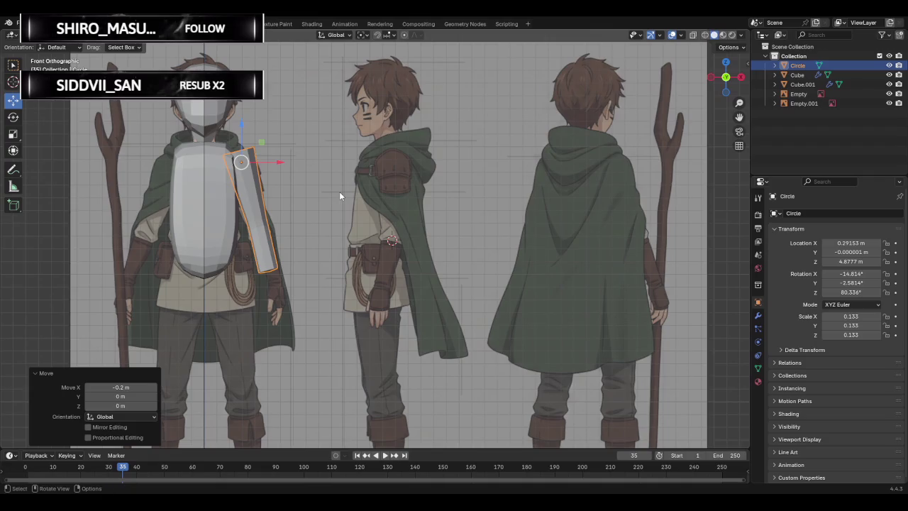
{"action": "key", "text": "g"}
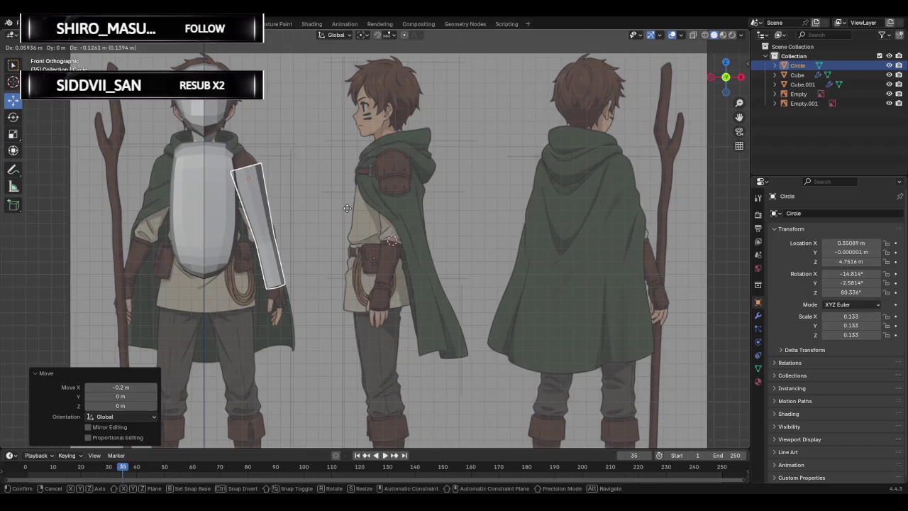
{"action": "left_click", "coordinate": [346, 207]}
{"action": "mouse_move", "coordinate": [346, 207]}
{"action": "middle_mouse_down"}
{"action": "mouse_move", "coordinate": [278, 210]}
{"action": "mouse_move", "coordinate": [215, 269]}
{"action": "mouse_move", "coordinate": [346, 227]}
{"action": "mouse_move", "coordinate": [363, 194]}
{"action": "middle_mouse_up"}
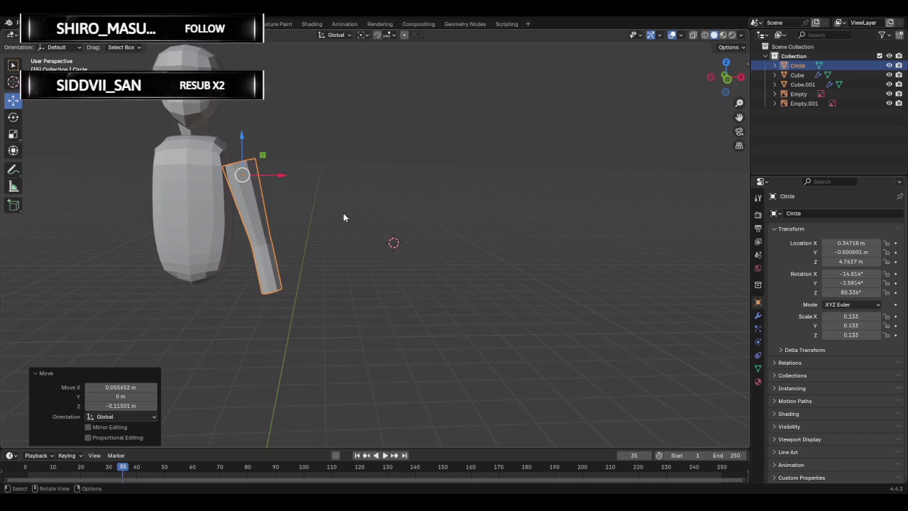
{"action": "left_click", "coordinate": [727, 78]}
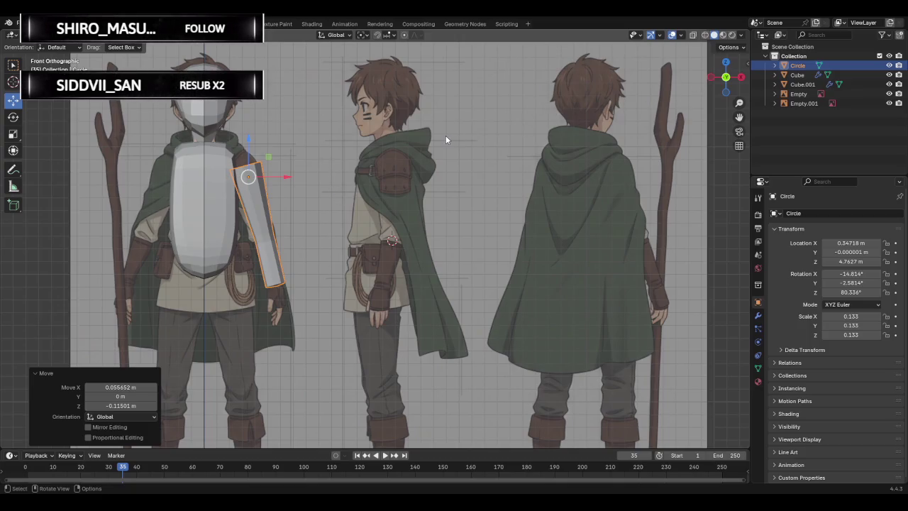
{"action": "middle_click_drag", "start_coordinate": [375, 213], "coordinate": [371, 223]}
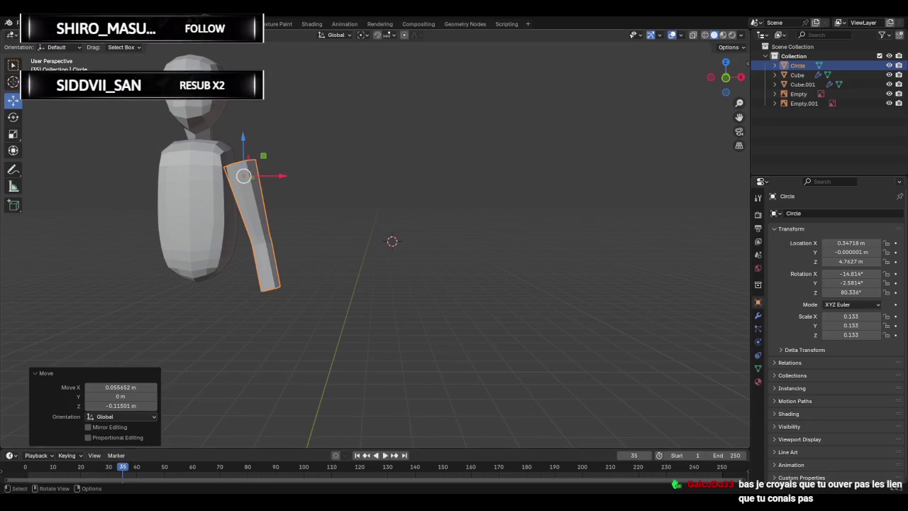
{"action": "mouse_move", "coordinate": [337, 227]}
{"action": "middle_mouse_down"}
{"action": "mouse_move", "coordinate": [387, 253]}
{"action": "mouse_move", "coordinate": [367, 251]}
{"action": "middle_mouse_up"}
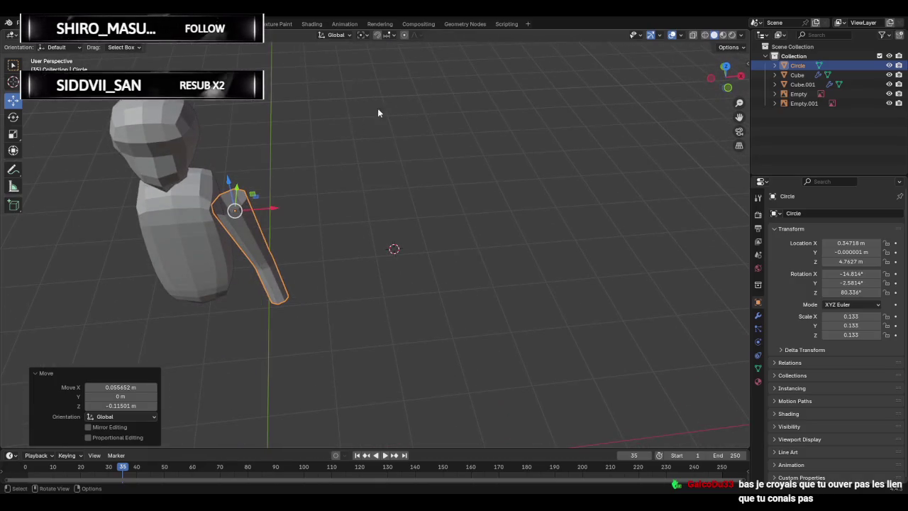
In Edit Mode, select the arm's top vertex ring and fill it with one face.
{"action": "key", "text": "Tab"}
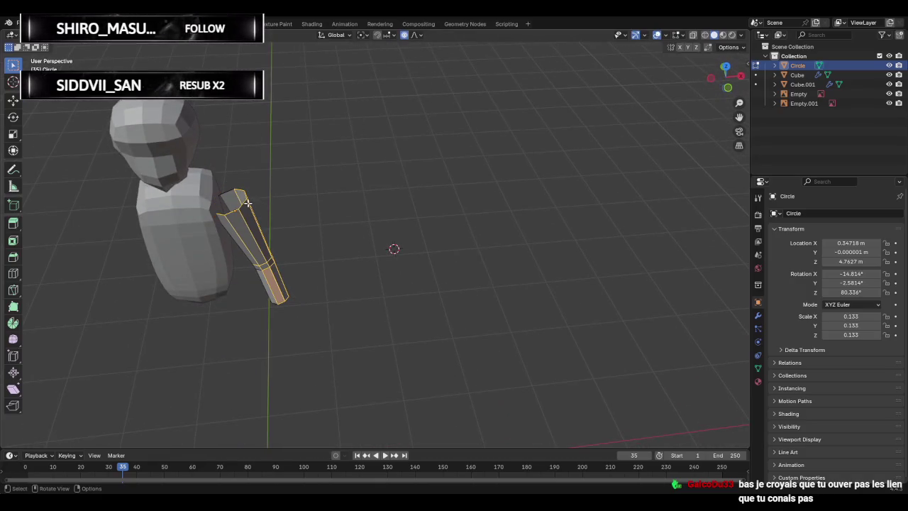
{"action": "middle_click_drag", "start_coordinate": [247, 132], "coordinate": [330, 183]}
{"action": "left_click", "coordinate": [261, 196]}
{"action": "left_click", "coordinate": [266, 184]}
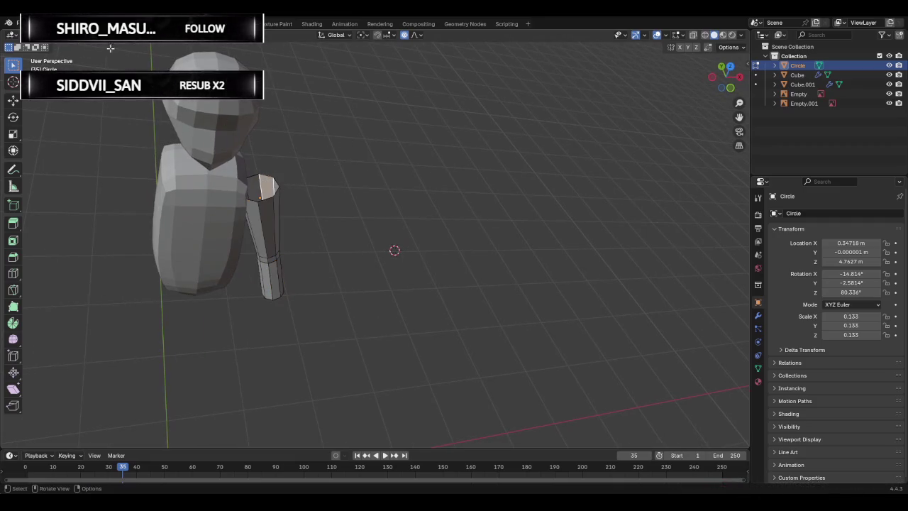
{"action": "left_click", "coordinate": [284, 188]}
{"action": "middle_click_drag", "start_coordinate": [324, 192], "coordinate": [282, 141]}
{"action": "left_click_drag", "start_coordinate": [208, 147], "coordinate": [296, 186]}
{"action": "key", "text": "f"}
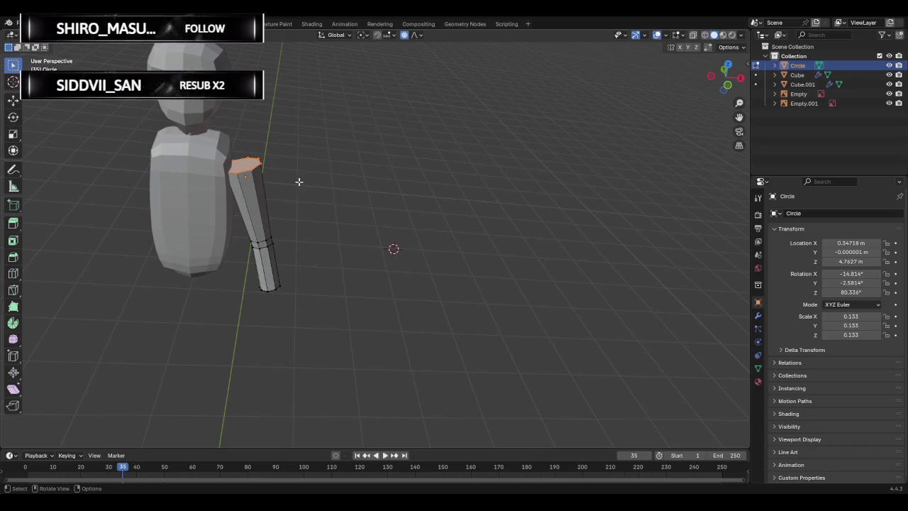
{"action": "left_click", "coordinate": [299, 182]}
{"action": "mouse_move", "coordinate": [299, 182]}
{"action": "middle_mouse_down"}
{"action": "mouse_move", "coordinate": [357, 166]}
{"action": "mouse_move", "coordinate": [337, 102]}
{"action": "mouse_move", "coordinate": [320, 438]}
{"action": "mouse_move", "coordinate": [450, 288]}
{"action": "mouse_move", "coordinate": [448, 261]}
{"action": "mouse_move", "coordinate": [408, 350]}
{"action": "mouse_move", "coordinate": [436, 263]}
{"action": "mouse_move", "coordinate": [393, 319]}
{"action": "mouse_move", "coordinate": [405, 318]}
{"action": "middle_mouse_up"}
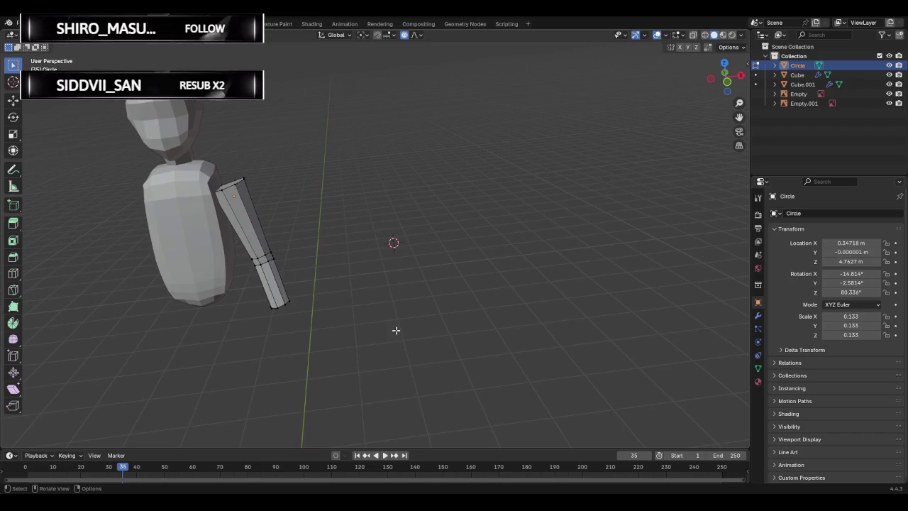
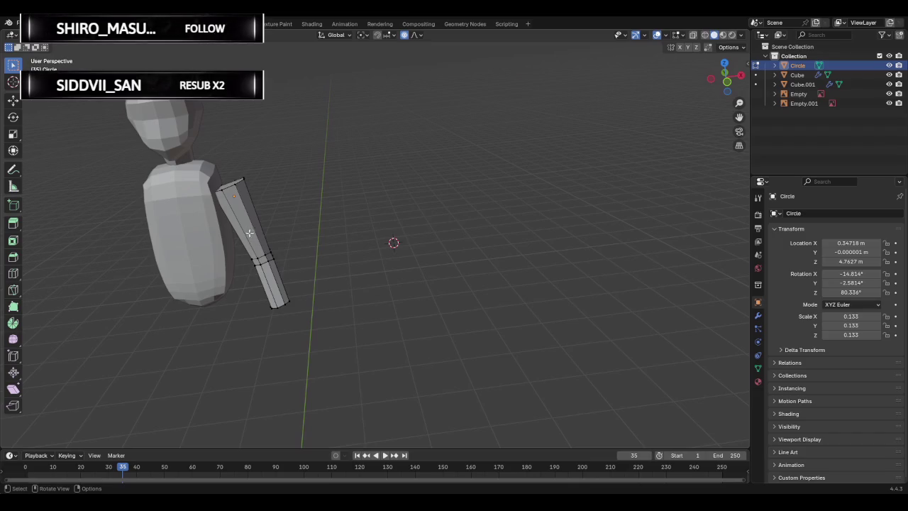
In Object Mode, select the Circle arm with body Cube.001 active and join them (Ctrl+J).
{"action": "key", "text": "Tab"}
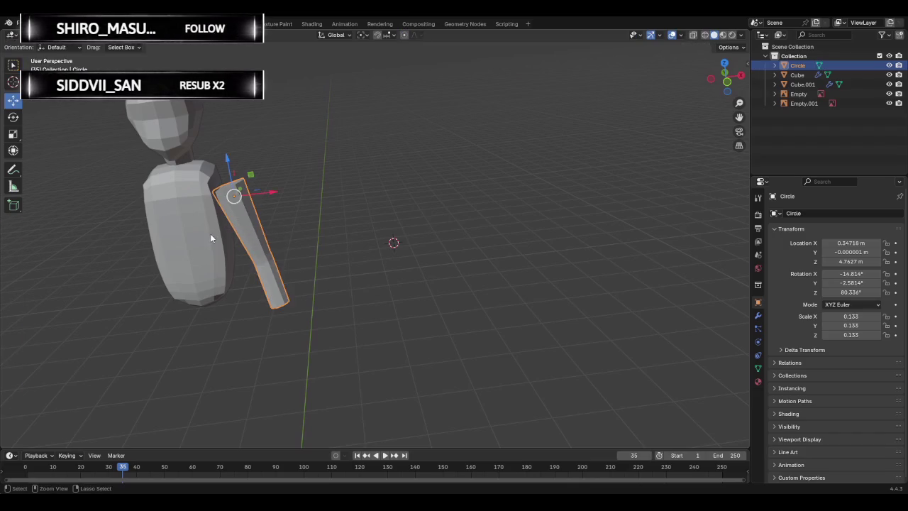
{"action": "left_click", "coordinate": [210, 234]}
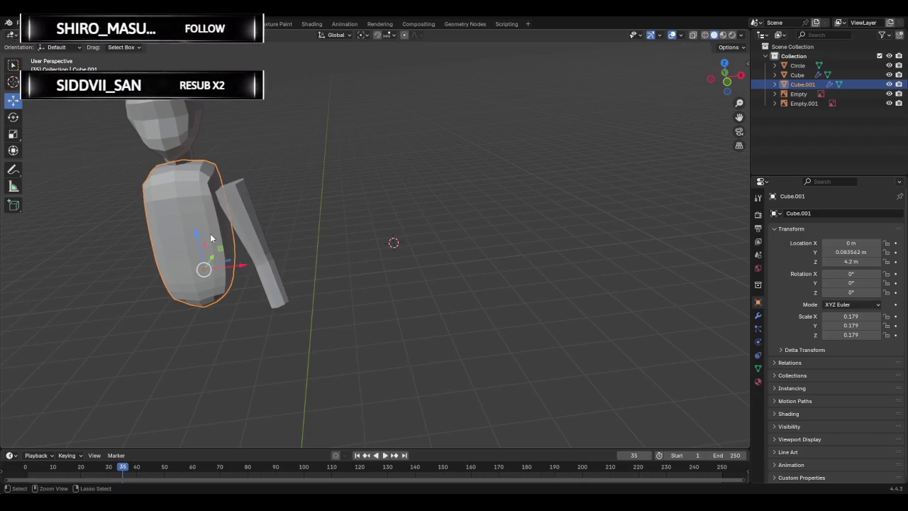
{"action": "left_click", "coordinate": [245, 223]}
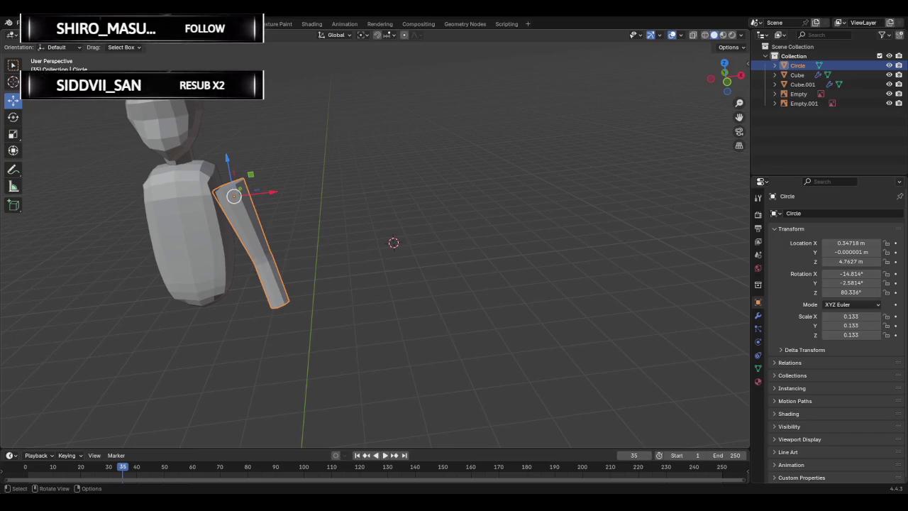
{"action": "left_click", "coordinate": [167, 231], "text": "shift"}
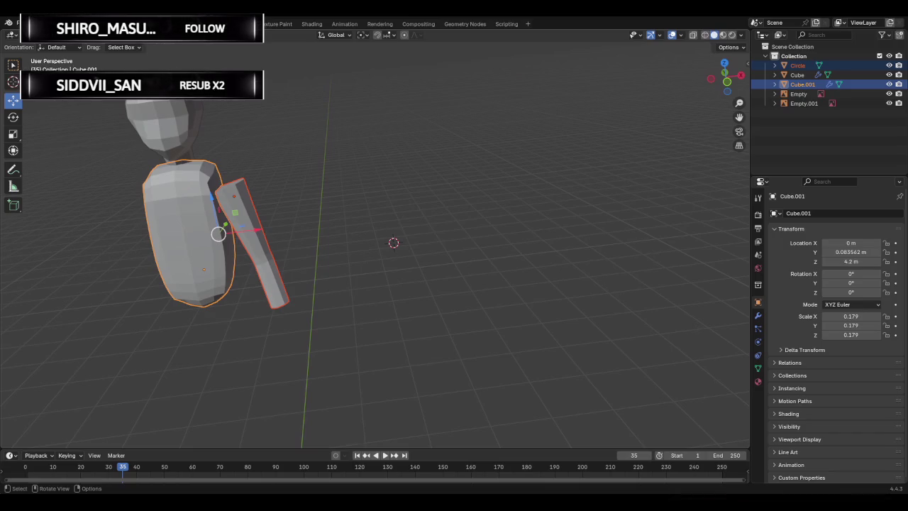
{"action": "left_click", "coordinate": [244, 263]}
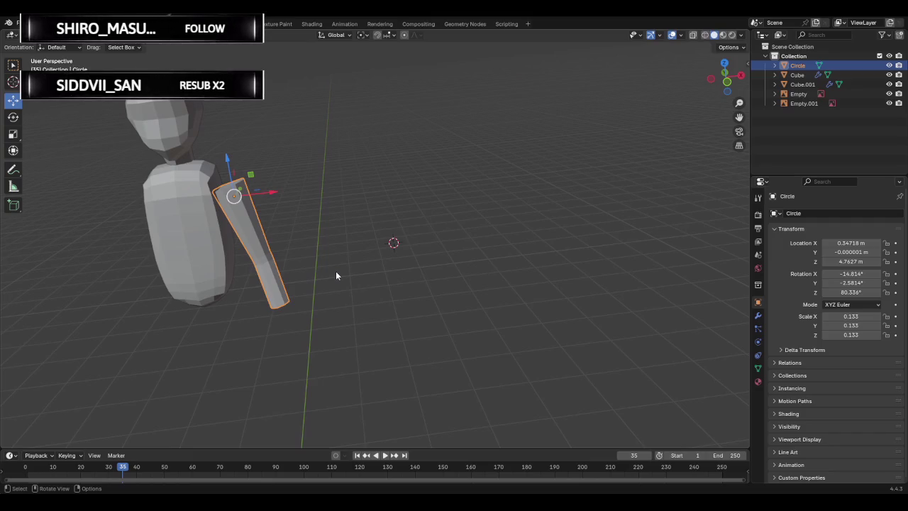
{"action": "left_click", "coordinate": [204, 252], "text": "shift"}
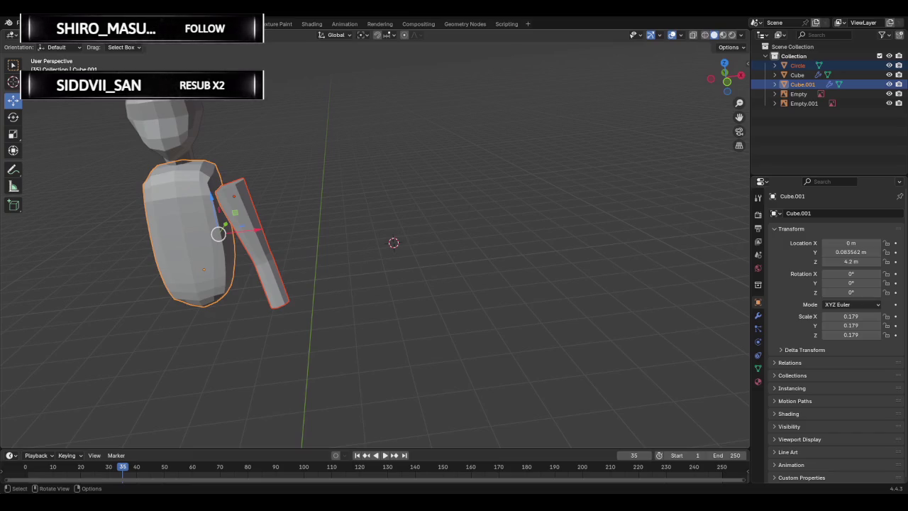
{"action": "key", "text": "ctrl+j"}
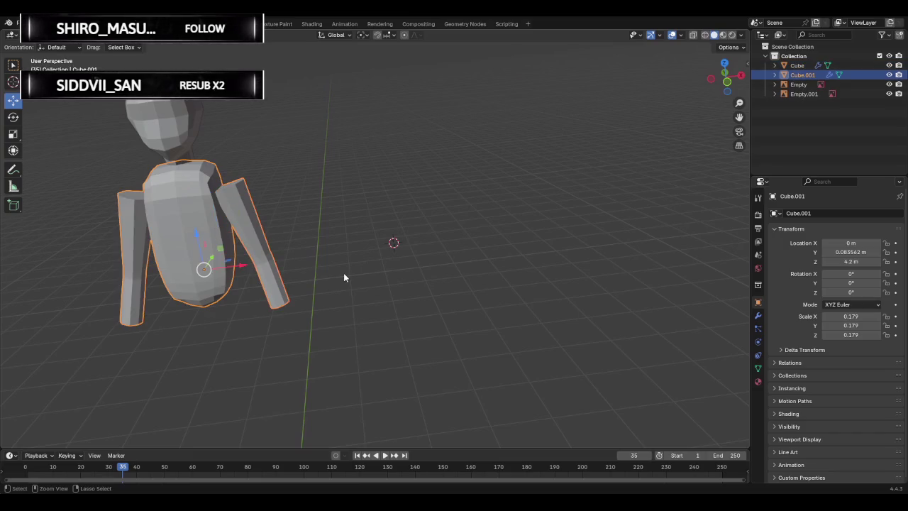
Check the joined arms, then reselect Cube.001 in the Outliner and enter Edit Mode.
{"action": "middle_click_drag", "start_coordinate": [343, 277], "coordinate": [357, 232]}
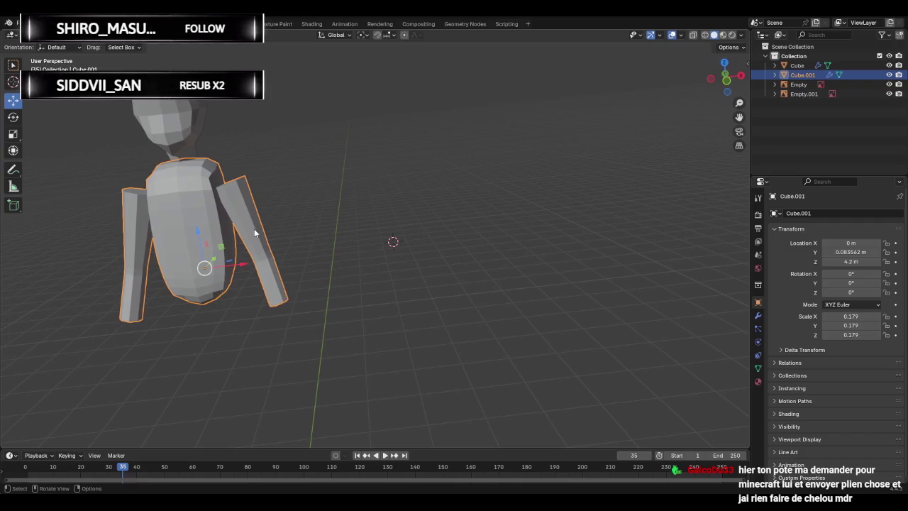
{"action": "left_click", "coordinate": [798, 84]}
{"action": "left_click", "coordinate": [800, 74]}
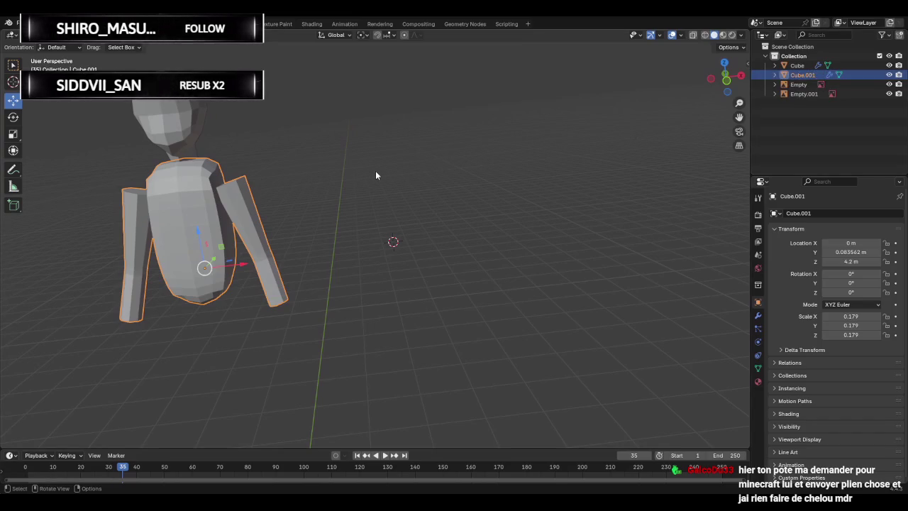
{"action": "key", "text": "Tab"}
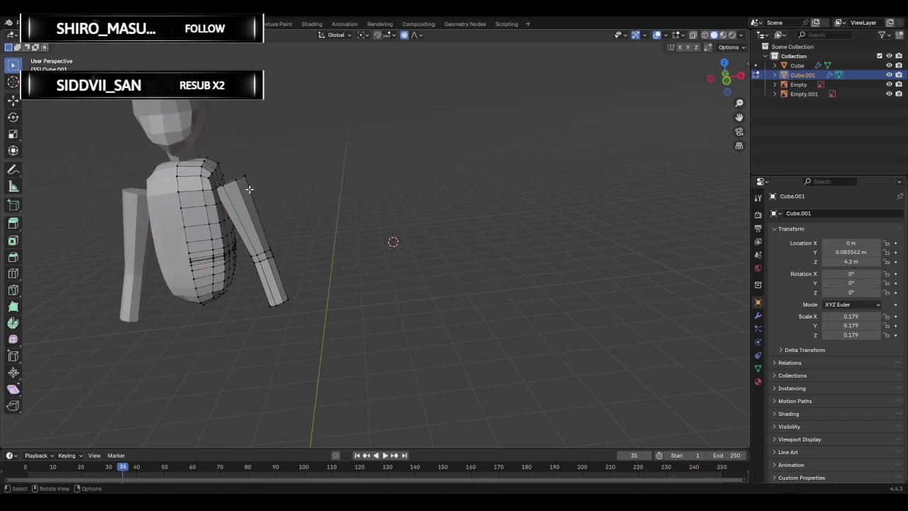
Expand Cube.001 in the Outliner and re-enter Edit Mode on the body mesh.
{"action": "left_click", "coordinate": [244, 188]}
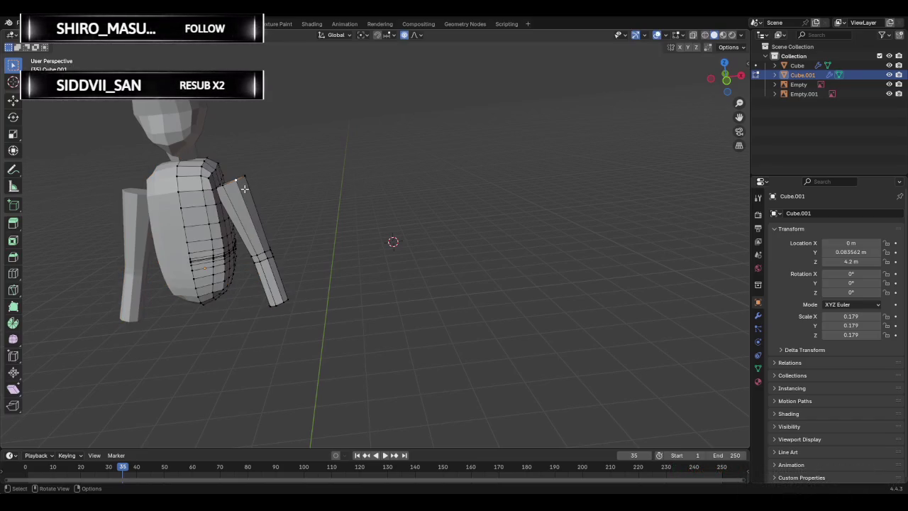
{"action": "key", "text": "Tab"}
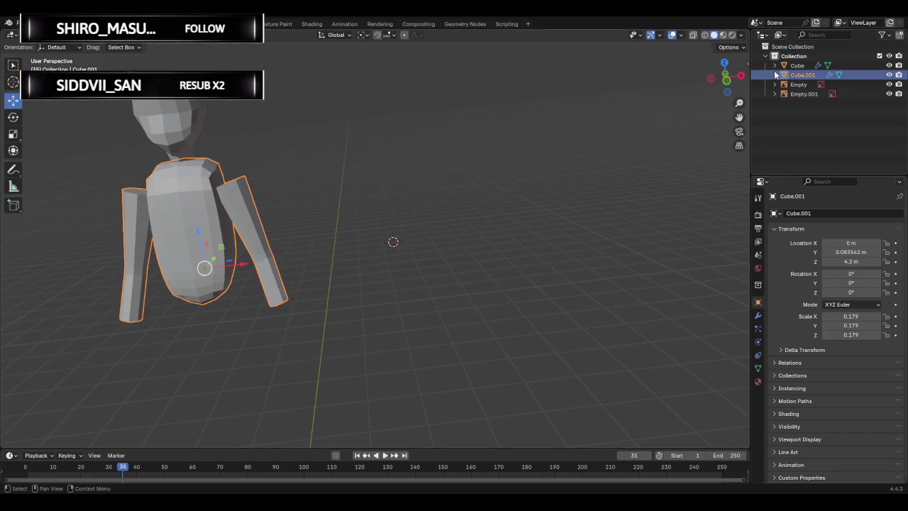
{"action": "left_click", "coordinate": [774, 74]}
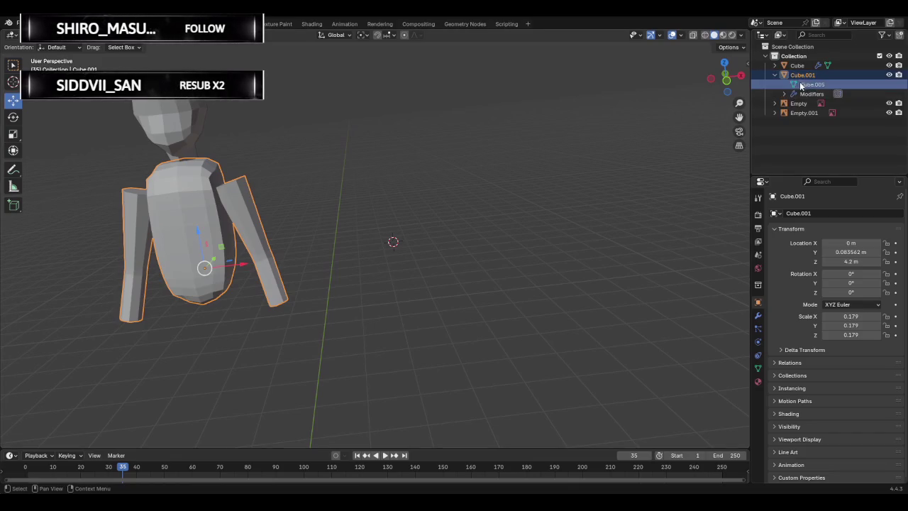
{"action": "left_click", "coordinate": [341, 168]}
{"action": "key", "text": "Tab"}
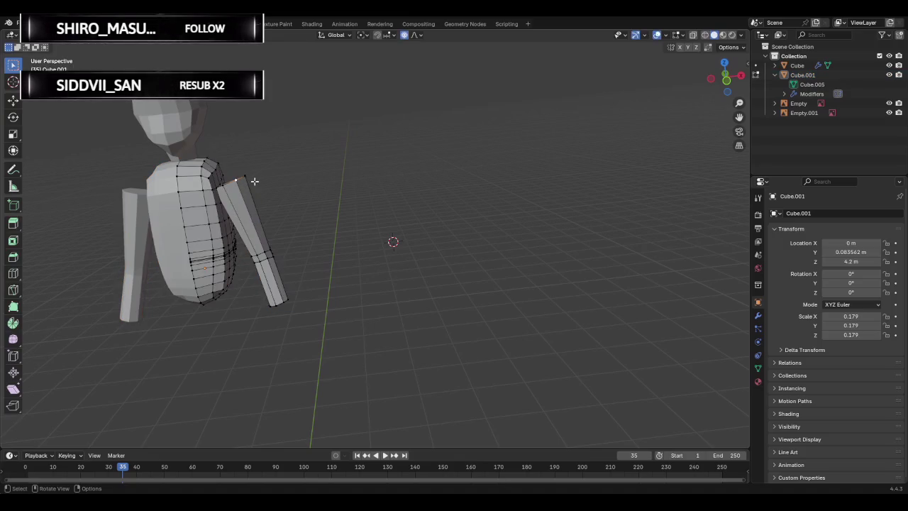
Switch to Right Orthographic view aligned over the side reference drawing.
{"action": "mouse_move", "coordinate": [254, 181]}
{"action": "middle_mouse_down"}
{"action": "mouse_move", "coordinate": [301, 179]}
{"action": "mouse_move", "coordinate": [222, 213]}
{"action": "mouse_move", "coordinate": [255, 191]}
{"action": "middle_mouse_up"}
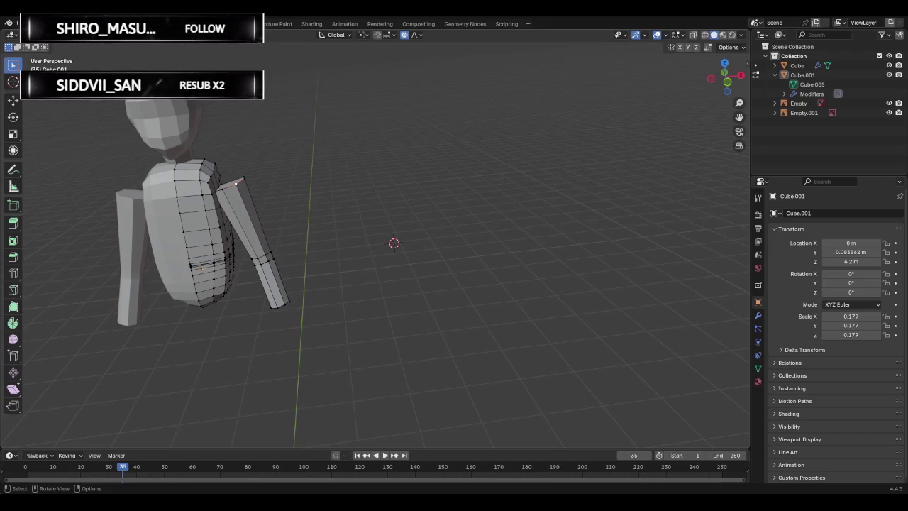
{"action": "mouse_move", "coordinate": [408, 231]}
{"action": "middle_mouse_down"}
{"action": "mouse_move", "coordinate": [293, 266]}
{"action": "mouse_move", "coordinate": [344, 249]}
{"action": "mouse_move", "coordinate": [328, 253]}
{"action": "middle_mouse_up"}
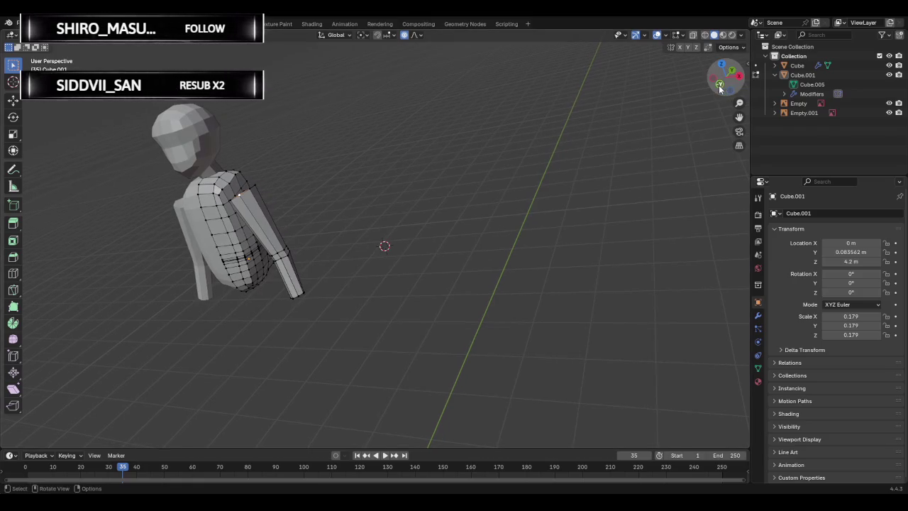
{"action": "left_click", "coordinate": [719, 85]}
{"action": "scroll", "coordinate": [701, 98], "scroll_direction": "up", "scroll_amount": 2}
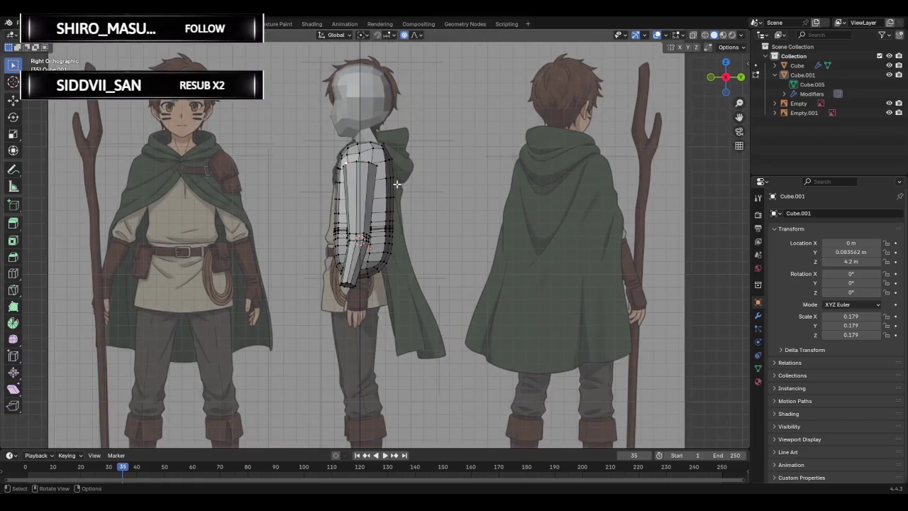
Zoom to the shoulder, turn on X-ray, and switch to edge select mode.
{"action": "scroll", "coordinate": [404, 183], "scroll_direction": "up", "scroll_amount": 2}
{"action": "scroll", "coordinate": [408, 163], "scroll_direction": "up", "scroll_amount": 2}
{"action": "mouse_move", "coordinate": [411, 142]}
{"action": "middle_mouse_down", "text": "shift"}
{"action": "mouse_move", "coordinate": [456, 272]}
{"action": "mouse_move", "coordinate": [432, 265]}
{"action": "middle_mouse_up", "text": "shift"}
{"action": "scroll", "coordinate": [383, 213], "scroll_direction": "up", "scroll_amount": 2}
{"action": "scroll", "coordinate": [370, 200], "scroll_direction": "up", "scroll_amount": 2}
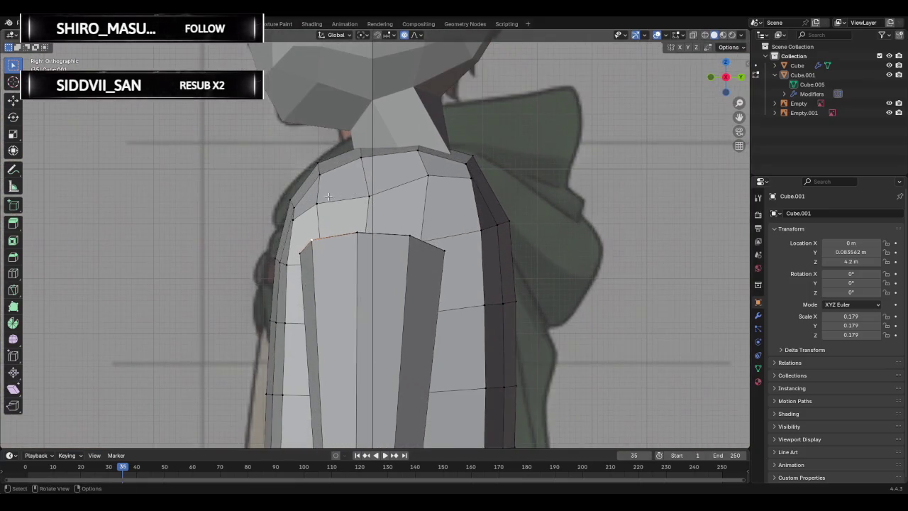
{"action": "key", "text": "alt+z"}
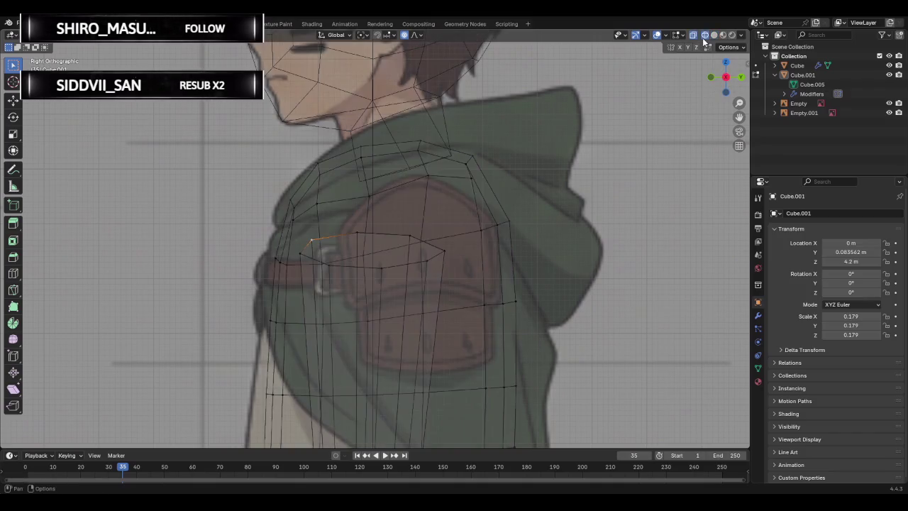
{"action": "key", "text": "2"}
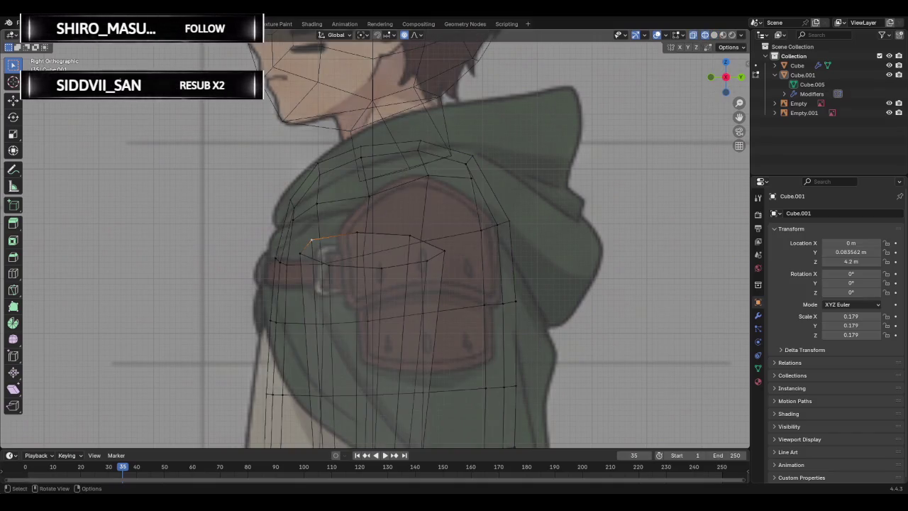
Nudge the upper shoulder edge loop, then select and start moving the shoulder-pad loop.
{"action": "left_click", "coordinate": [349, 199], "text": "alt"}
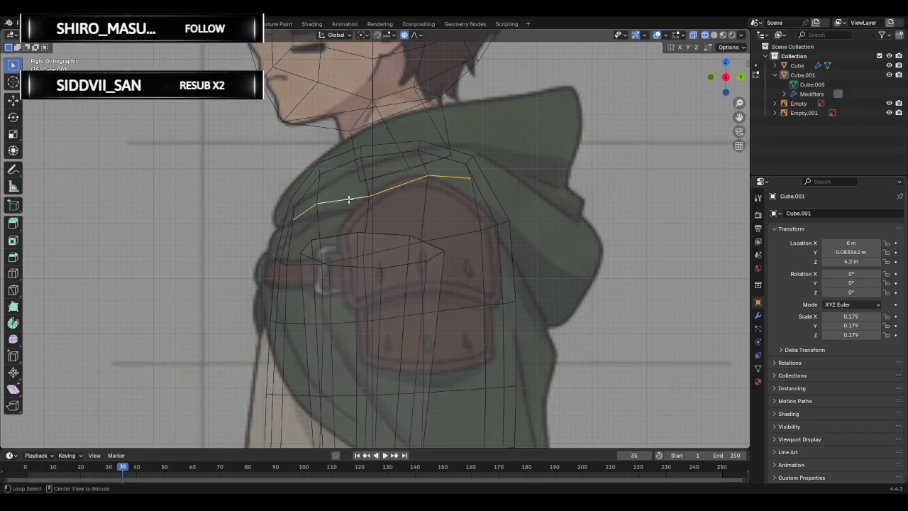
{"action": "key", "text": "g"}
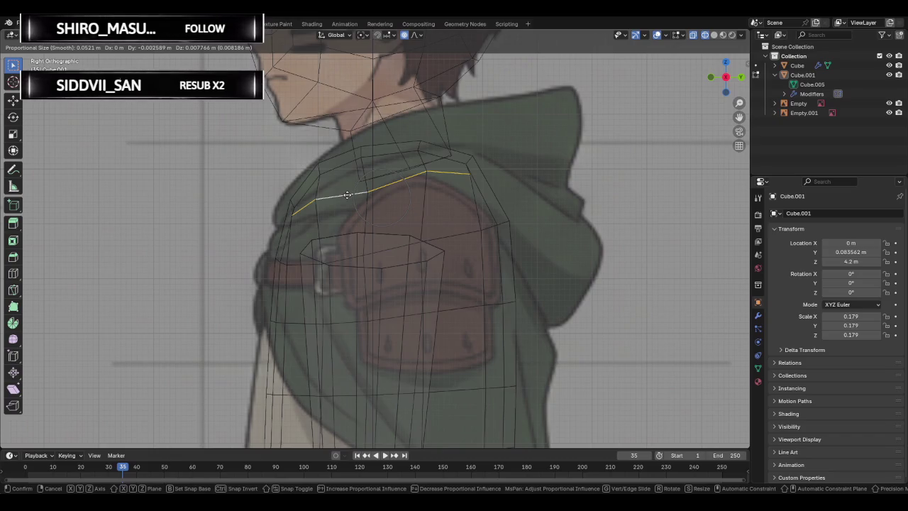
{"action": "left_click", "coordinate": [347, 195]}
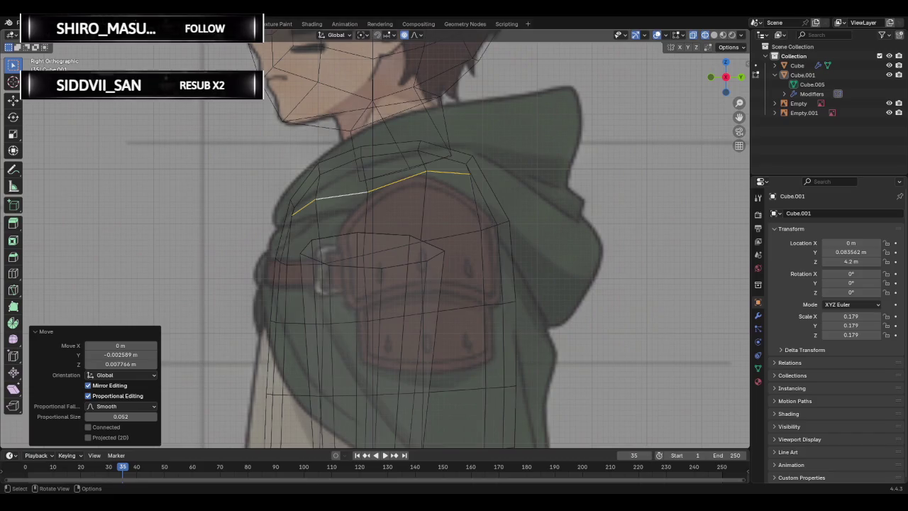
{"action": "key", "text": "g"}
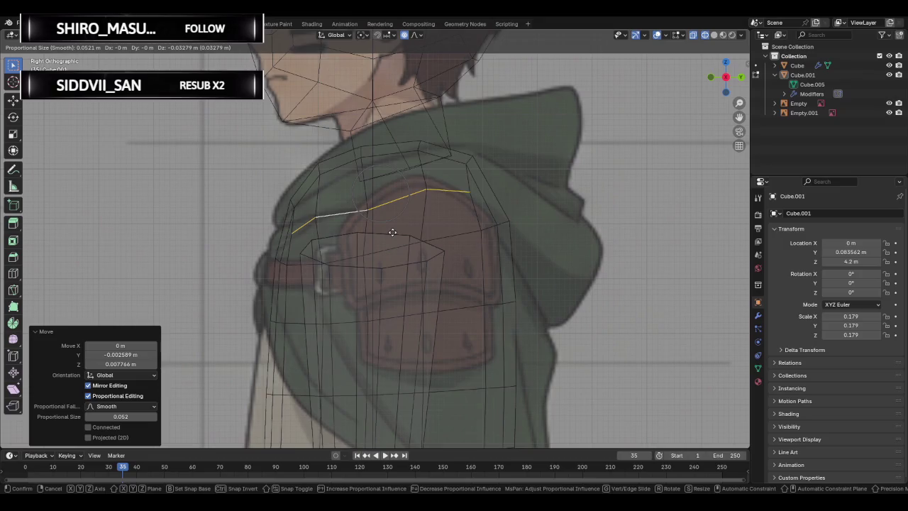
{"action": "left_click", "coordinate": [392, 232]}
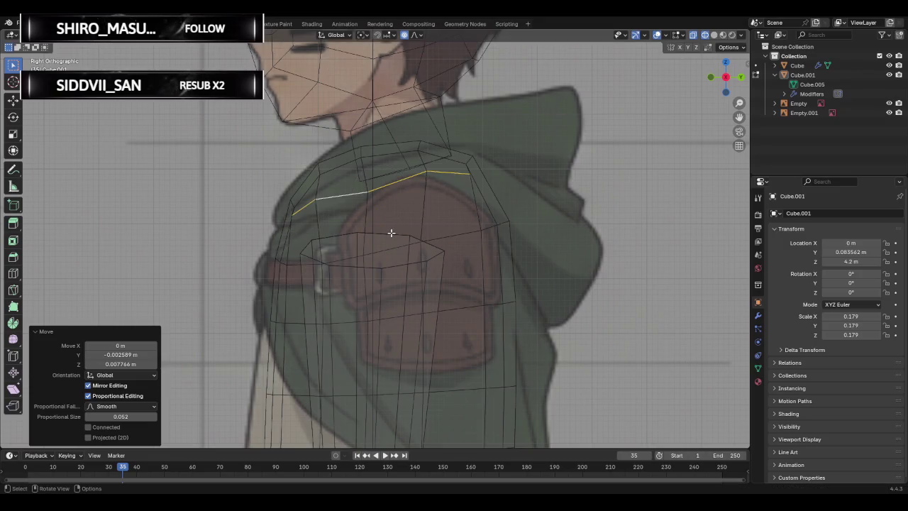
{"action": "left_click", "coordinate": [447, 236], "text": "alt"}
{"action": "key", "text": "g"}
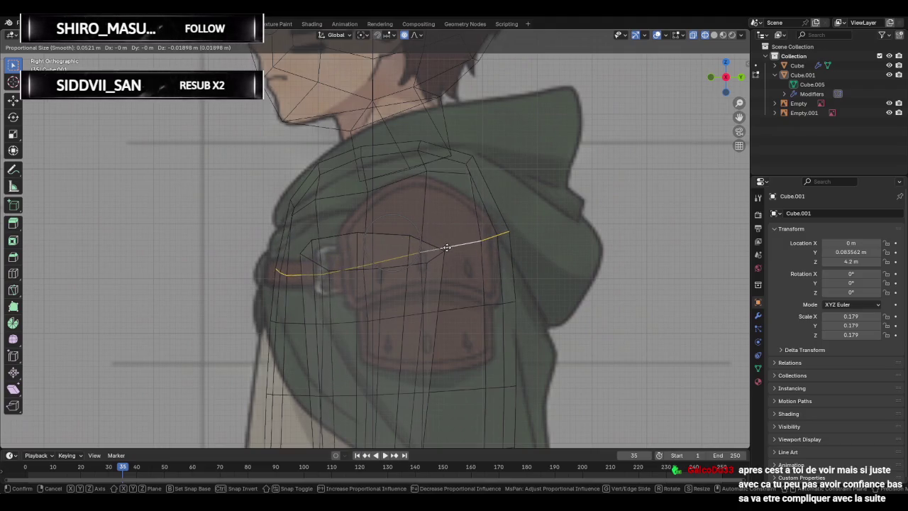
Raise the shoulder-pad edge loop about 0.031 m with proportional editing.
{"action": "left_click", "coordinate": [447, 247]}
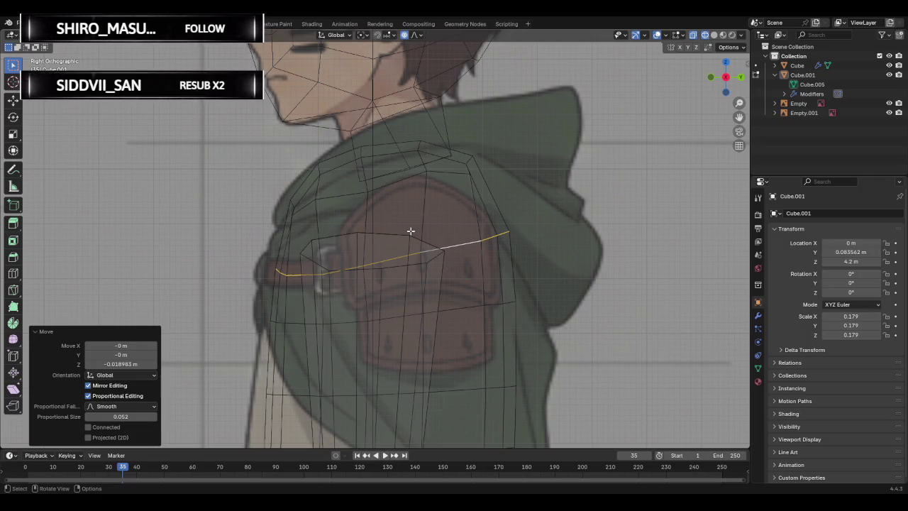
{"action": "key", "text": "g"}
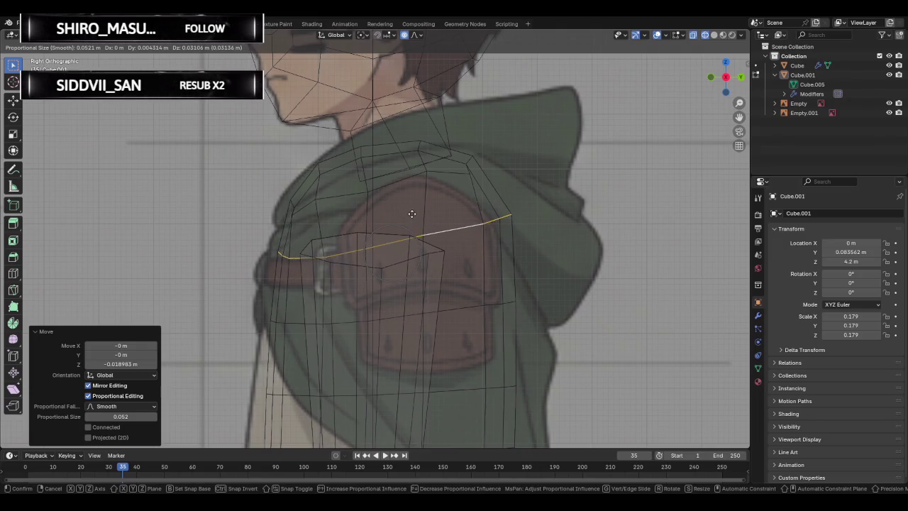
{"action": "left_click", "coordinate": [411, 214]}
{"action": "mouse_move", "coordinate": [381, 226]}
{"action": "middle_mouse_down"}
{"action": "mouse_move", "coordinate": [433, 244]}
{"action": "mouse_move", "coordinate": [415, 214]}
{"action": "middle_mouse_up"}
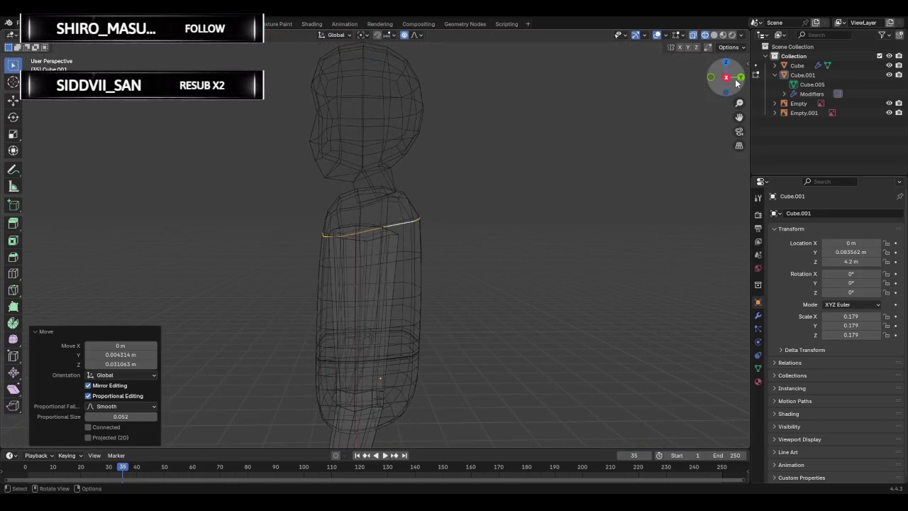
In Right Orthographic view, move the shoulder edge loop and cancel a second unwanted move.
{"action": "left_click", "coordinate": [726, 77]}
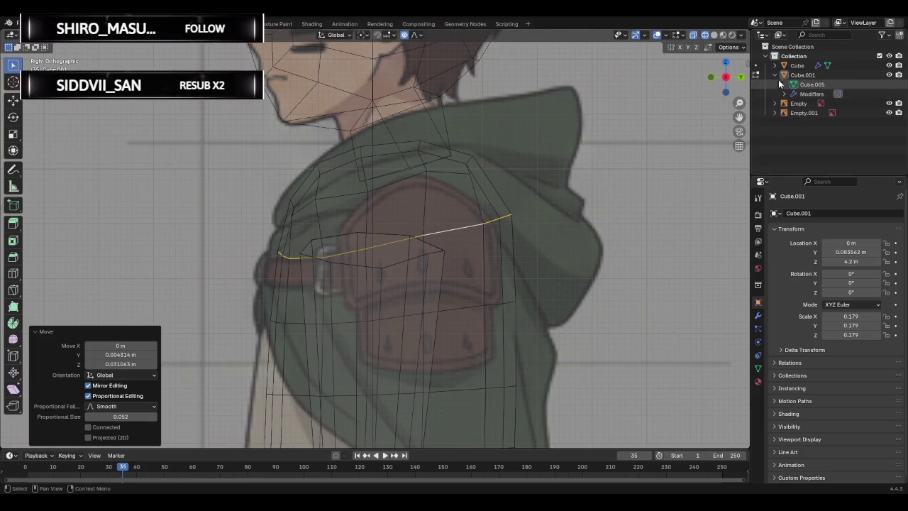
{"action": "scroll", "coordinate": [450, 209], "scroll_direction": "up", "scroll_amount": 2}
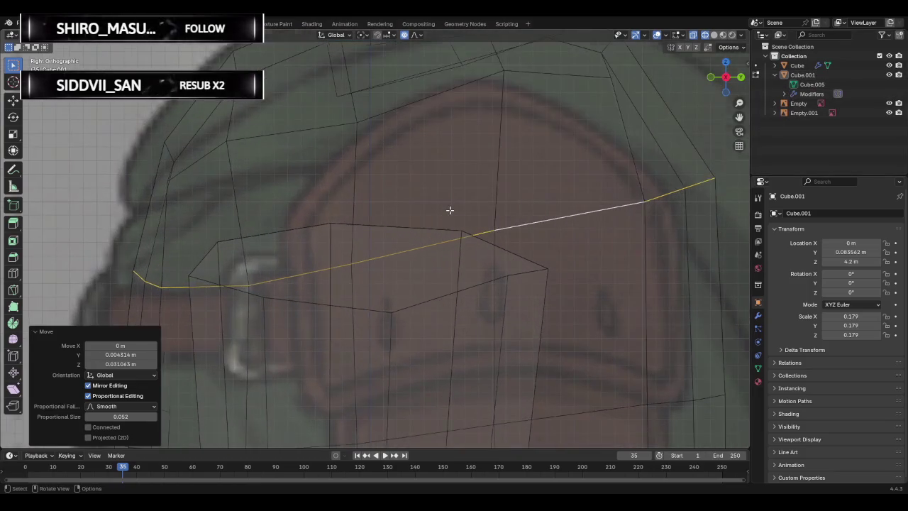
{"action": "scroll", "coordinate": [451, 210], "scroll_direction": "down", "scroll_amount": 1}
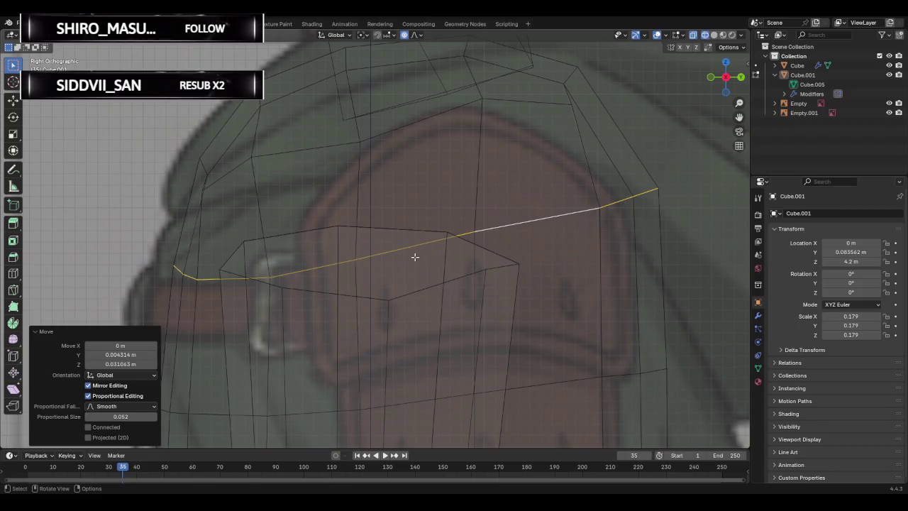
{"action": "key", "text": "g"}
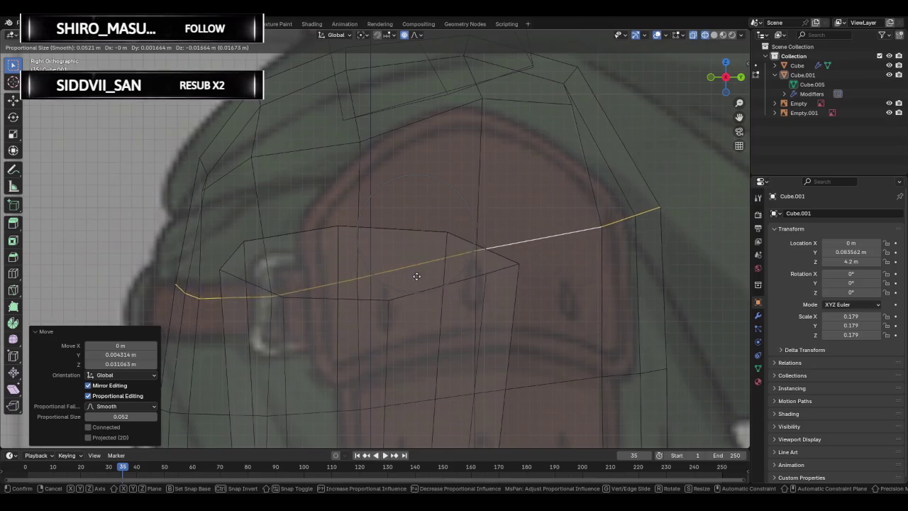
{"action": "left_click", "coordinate": [419, 237]}
{"action": "scroll", "coordinate": [305, 225], "scroll_direction": "down", "scroll_amount": 8}
{"action": "middle_click_drag", "start_coordinate": [305, 225], "coordinate": [431, 237]}
{"action": "key", "text": "g"}
{"action": "right_click", "coordinate": [400, 257]}
Recheck front and side views, then nudge the shoulder loop by Y 0.0043 m, Z 0.0017 m.
{"action": "left_click", "coordinate": [718, 81]}
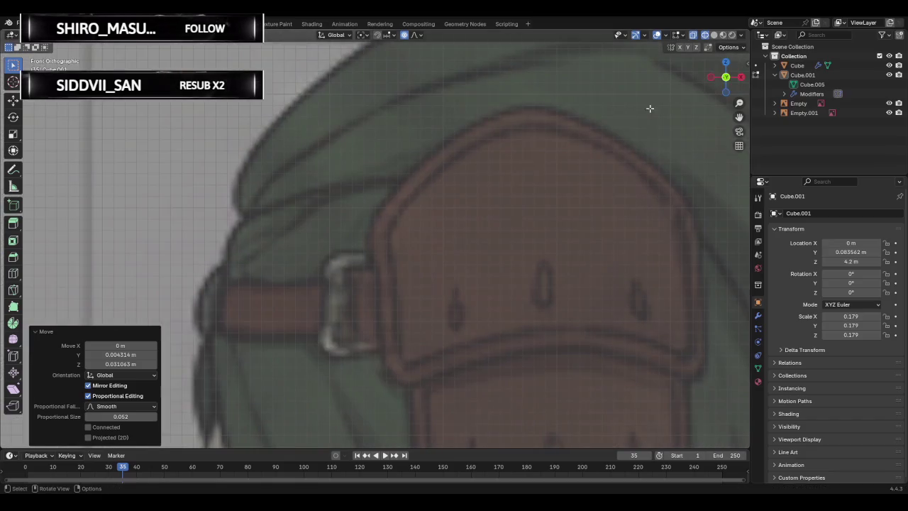
{"action": "scroll", "coordinate": [513, 199], "scroll_direction": "down", "scroll_amount": 6}
{"action": "scroll", "coordinate": [525, 198], "scroll_direction": "down", "scroll_amount": 3}
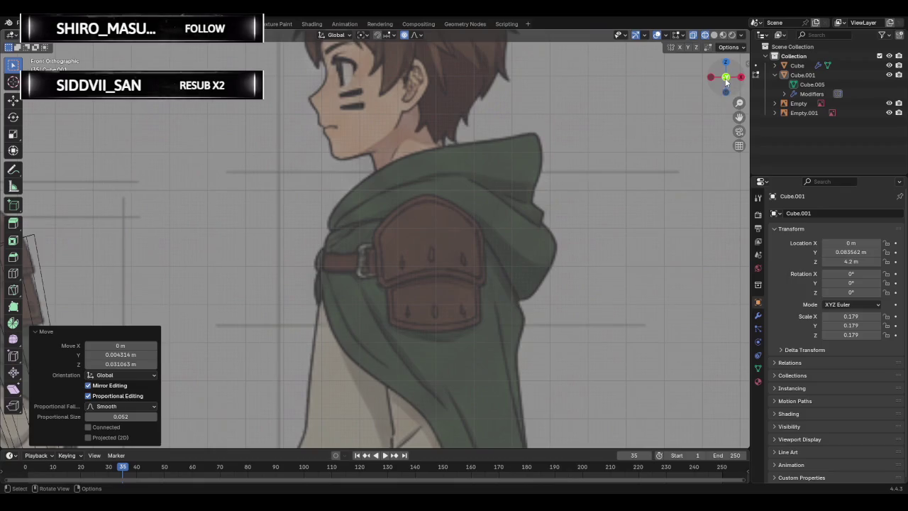
{"action": "scroll", "coordinate": [541, 196], "scroll_direction": "down", "scroll_amount": 4}
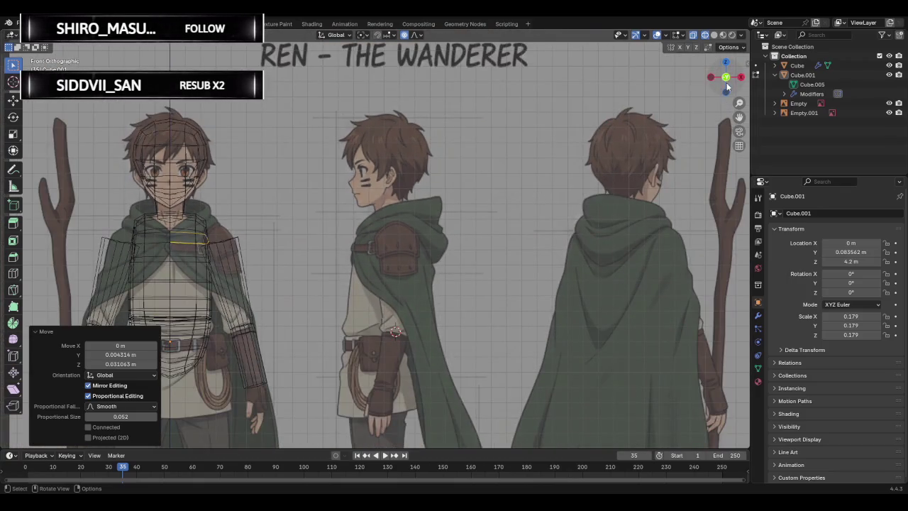
{"action": "left_click_drag", "start_coordinate": [729, 87], "coordinate": [727, 78]}
{"action": "left_click", "coordinate": [728, 80]}
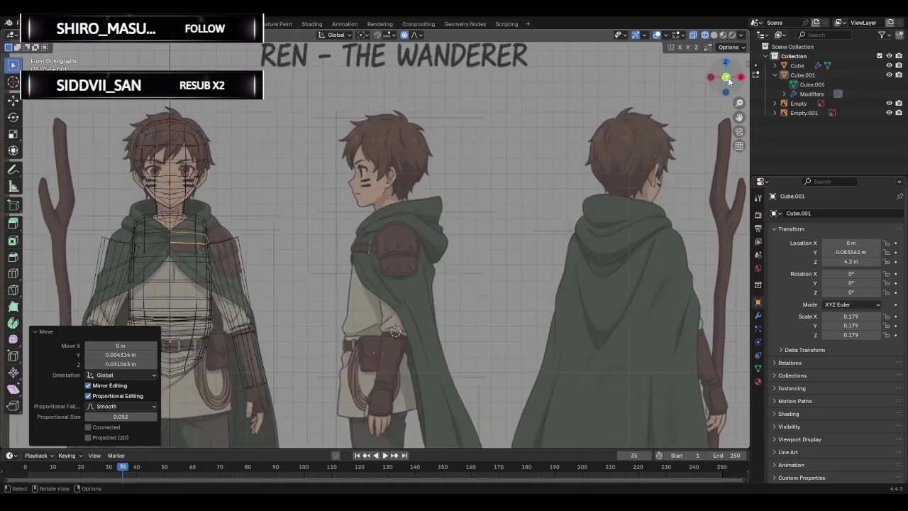
{"action": "left_click", "coordinate": [738, 79]}
{"action": "scroll", "coordinate": [424, 229], "scroll_direction": "up", "scroll_amount": 2}
{"action": "scroll", "coordinate": [422, 232], "scroll_direction": "up", "scroll_amount": 2}
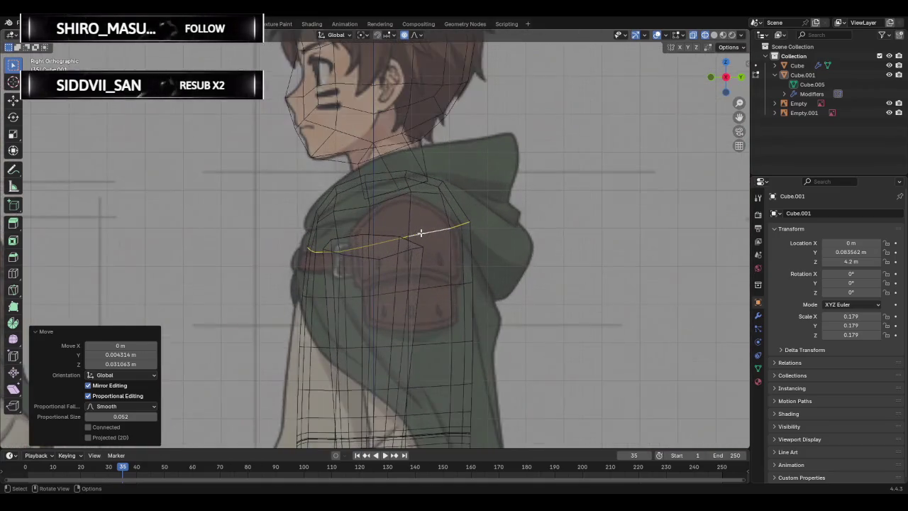
{"action": "scroll", "coordinate": [421, 233], "scroll_direction": "up", "scroll_amount": 2}
{"action": "key", "text": "g"}
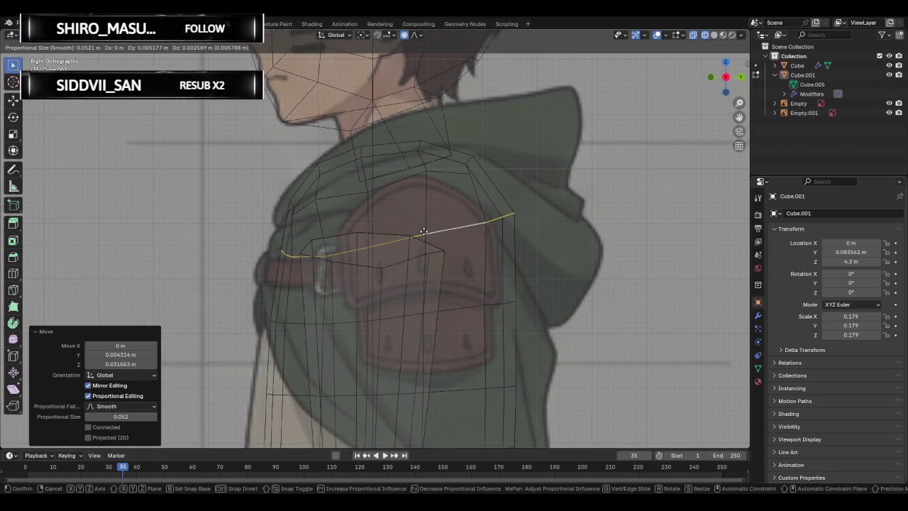
{"action": "left_click", "coordinate": [422, 232]}
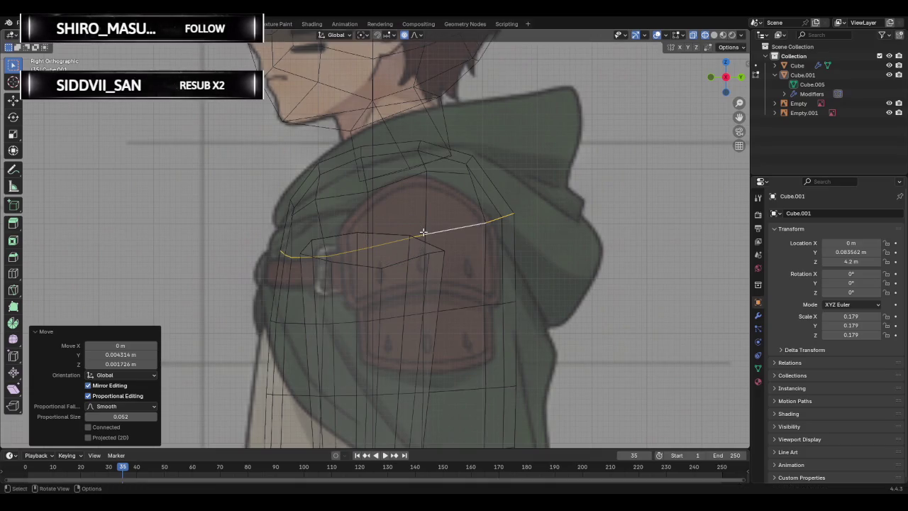
{"action": "scroll", "coordinate": [409, 221], "scroll_direction": "down", "scroll_amount": 5}
{"action": "middle_click_drag", "start_coordinate": [408, 222], "coordinate": [437, 243]}
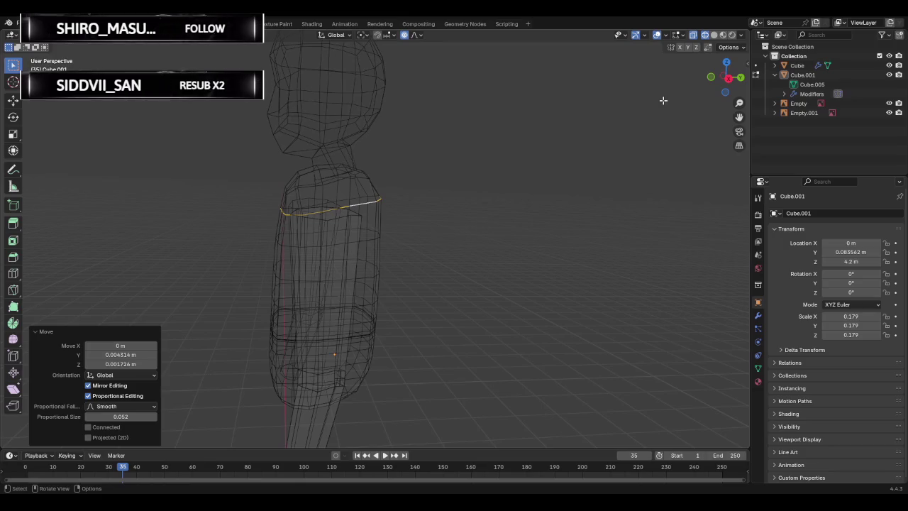
Switch the viewport to Solid shading and pick a shoulder vertex.
{"action": "left_click", "coordinate": [714, 34]}
{"action": "mouse_move", "coordinate": [400, 177]}
{"action": "middle_mouse_down"}
{"action": "mouse_move", "coordinate": [375, 226]}
{"action": "mouse_move", "coordinate": [432, 231]}
{"action": "mouse_move", "coordinate": [441, 359]}
{"action": "mouse_move", "coordinate": [418, 212]}
{"action": "middle_mouse_up"}
{"action": "scroll", "coordinate": [410, 188], "scroll_direction": "up", "scroll_amount": 2}
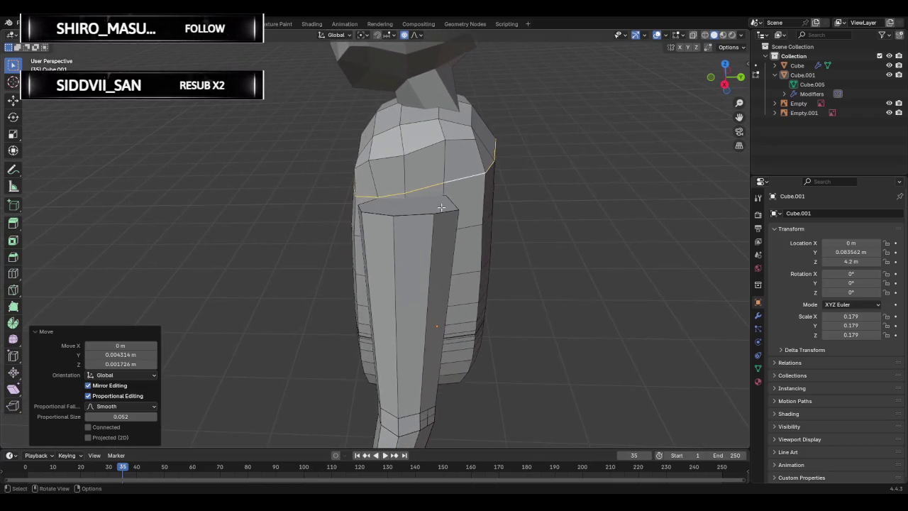
{"action": "scroll", "coordinate": [410, 188], "scroll_direction": "up", "scroll_amount": 2}
{"action": "left_click", "coordinate": [408, 189]}
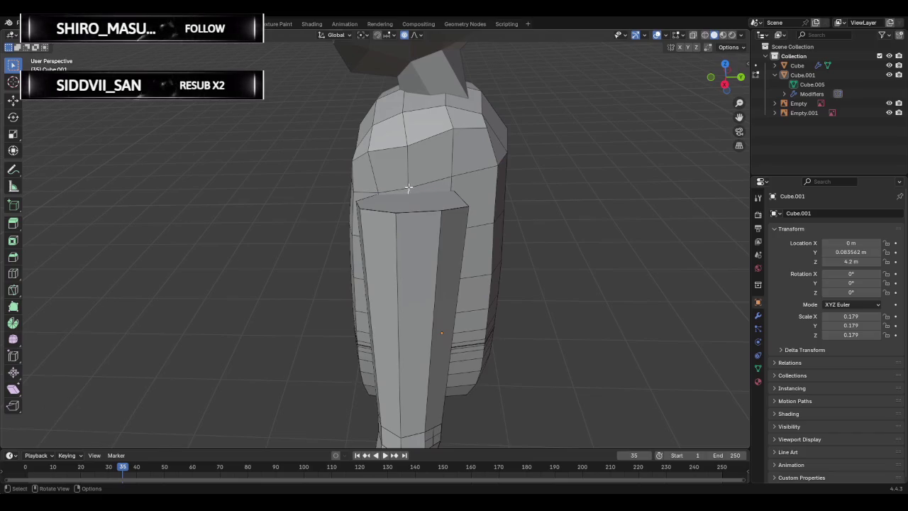
Delete the shoulder vertices in vertex mode to open a hole in the torso.
{"action": "key", "text": "1"}
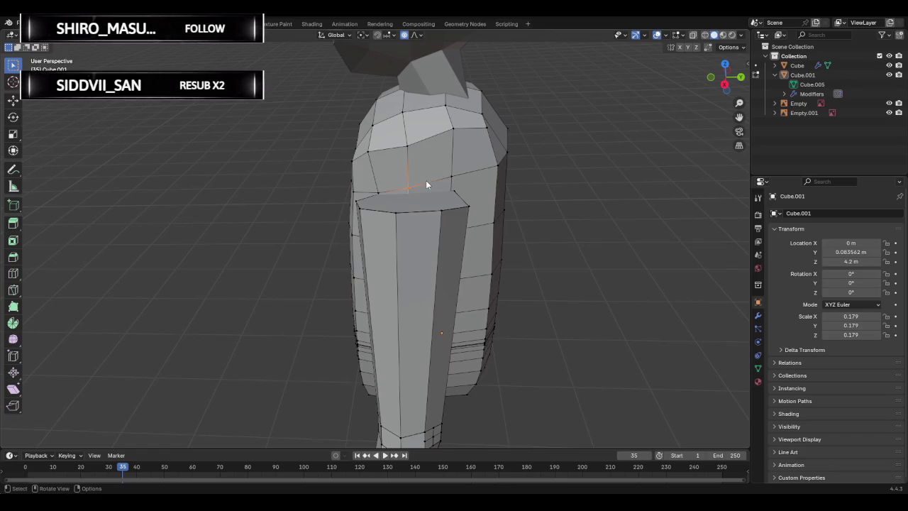
{"action": "key", "text": "x"}
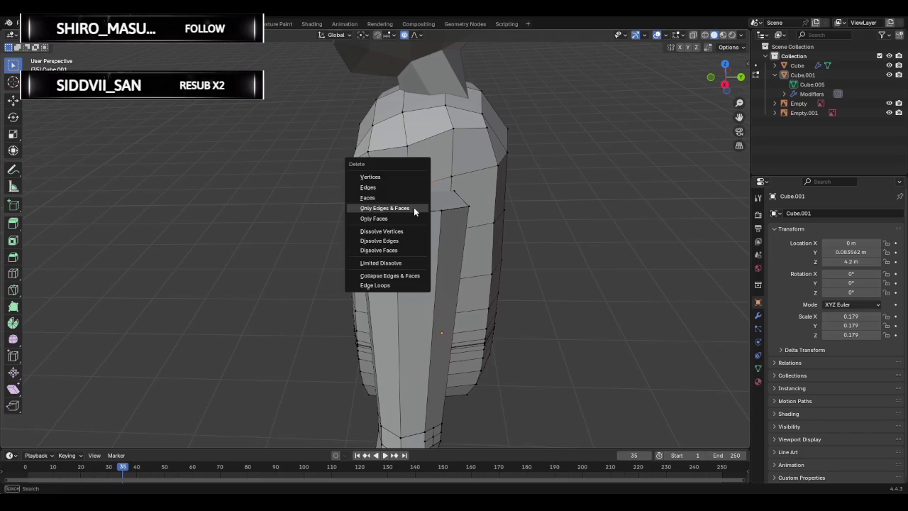
{"action": "left_click", "coordinate": [380, 182]}
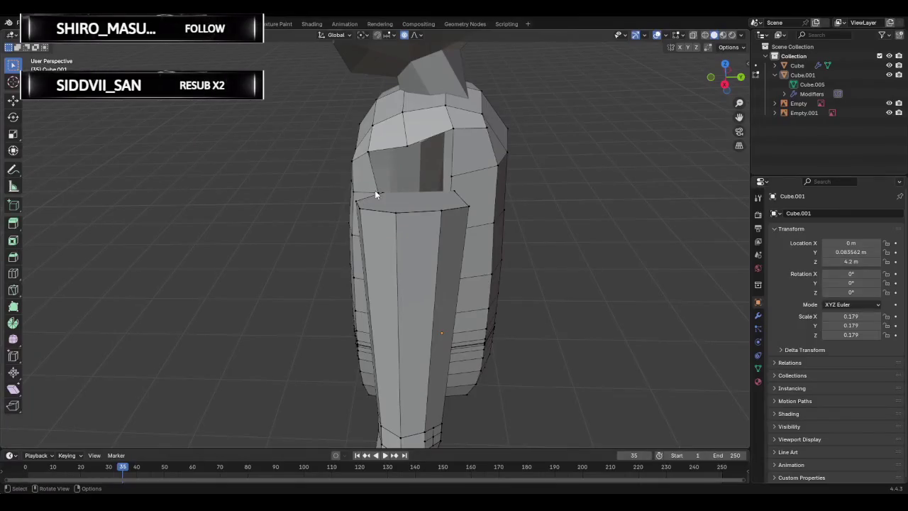
Reshape the hole's rim edges with proportional moves (last: X -0.008283, Y -0.005488, Z 0.016003 m).
{"action": "left_click", "coordinate": [381, 163], "text": "alt"}
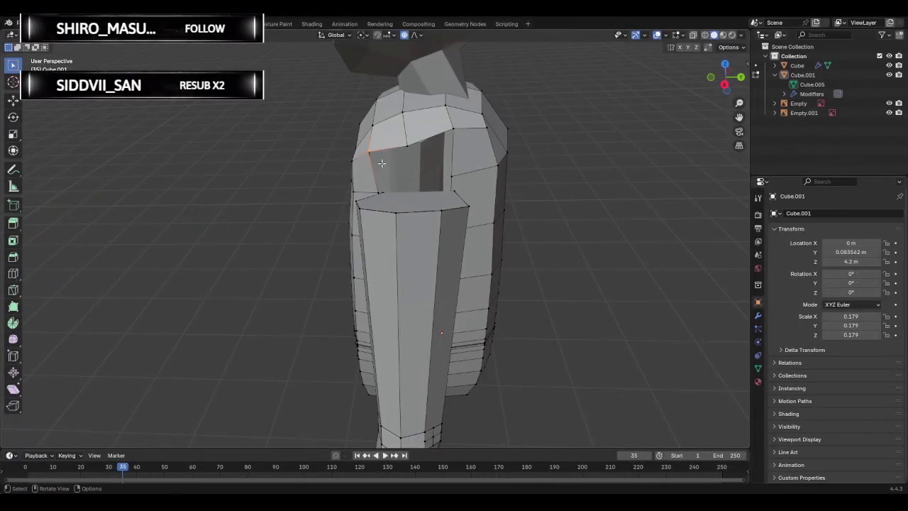
{"action": "key", "text": "g"}
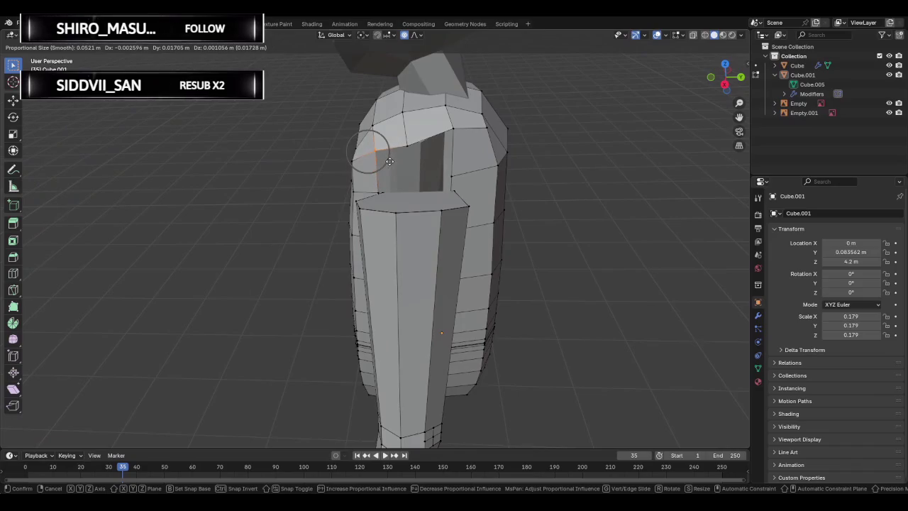
{"action": "left_click", "coordinate": [391, 162]}
{"action": "left_click", "coordinate": [410, 145], "text": "alt"}
{"action": "key", "text": "g"}
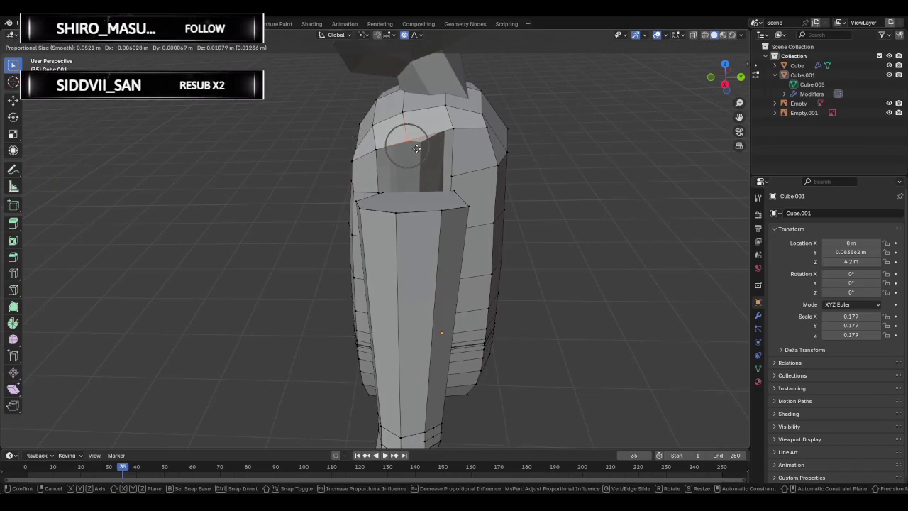
{"action": "left_click", "coordinate": [415, 146]}
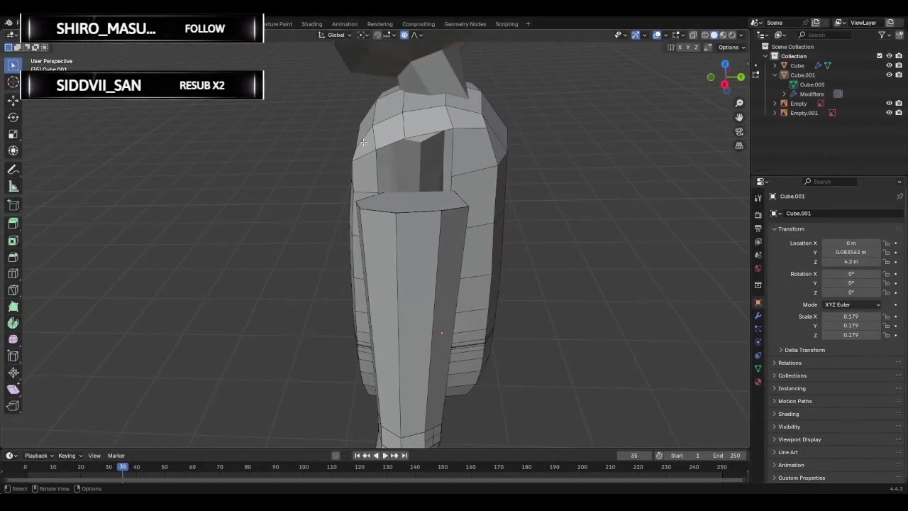
{"action": "left_click", "coordinate": [400, 140]}
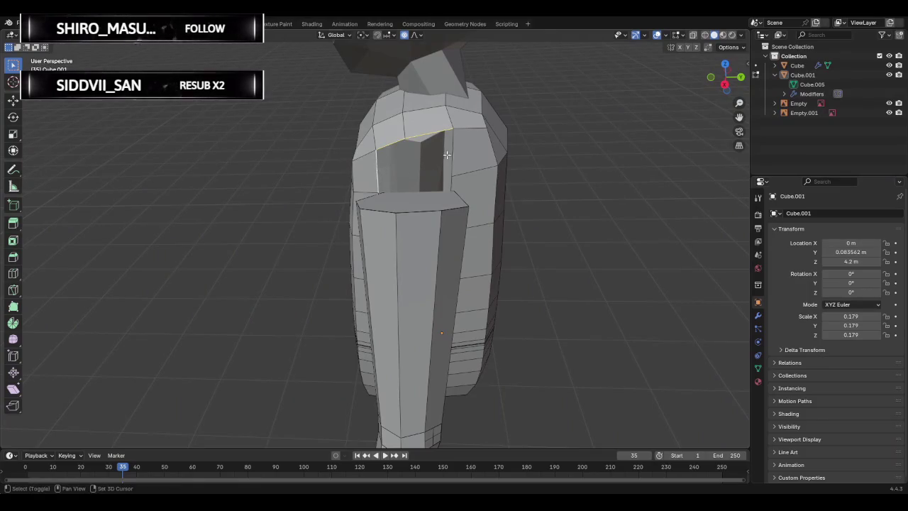
Orbit around the torso to inspect the shoulder opening, undoing the last corner edit.
{"action": "mouse_move", "coordinate": [437, 150]}
{"action": "middle_mouse_down"}
{"action": "mouse_move", "coordinate": [345, 165]}
{"action": "mouse_move", "coordinate": [507, 172]}
{"action": "mouse_move", "coordinate": [438, 166]}
{"action": "middle_mouse_up"}
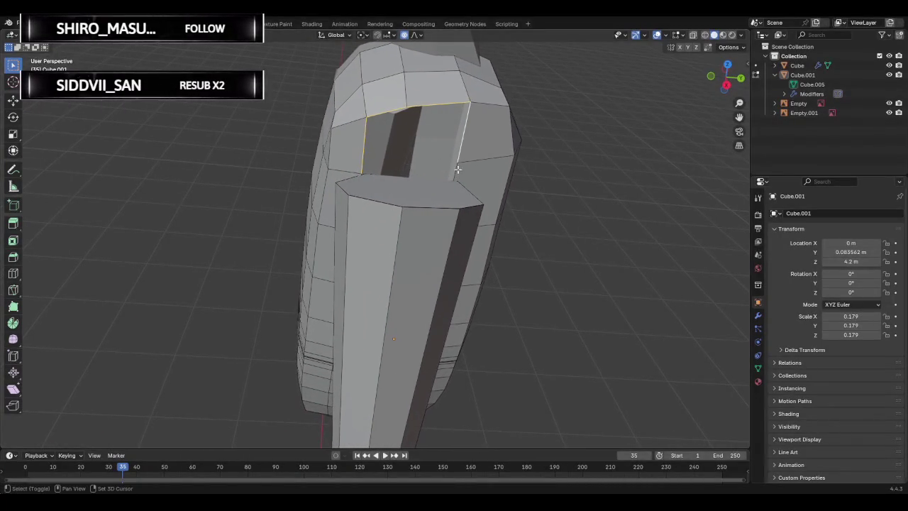
{"action": "mouse_move", "coordinate": [488, 185]}
{"action": "middle_mouse_down"}
{"action": "mouse_move", "coordinate": [357, 163]}
{"action": "mouse_move", "coordinate": [509, 146]}
{"action": "middle_mouse_up"}
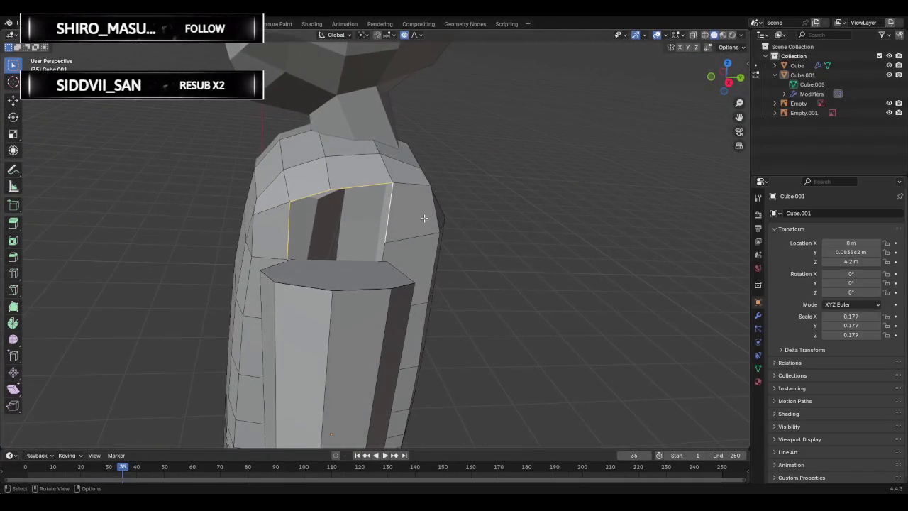
{"action": "middle_click_drag", "start_coordinate": [435, 201], "coordinate": [432, 198]}
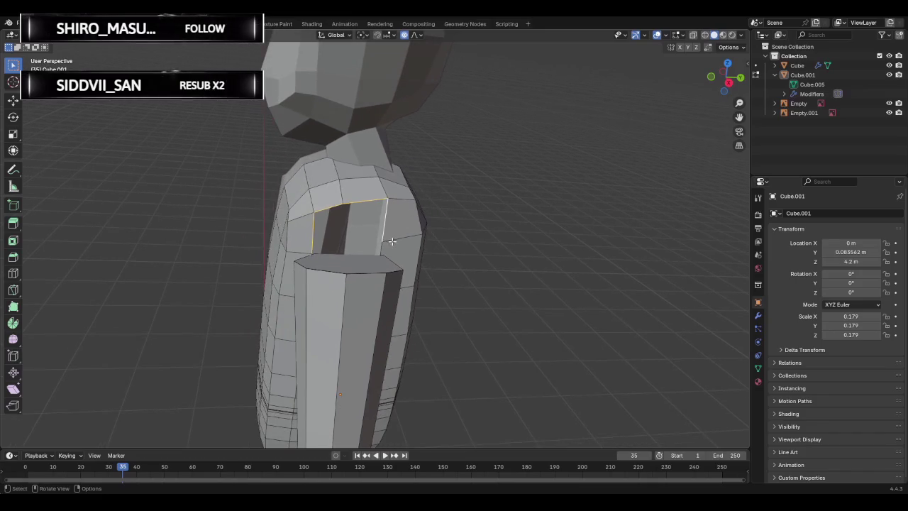
{"action": "middle_click_drag", "start_coordinate": [394, 239], "coordinate": [419, 240]}
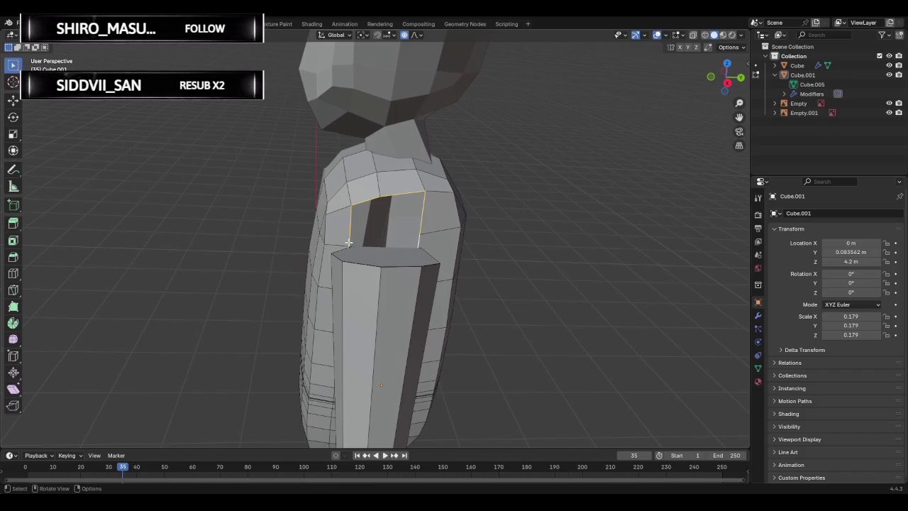
{"action": "middle_click_drag", "start_coordinate": [319, 236], "coordinate": [346, 241]}
{"action": "middle_click_drag", "start_coordinate": [300, 222], "coordinate": [626, 152]}
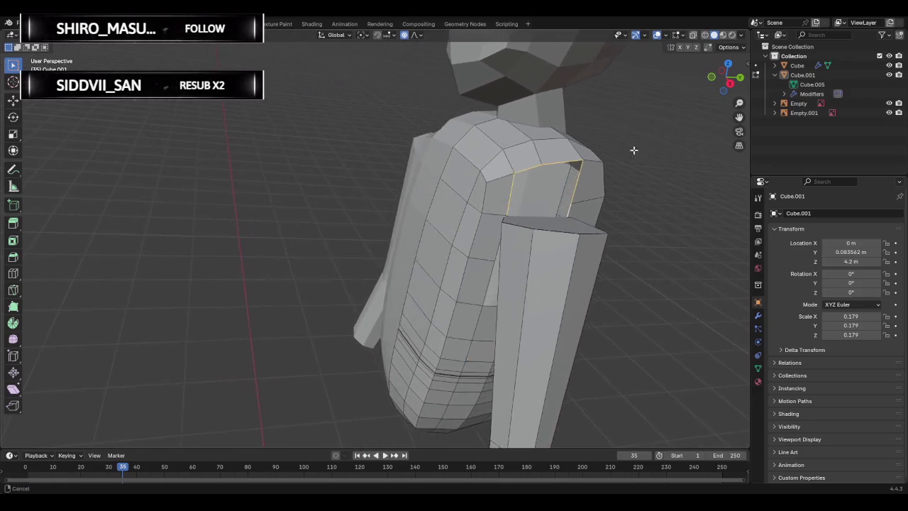
{"action": "middle_click_drag", "start_coordinate": [627, 152], "coordinate": [641, 105]}
{"action": "mouse_move", "coordinate": [532, 215]}
{"action": "middle_mouse_down"}
{"action": "mouse_move", "coordinate": [516, 183]}
{"action": "mouse_move", "coordinate": [387, 231]}
{"action": "mouse_move", "coordinate": [490, 231]}
{"action": "mouse_move", "coordinate": [721, 206]}
{"action": "mouse_move", "coordinate": [476, 200]}
{"action": "mouse_move", "coordinate": [416, 187]}
{"action": "middle_mouse_up"}
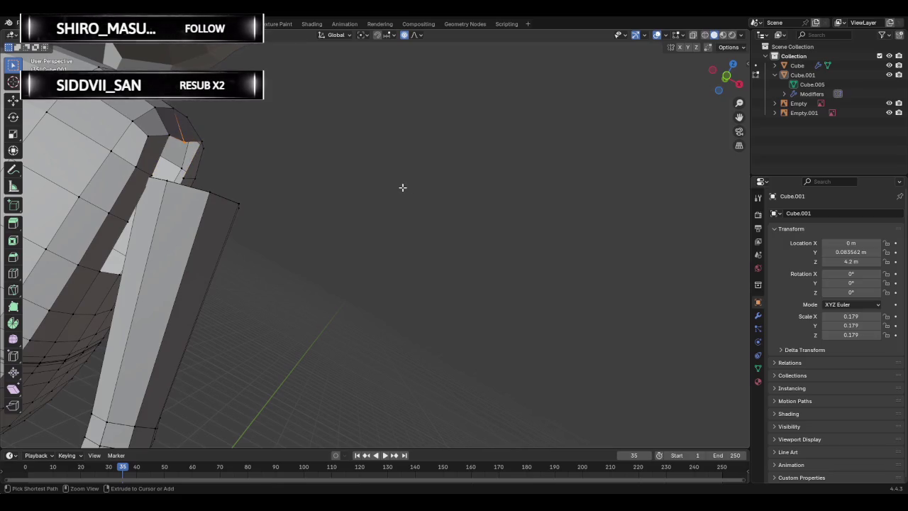
{"action": "key", "text": "ctrl+z"}
{"action": "key", "text": "ctrl+z"}
{"action": "middle_click_drag", "start_coordinate": [402, 186], "coordinate": [362, 183]}
In side view, zoom to the shoulder, enable wireframe, and delete the stray shoulder vertex.
{"action": "left_click", "coordinate": [734, 83]}
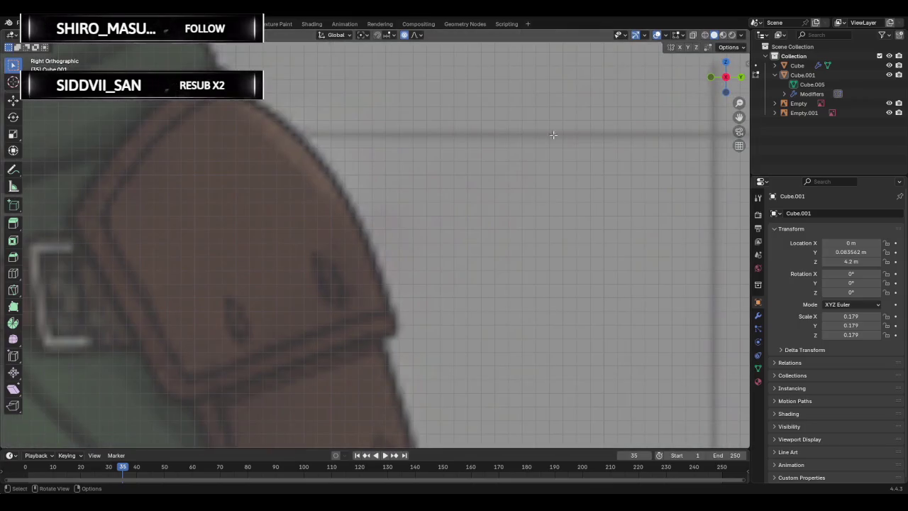
{"action": "scroll", "coordinate": [561, 134], "scroll_direction": "down", "scroll_amount": 2}
{"action": "scroll", "coordinate": [432, 172], "scroll_direction": "down", "scroll_amount": 3}
{"action": "scroll", "coordinate": [445, 170], "scroll_direction": "down", "scroll_amount": 3}
{"action": "scroll", "coordinate": [497, 192], "scroll_direction": "up", "scroll_amount": 3}
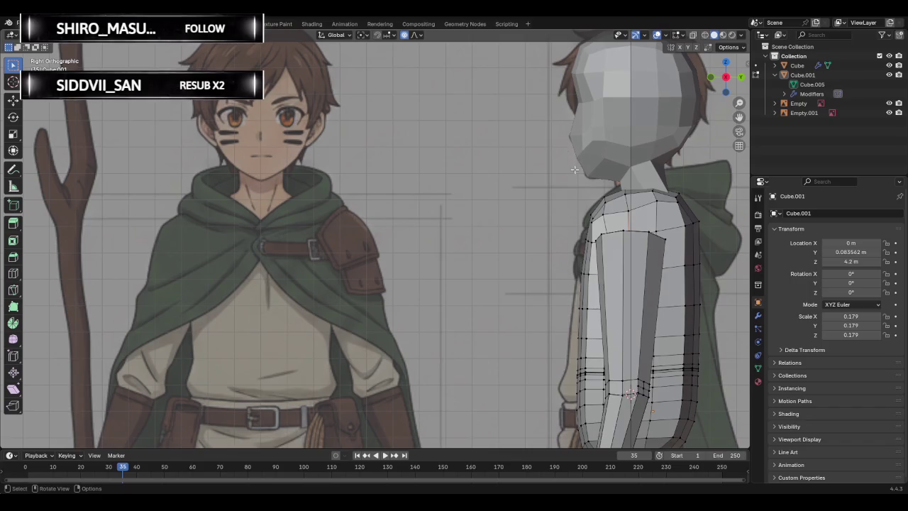
{"action": "left_click_drag", "start_coordinate": [740, 117], "coordinate": [487, 122]}
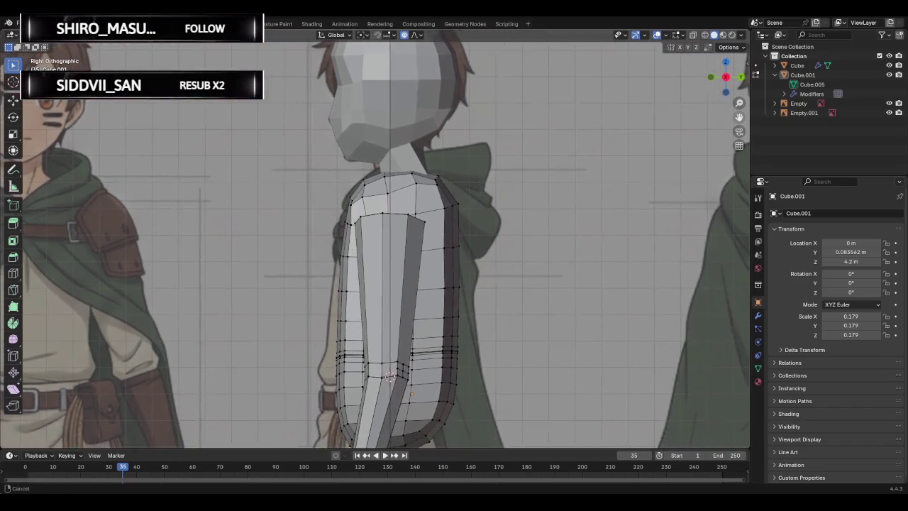
{"action": "scroll", "coordinate": [456, 216], "scroll_direction": "up", "scroll_amount": 5}
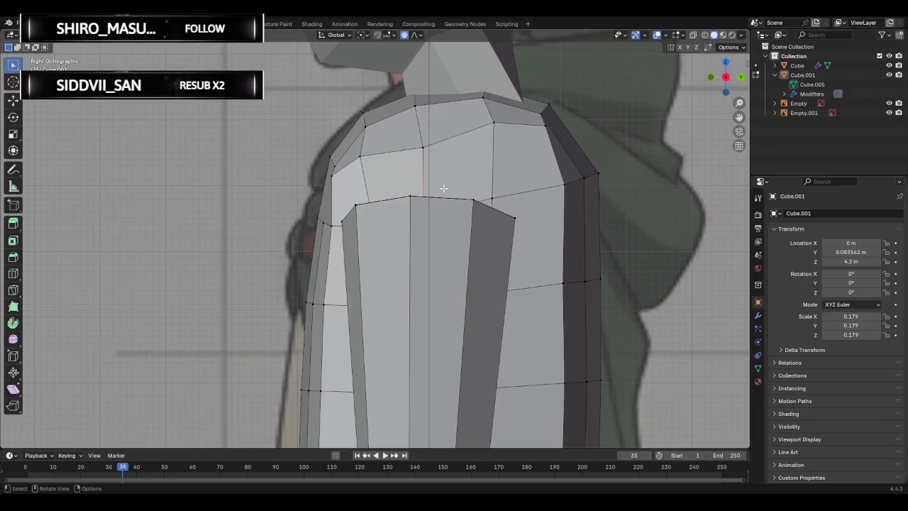
{"action": "left_click", "coordinate": [704, 35]}
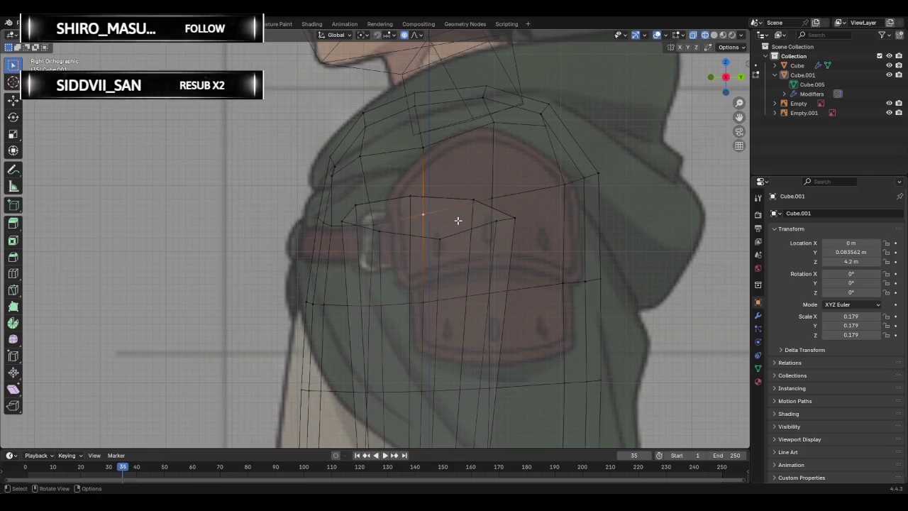
{"action": "key", "text": "x"}
{"action": "left_click", "coordinate": [433, 221]}
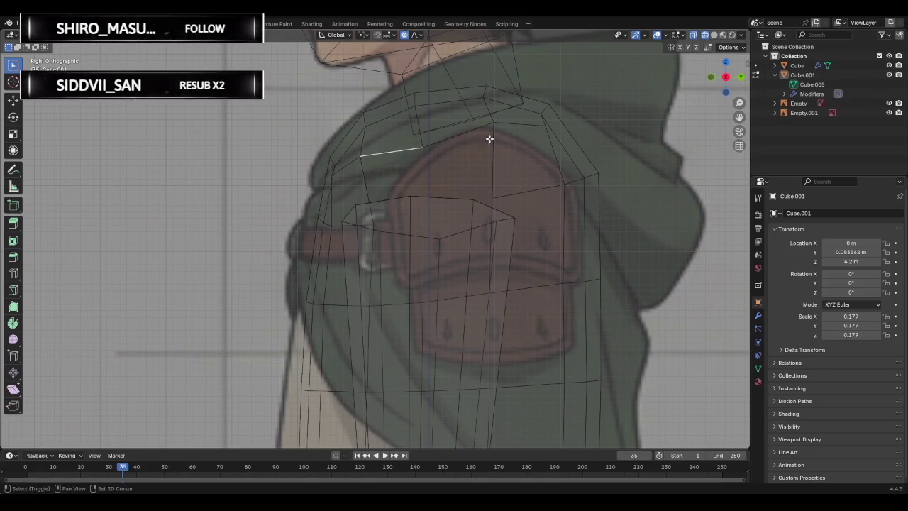
Select the shoulder outline edges, abandon a scale attempt, and clear the selection.
{"action": "left_click", "coordinate": [499, 173], "text": "shift"}
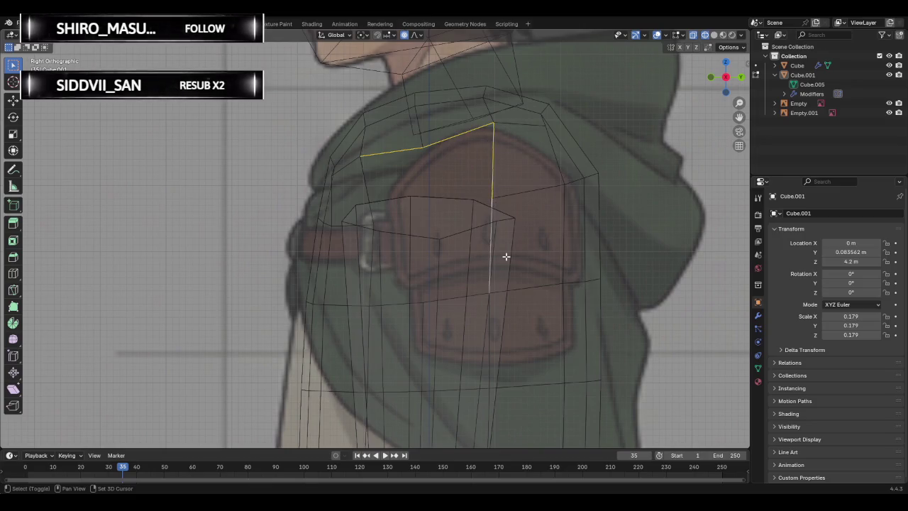
{"action": "left_click", "coordinate": [478, 295], "text": "shift"}
{"action": "left_click", "coordinate": [478, 295], "text": "shift"}
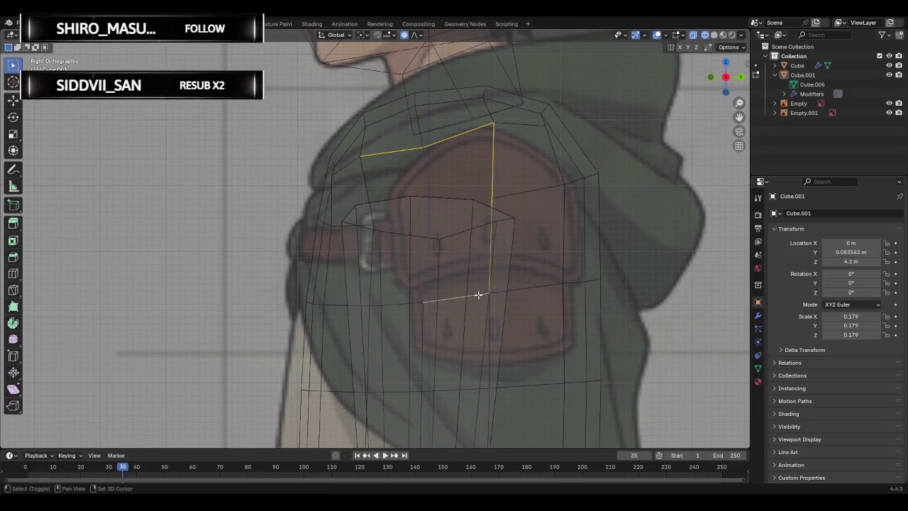
{"action": "left_click", "coordinate": [398, 304], "text": "shift"}
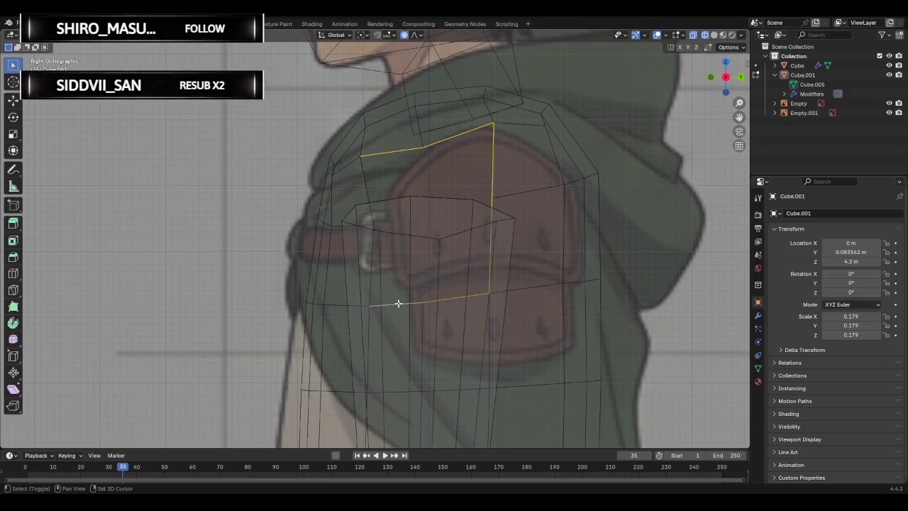
{"action": "left_click", "coordinate": [370, 263], "text": "shift"}
{"action": "left_click", "coordinate": [364, 185], "text": "shift"}
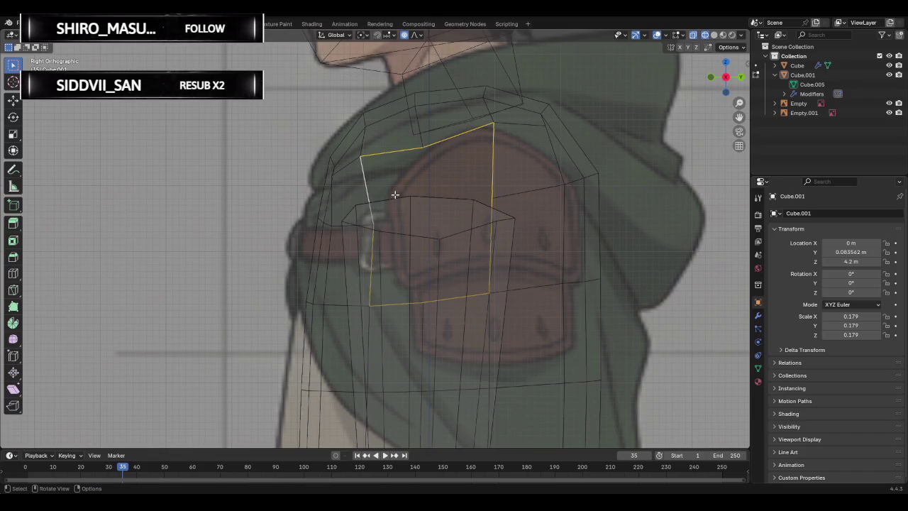
{"action": "key", "text": "s"}
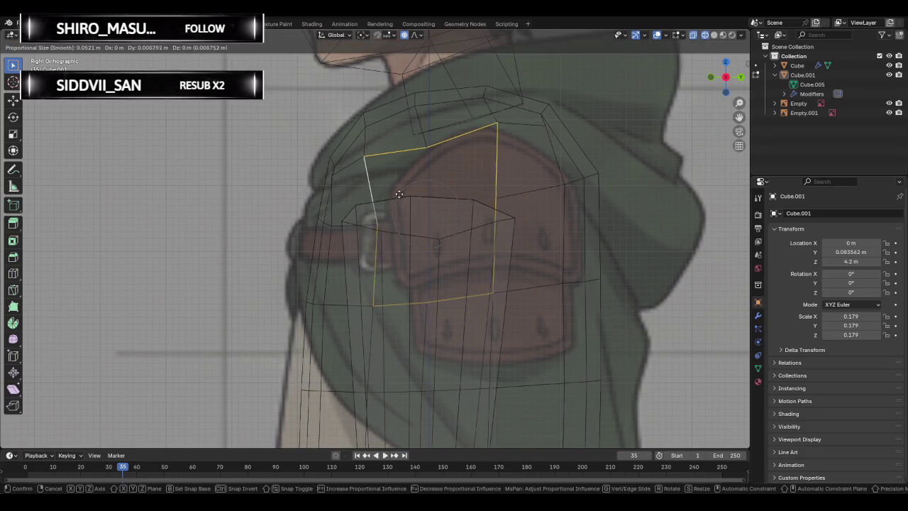
{"action": "key", "text": "Escape"}
{"action": "key", "text": "alt+a"}
{"action": "middle_click_drag", "start_coordinate": [223, 128], "coordinate": [223, 128], "text": "shift"}
Reshape shoulder-top vertices to the reference, one moved Y 0.002876 m, Z 0.014381 m.
{"action": "left_click_drag", "start_coordinate": [358, 155], "coordinate": [440, 152]}
{"action": "left_click_drag", "start_coordinate": [486, 134], "coordinate": [510, 129]}
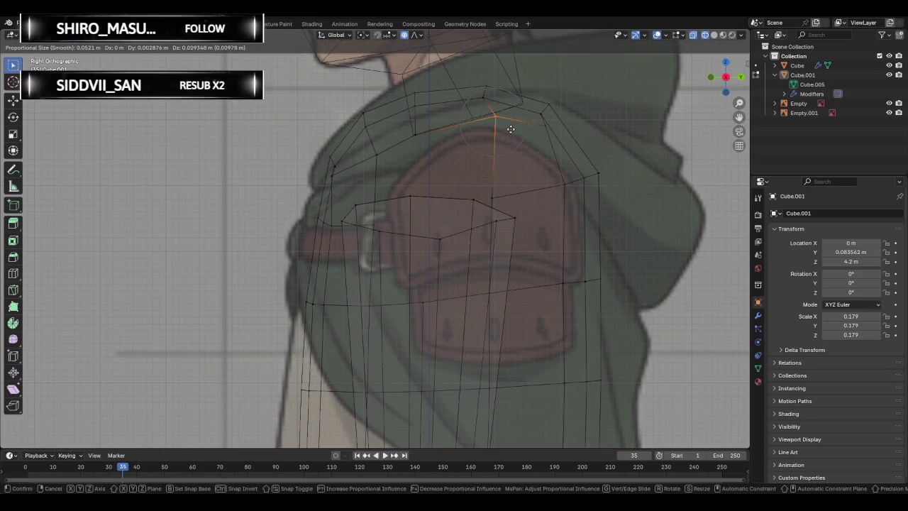
{"action": "left_click_drag", "start_coordinate": [510, 129], "coordinate": [510, 126]}
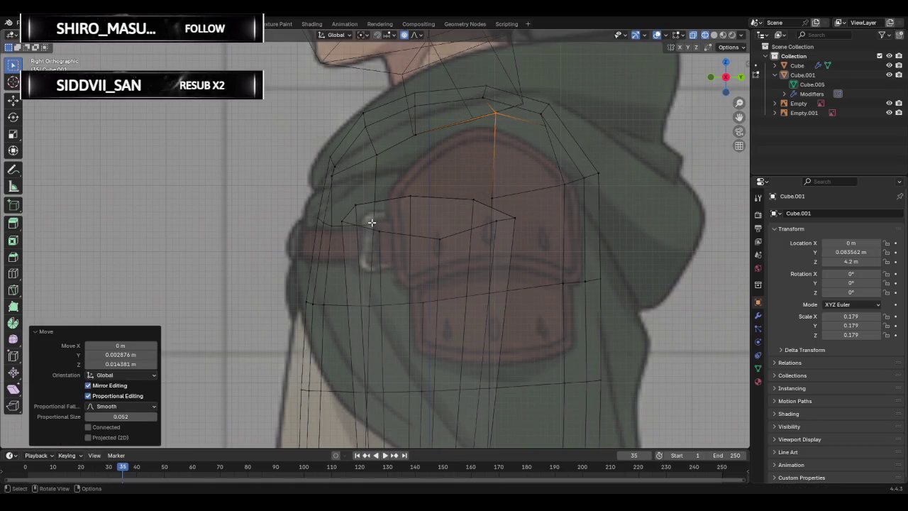
{"action": "left_click_drag", "start_coordinate": [372, 222], "coordinate": [381, 228]}
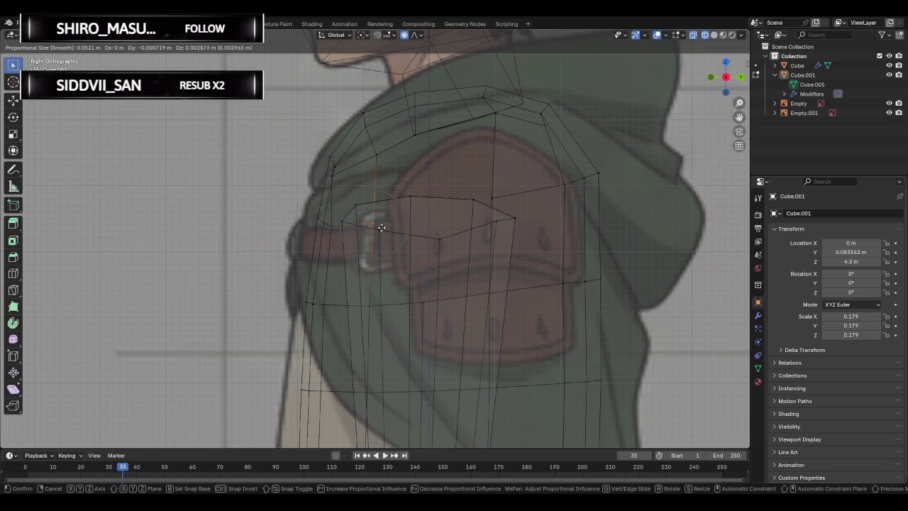
{"action": "right_click", "coordinate": [380, 224]}
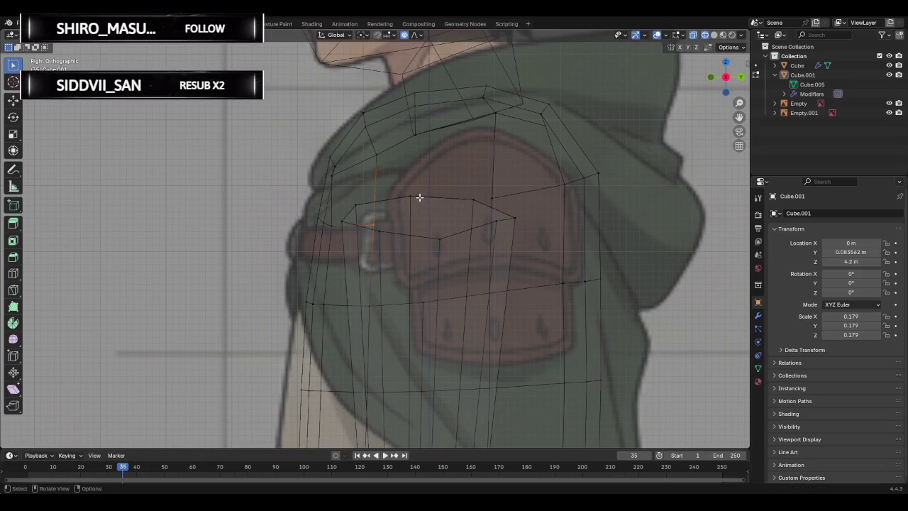
{"action": "left_click", "coordinate": [387, 149]}
{"action": "left_click", "coordinate": [415, 144], "text": "shift"}
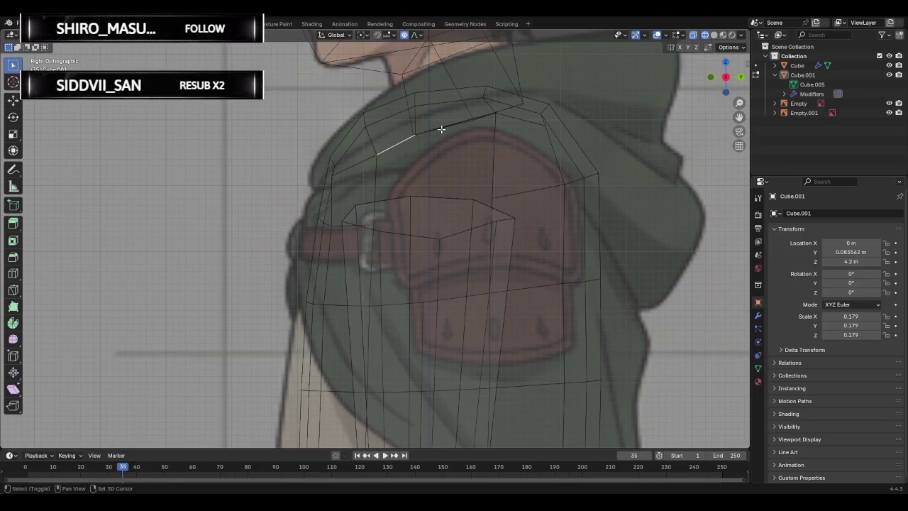
In side view, select the edges outlining the shoulder gap.
{"action": "mouse_move", "coordinate": [444, 149]}
{"action": "middle_mouse_down"}
{"action": "mouse_move", "coordinate": [475, 184]}
{"action": "mouse_move", "coordinate": [399, 109]}
{"action": "middle_mouse_up"}
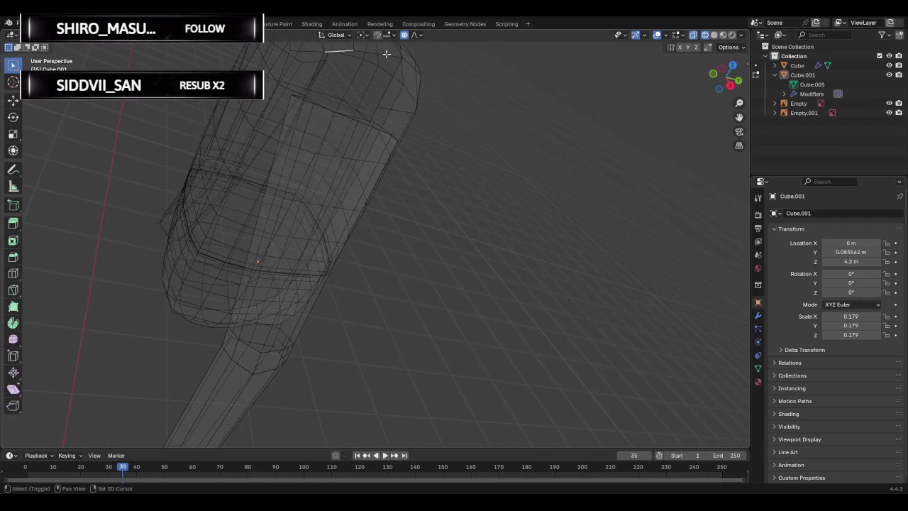
{"action": "left_click", "coordinate": [730, 85]}
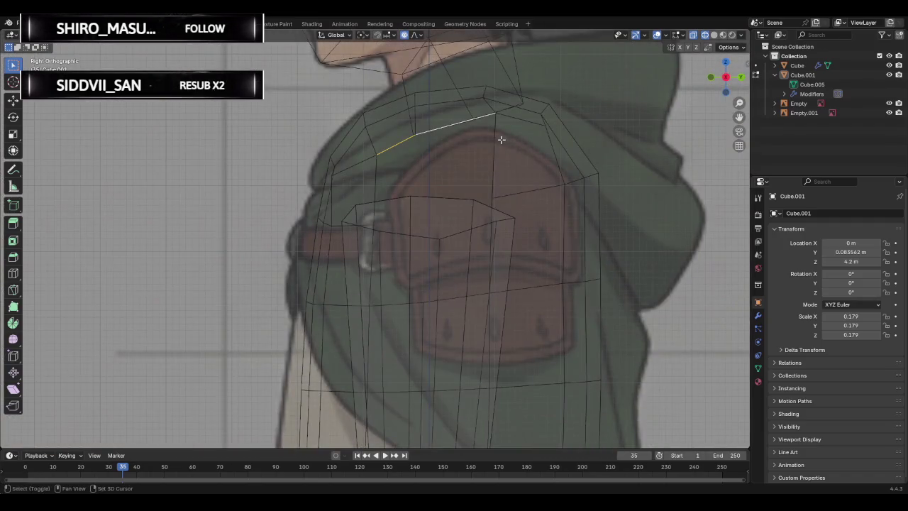
{"action": "left_click", "coordinate": [496, 235], "text": "shift"}
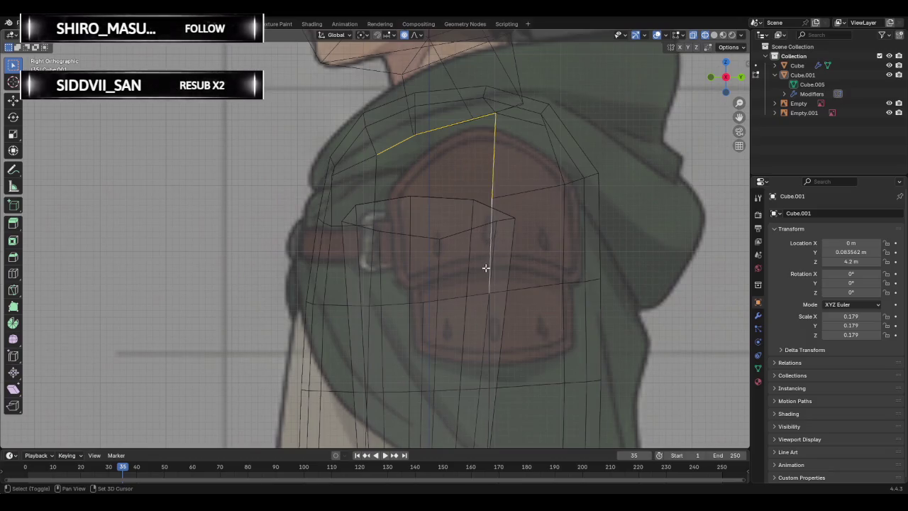
{"action": "left_click", "coordinate": [468, 297], "text": "shift"}
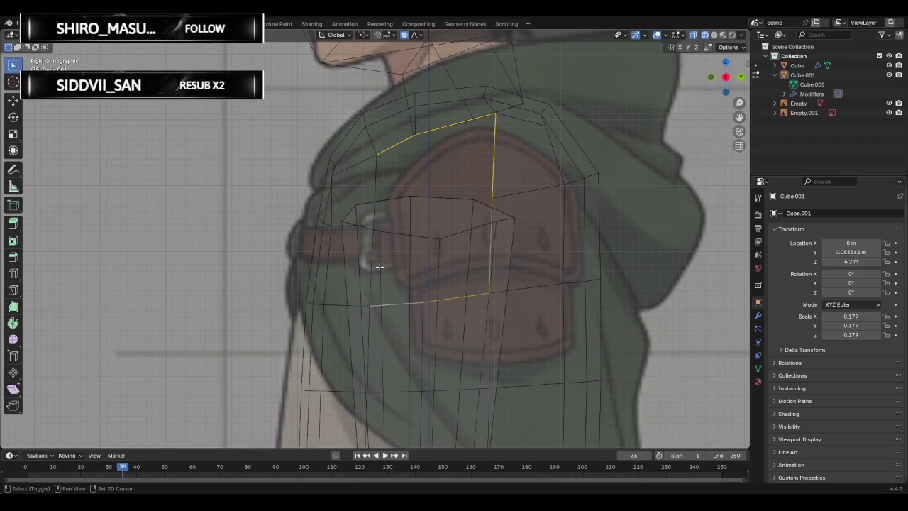
{"action": "left_click", "coordinate": [375, 173], "text": "shift"}
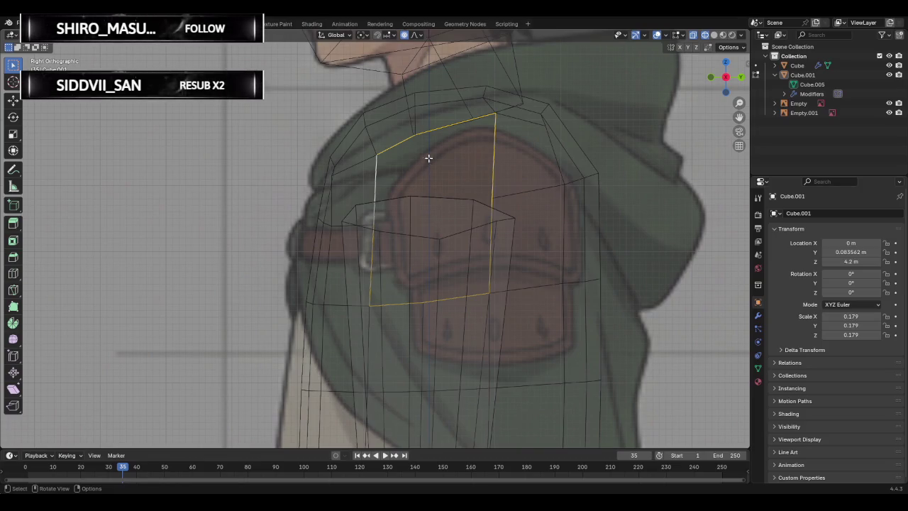
Try selecting linked geometry, undo back to the edge loops, and bring up the Edge menu.
{"action": "key", "text": "Tab"}
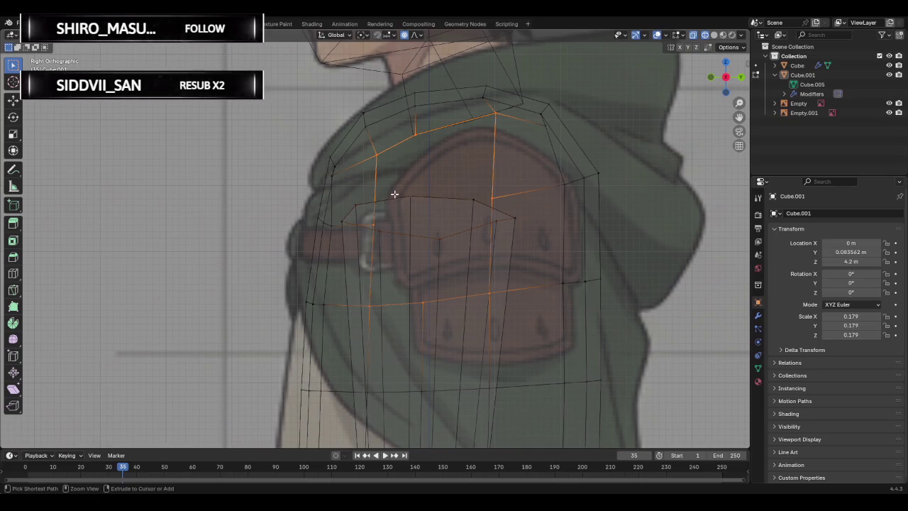
{"action": "key", "text": "ctrl+l"}
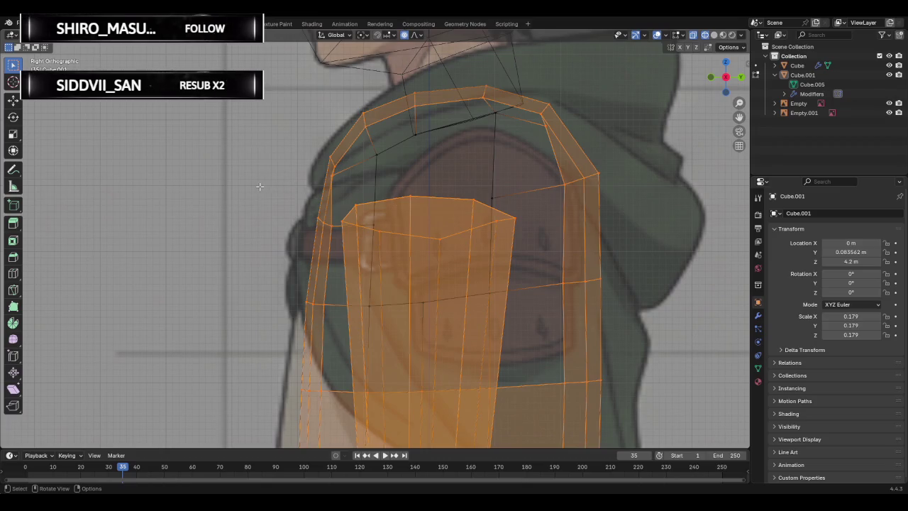
{"action": "key", "text": "ctrl+z"}
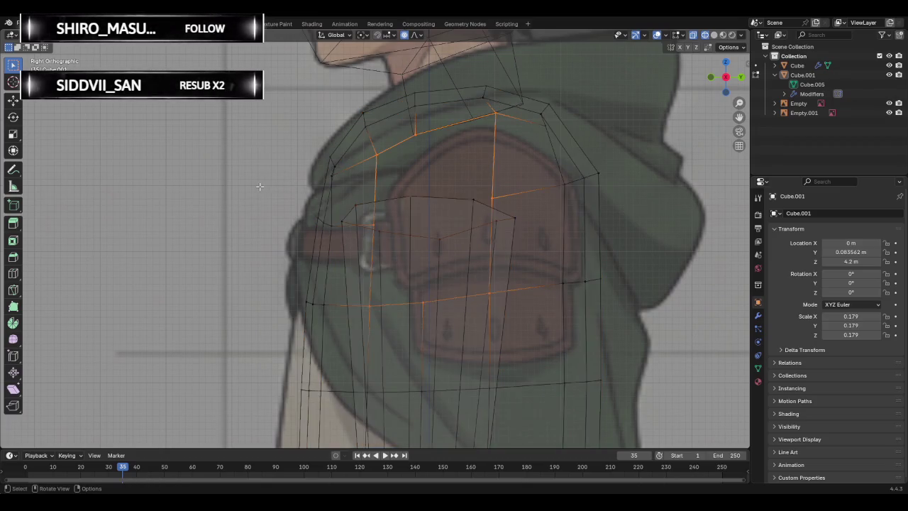
{"action": "key", "text": "ctrl+l"}
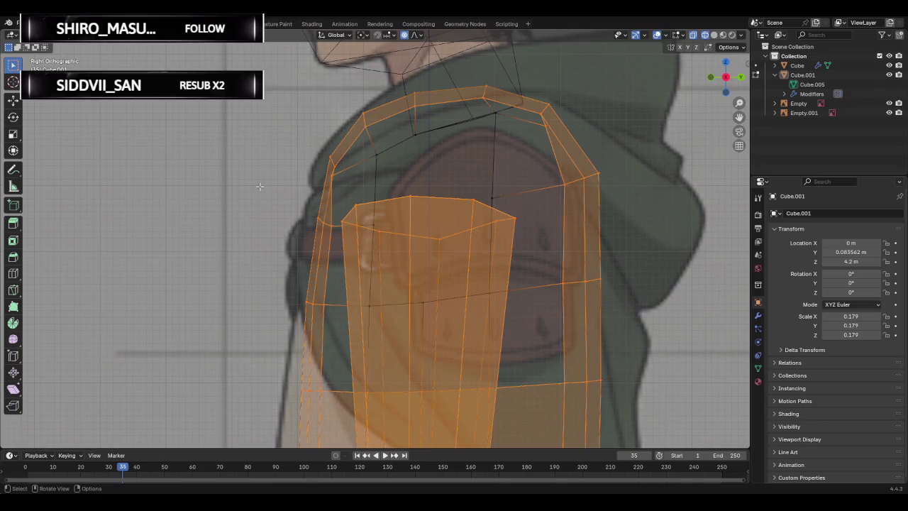
{"action": "key", "text": "ctrl+z"}
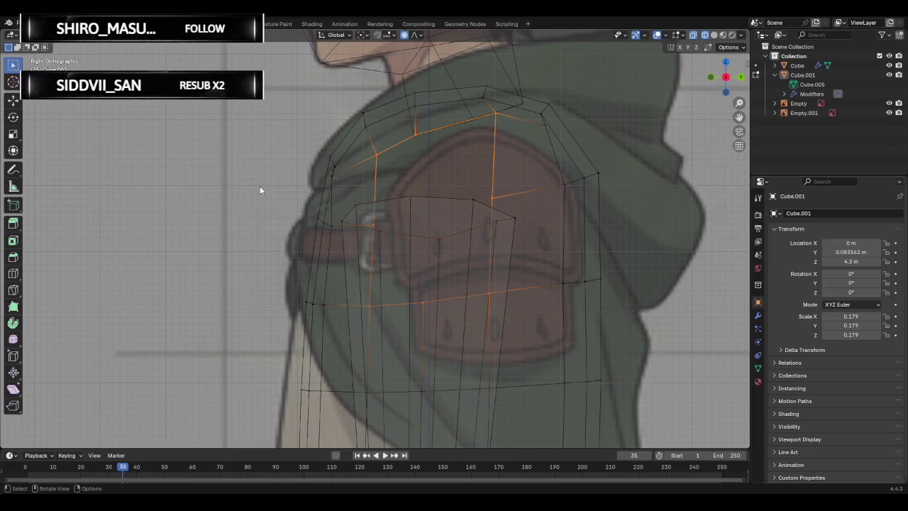
{"action": "key", "text": "ctrl"}
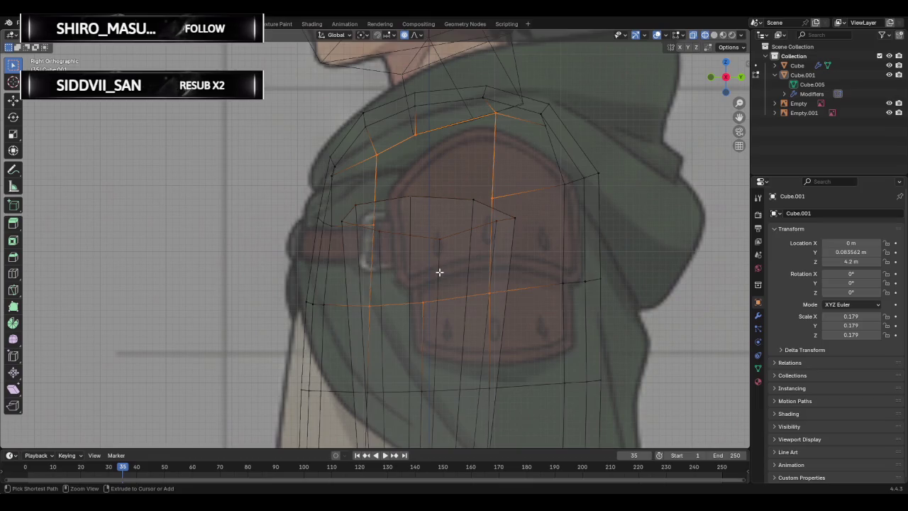
{"action": "key", "text": "ctrl+e"}
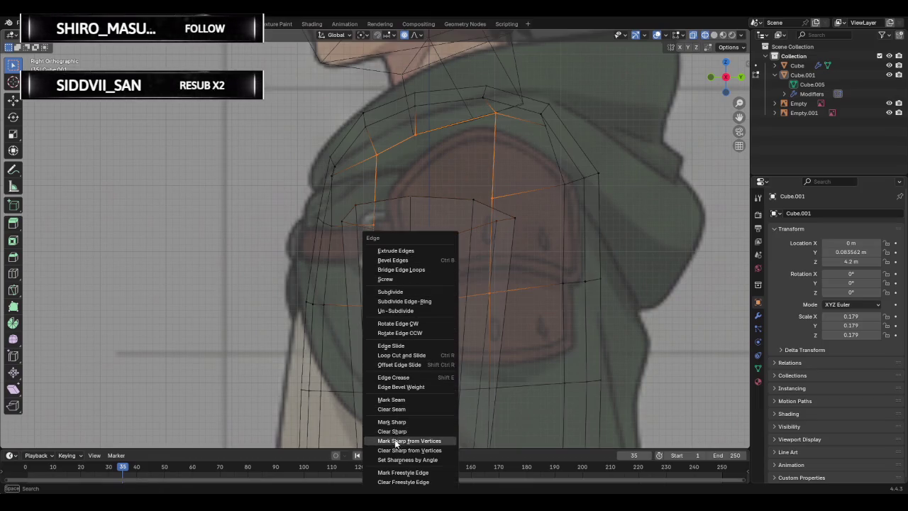
Bridge the shoulder loop to the arm's top loop and view it in solid shading.
{"action": "left_click", "coordinate": [400, 270]}
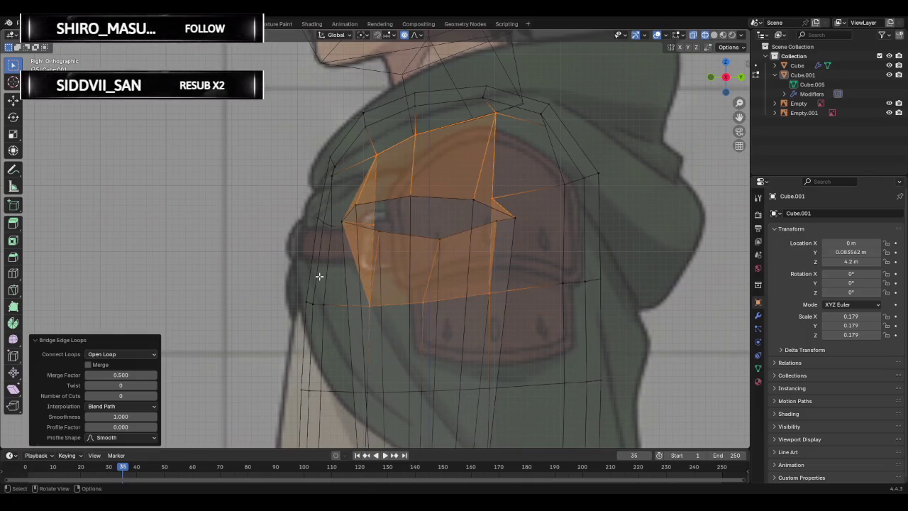
{"action": "scroll", "coordinate": [320, 277], "scroll_direction": "down", "scroll_amount": 4}
{"action": "mouse_move", "coordinate": [320, 276]}
{"action": "middle_mouse_down"}
{"action": "mouse_move", "coordinate": [405, 276]}
{"action": "mouse_move", "coordinate": [529, 248]}
{"action": "mouse_move", "coordinate": [441, 252]}
{"action": "middle_mouse_up"}
{"action": "left_click", "coordinate": [713, 35]}
{"action": "mouse_move", "coordinate": [329, 230]}
{"action": "middle_mouse_down"}
{"action": "mouse_move", "coordinate": [399, 219]}
{"action": "mouse_move", "coordinate": [426, 222]}
{"action": "mouse_move", "coordinate": [428, 234]}
{"action": "mouse_move", "coordinate": [460, 222]}
{"action": "mouse_move", "coordinate": [331, 251]}
{"action": "mouse_move", "coordinate": [239, 249]}
{"action": "mouse_move", "coordinate": [350, 263]}
{"action": "mouse_move", "coordinate": [189, 318]}
{"action": "mouse_move", "coordinate": [126, 324]}
{"action": "mouse_move", "coordinate": [403, 260]}
{"action": "mouse_move", "coordinate": [426, 279]}
{"action": "mouse_move", "coordinate": [383, 300]}
{"action": "mouse_move", "coordinate": [425, 277]}
{"action": "middle_mouse_up"}
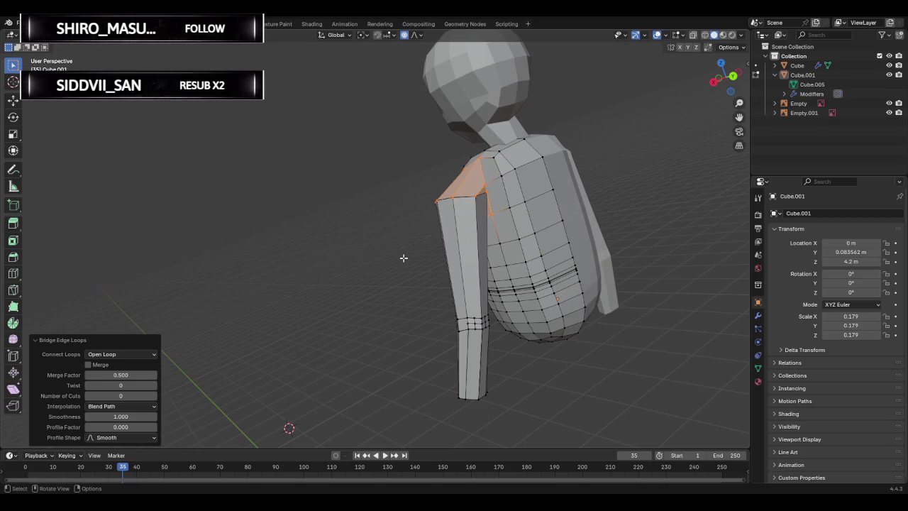
Give the bridge 2 cuts and raise its smoothness to about 0.88.
{"action": "left_click", "coordinate": [131, 395]}
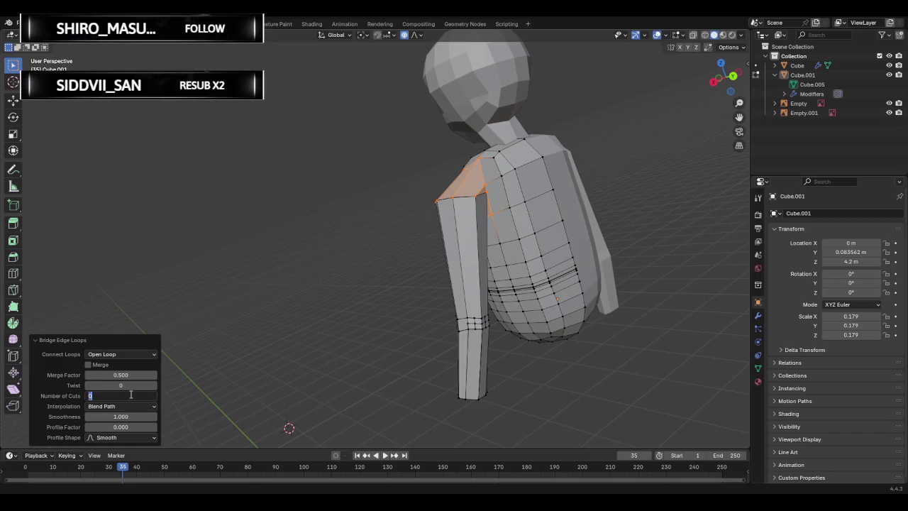
{"action": "type", "text": "2"}
{"action": "key", "text": "Return"}
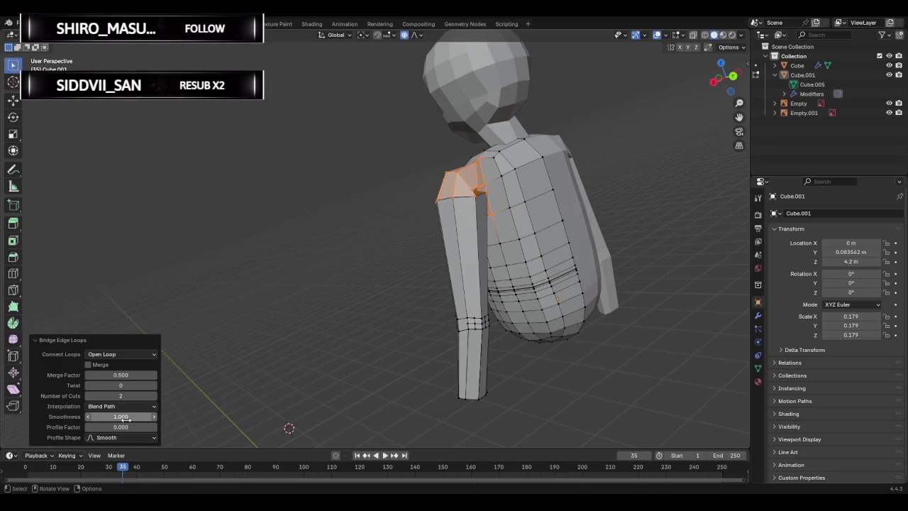
{"action": "left_click_drag", "start_coordinate": [125, 416], "coordinate": [130, 417]}
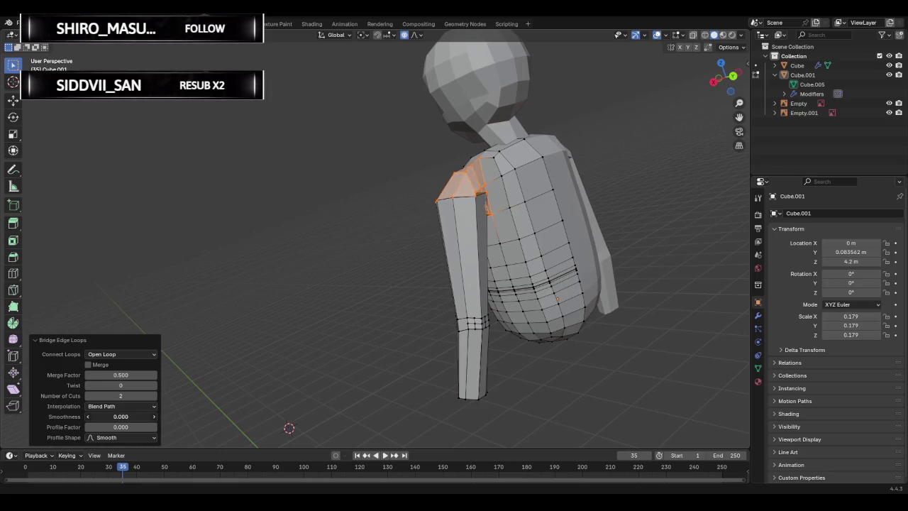
{"action": "left_click_drag", "start_coordinate": [120, 416], "coordinate": [129, 416]}
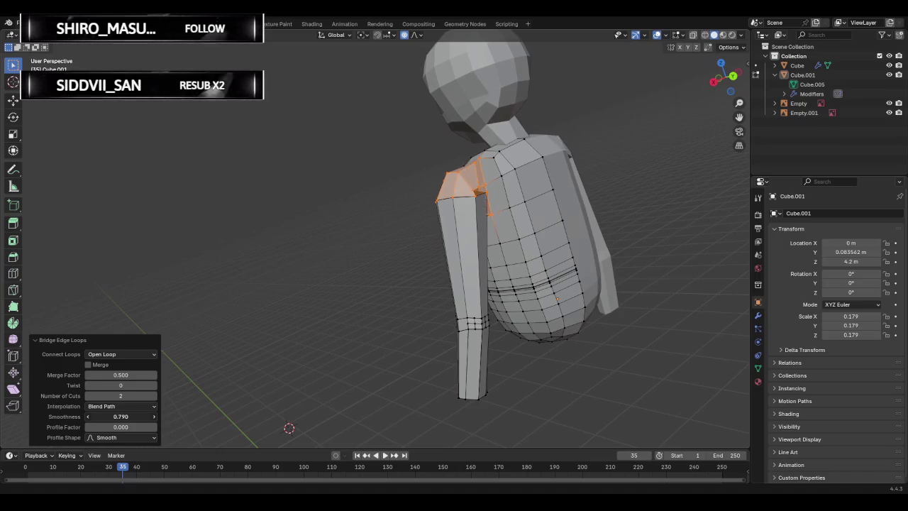
{"action": "mouse_move", "coordinate": [539, 255]}
{"action": "middle_mouse_down"}
{"action": "mouse_move", "coordinate": [493, 304]}
{"action": "mouse_move", "coordinate": [543, 319]}
{"action": "mouse_move", "coordinate": [365, 280]}
{"action": "mouse_move", "coordinate": [318, 255]}
{"action": "mouse_move", "coordinate": [201, 241]}
{"action": "mouse_move", "coordinate": [201, 228]}
{"action": "mouse_move", "coordinate": [110, 263]}
{"action": "mouse_move", "coordinate": [124, 261]}
{"action": "middle_mouse_up"}
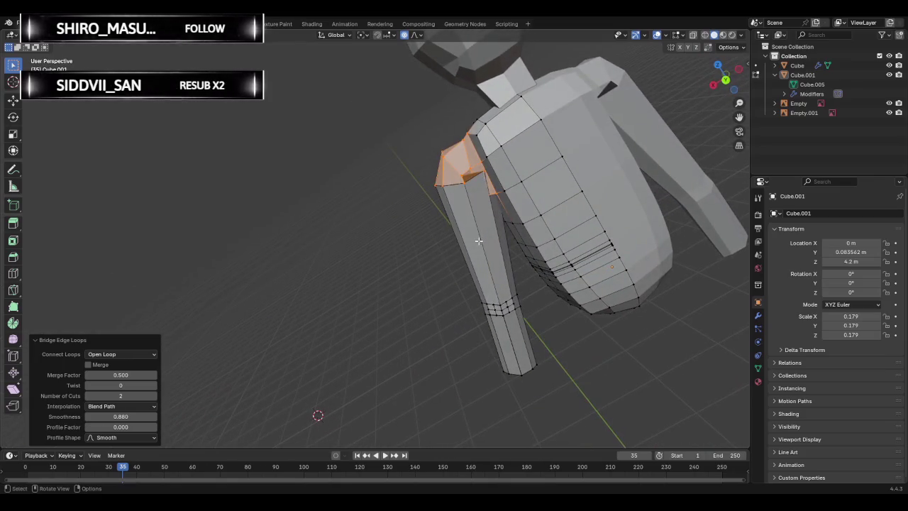
Undo the shoulder bridge and show the body-and-arm mesh as see-through wireframe.
{"action": "key", "text": "ctrl+z"}
{"action": "mouse_move", "coordinate": [475, 239]}
{"action": "middle_mouse_down"}
{"action": "mouse_move", "coordinate": [502, 243]}
{"action": "mouse_move", "coordinate": [574, 286]}
{"action": "middle_mouse_up"}
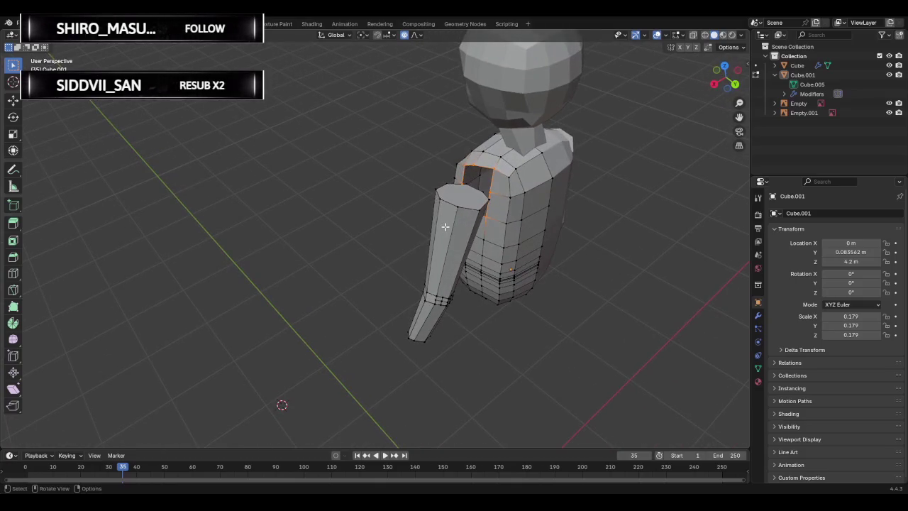
{"action": "mouse_move", "coordinate": [414, 235]}
{"action": "middle_mouse_down"}
{"action": "mouse_move", "coordinate": [490, 180]}
{"action": "mouse_move", "coordinate": [417, 201]}
{"action": "middle_mouse_up"}
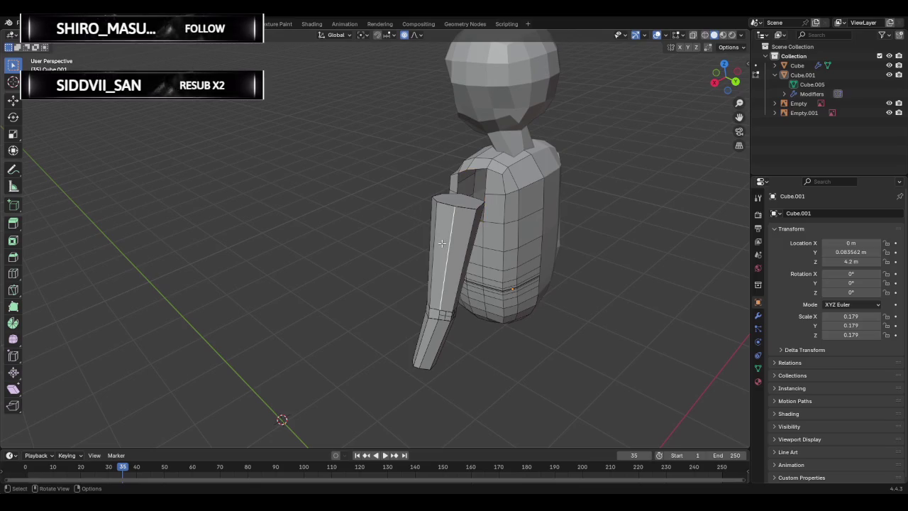
{"action": "mouse_move", "coordinate": [431, 231]}
{"action": "middle_mouse_down"}
{"action": "mouse_move", "coordinate": [549, 239]}
{"action": "mouse_move", "coordinate": [664, 284]}
{"action": "mouse_move", "coordinate": [371, 217]}
{"action": "mouse_move", "coordinate": [445, 298]}
{"action": "mouse_move", "coordinate": [359, 269]}
{"action": "mouse_move", "coordinate": [330, 227]}
{"action": "middle_mouse_up"}
{"action": "left_click", "coordinate": [325, 211]}
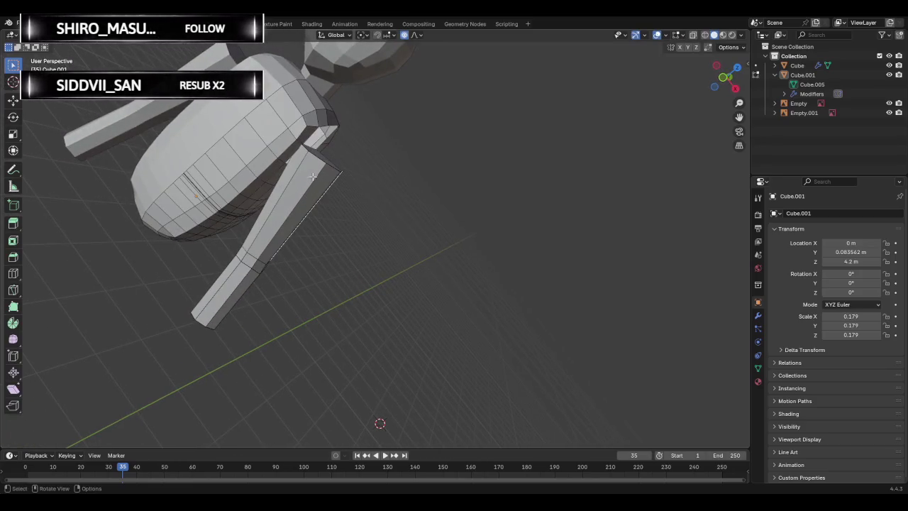
{"action": "left_click", "coordinate": [702, 35]}
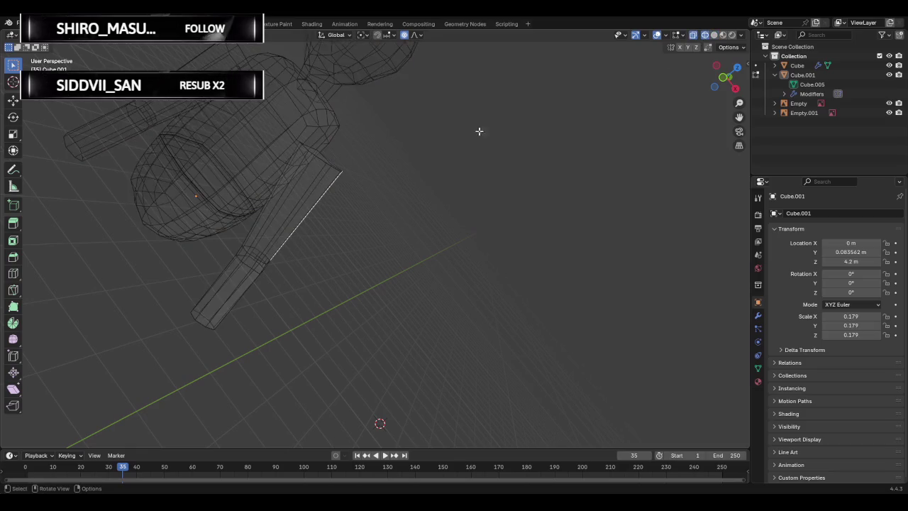
Select a short edge at the arm's top and save the file as Ren.blend.
{"action": "mouse_move", "coordinate": [324, 222]}
{"action": "middle_mouse_down"}
{"action": "mouse_move", "coordinate": [400, 265]}
{"action": "mouse_move", "coordinate": [384, 257]}
{"action": "middle_mouse_up"}
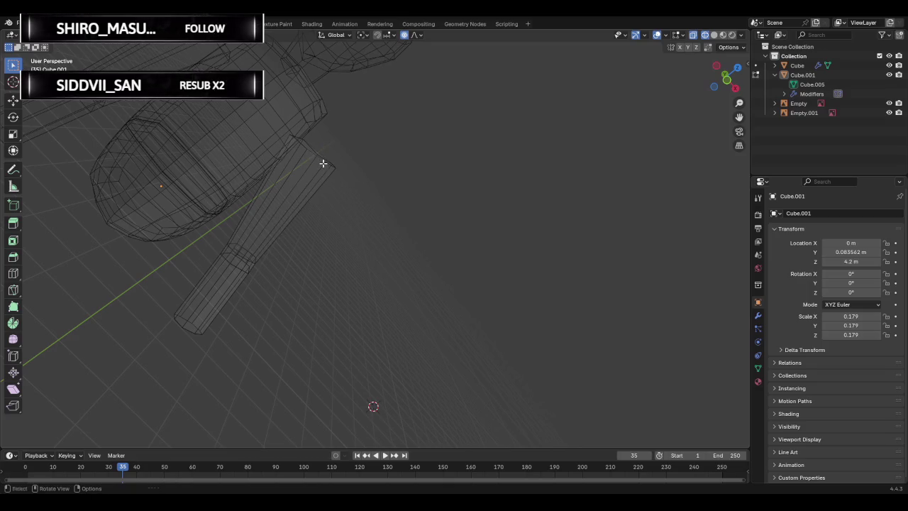
{"action": "key", "text": "shift+a"}
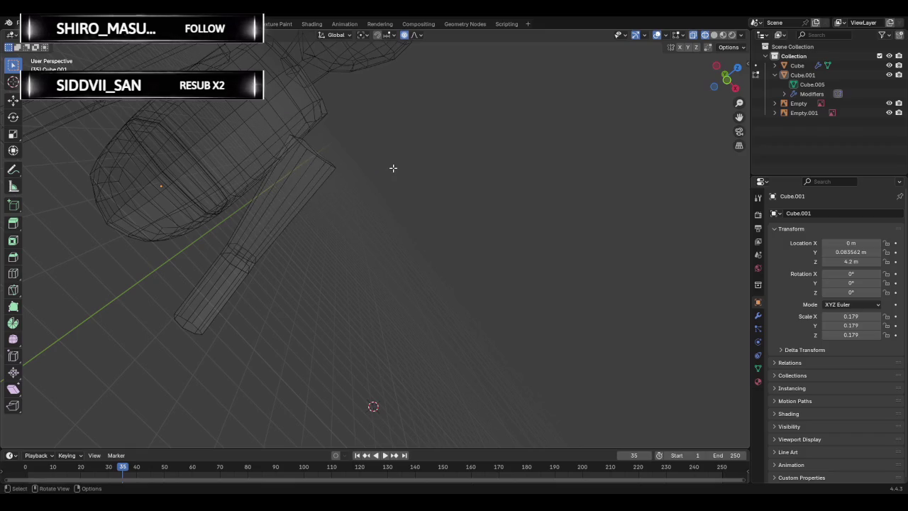
{"action": "left_click", "coordinate": [320, 159]}
{"action": "key", "text": "1"}
{"action": "key", "text": "2"}
{"action": "key", "text": "ctrl+s"}
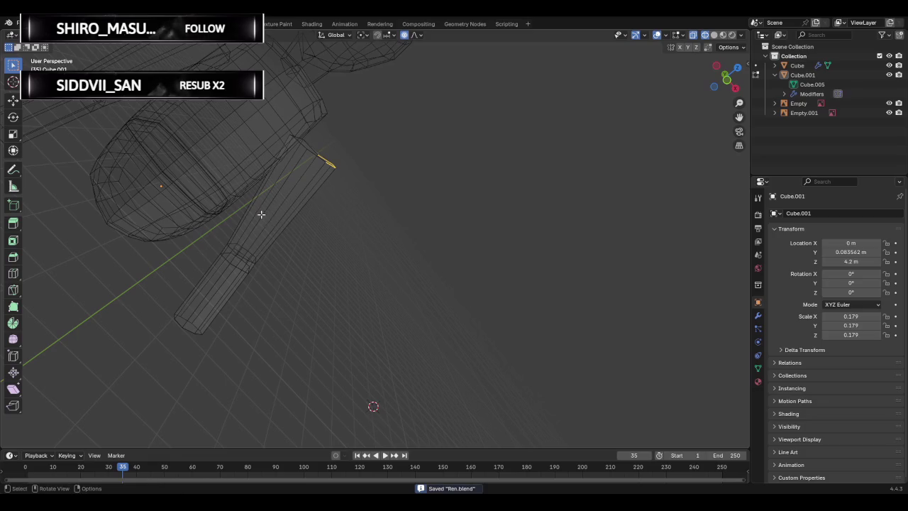
Select the lower arm's edge ring and add its faces to the selection.
{"action": "right_click", "coordinate": [293, 281]}
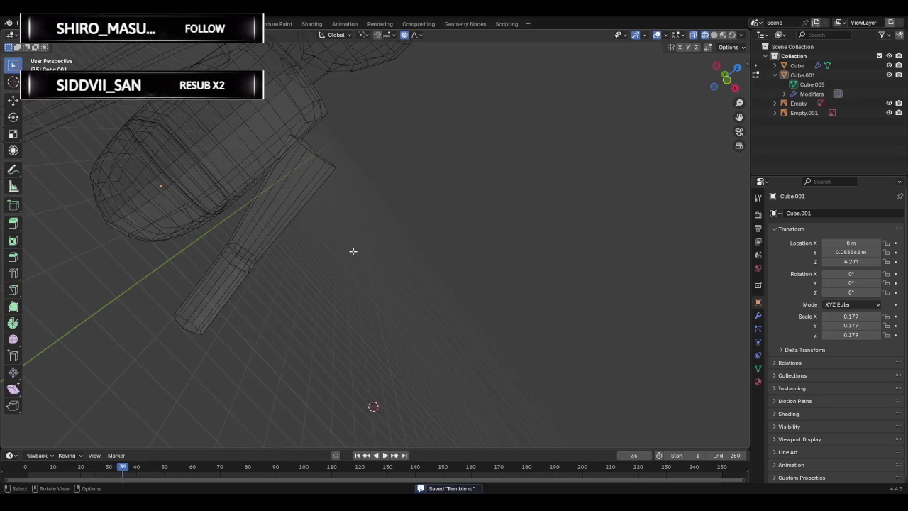
{"action": "left_click", "coordinate": [223, 245], "text": "ctrl+alt"}
{"action": "key", "text": "alt+a"}
{"action": "left_click", "coordinate": [220, 248], "text": "ctrl+alt"}
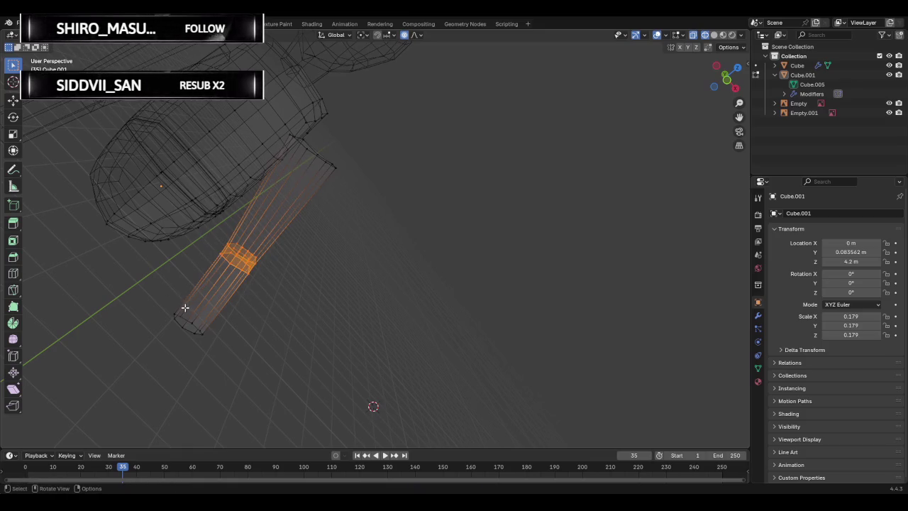
{"action": "left_click_drag", "start_coordinate": [165, 297], "coordinate": [249, 379], "text": "shift"}
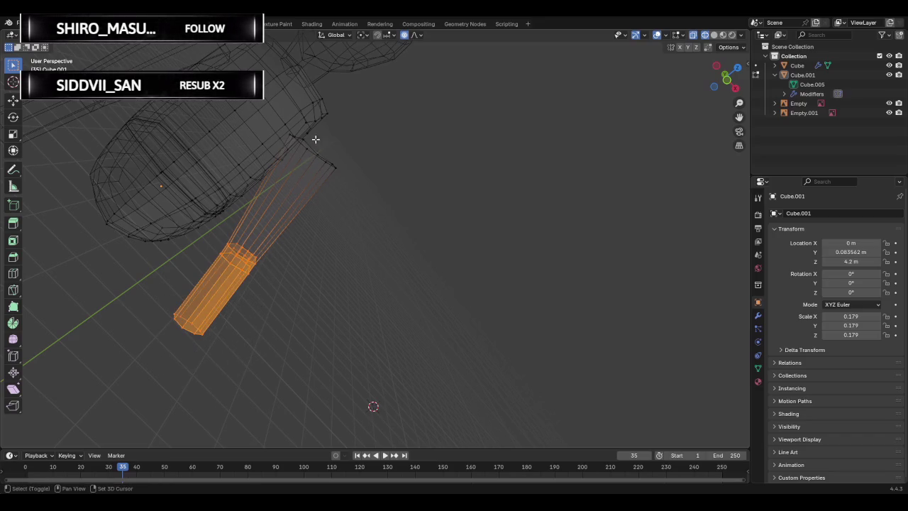
Box-select the upper arm's faces, then clear and undo those selection changes.
{"action": "left_click_drag", "start_coordinate": [316, 140], "coordinate": [375, 213], "text": "shift"}
{"action": "left_click_drag", "start_coordinate": [302, 144], "coordinate": [376, 209], "text": "shift"}
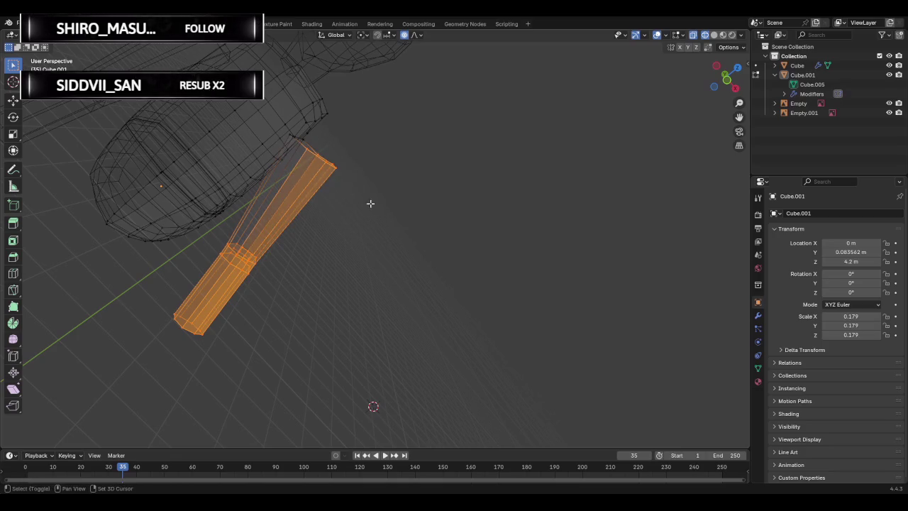
{"action": "left_click_drag", "start_coordinate": [287, 133], "coordinate": [379, 210], "text": "shift"}
{"action": "mouse_move", "coordinate": [369, 203]}
{"action": "middle_mouse_down"}
{"action": "mouse_move", "coordinate": [300, 170]}
{"action": "mouse_move", "coordinate": [385, 223]}
{"action": "middle_mouse_up"}
{"action": "key", "text": "alt+a"}
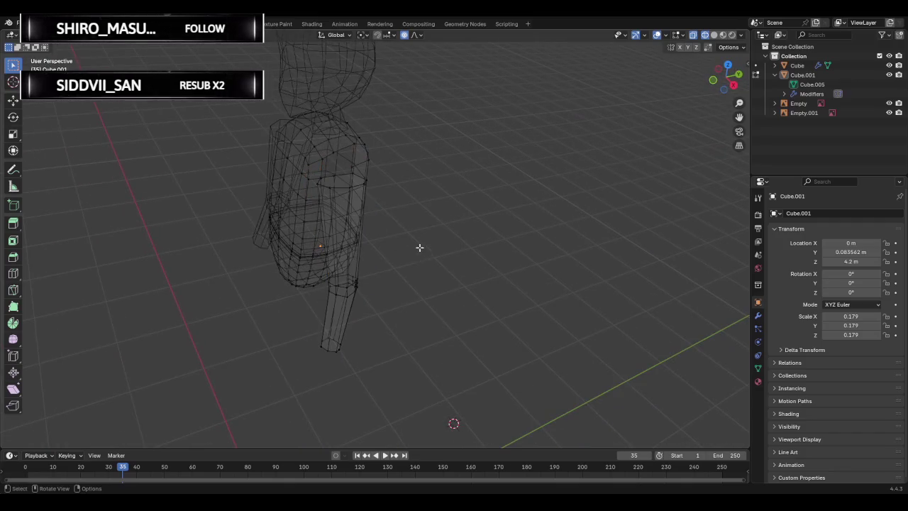
{"action": "middle_click_drag", "start_coordinate": [421, 249], "coordinate": [480, 247]}
{"action": "key", "text": "ctrl+z"}
{"action": "key", "text": "ctrl+z"}
{"action": "key", "text": "ctrl+z"}
{"action": "key", "text": "ctrl+z"}
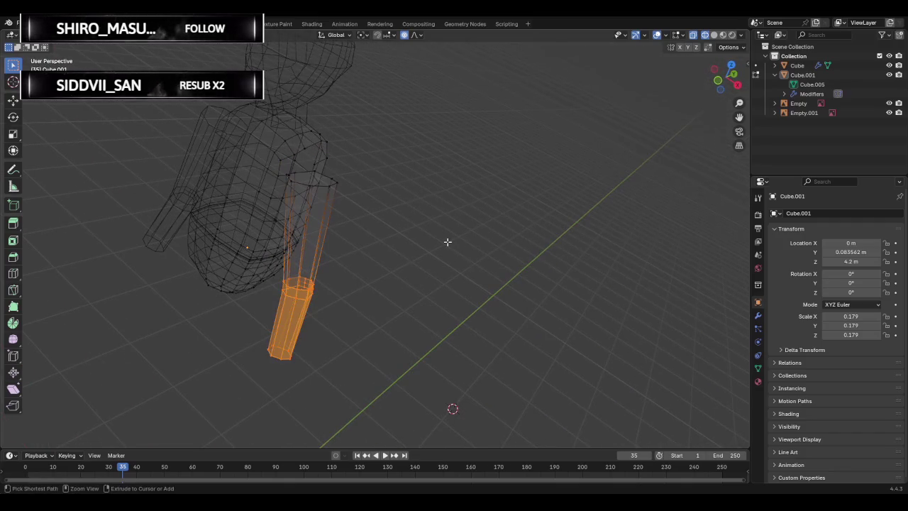
{"action": "key", "text": "ctrl+z"}
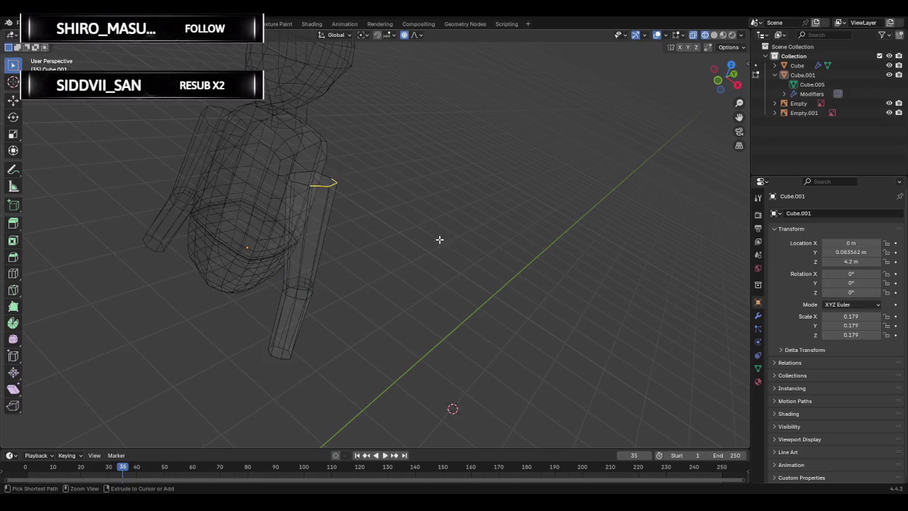
{"action": "key", "text": "ctrl+z"}
{"action": "key", "text": "ctrl+z"}
{"action": "key", "text": "ctrl+z"}
{"action": "key", "text": "ctrl+z"}
{"action": "key", "text": "ctrl+z"}
Check the File menu, look along the arm, and return to Object Mode.
{"action": "middle_click_drag", "start_coordinate": [408, 238], "coordinate": [373, 237], "text": "ctrl"}
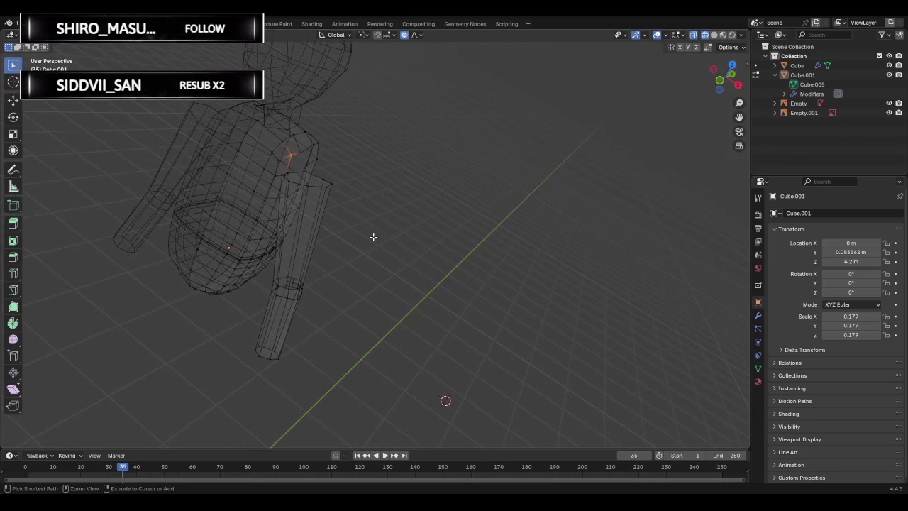
{"action": "left_click", "coordinate": [20, 23]}
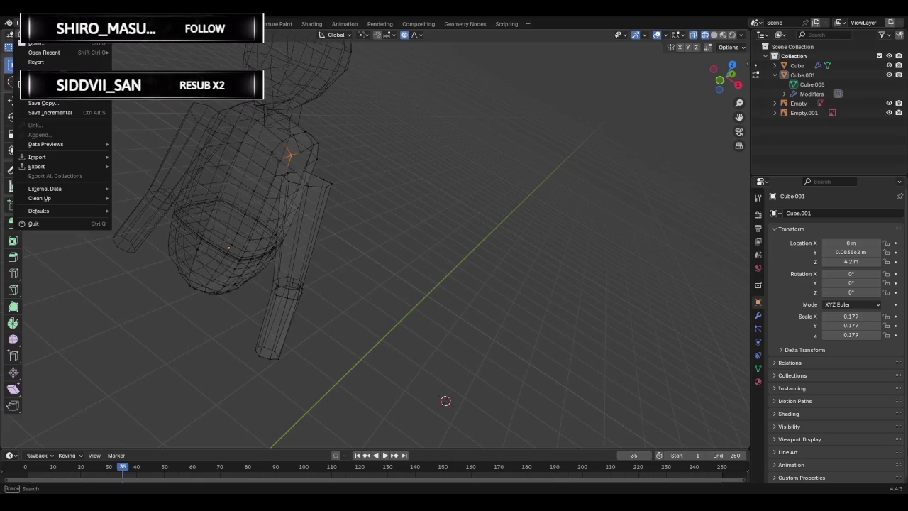
{"action": "mouse_move", "coordinate": [401, 176]}
{"action": "middle_mouse_down"}
{"action": "mouse_move", "coordinate": [265, 242]}
{"action": "mouse_move", "coordinate": [360, 233]}
{"action": "mouse_move", "coordinate": [454, 173]}
{"action": "mouse_move", "coordinate": [427, 172]}
{"action": "mouse_move", "coordinate": [456, 166]}
{"action": "mouse_move", "coordinate": [488, 186]}
{"action": "mouse_move", "coordinate": [239, 154]}
{"action": "mouse_move", "coordinate": [267, 181]}
{"action": "mouse_move", "coordinate": [253, 178]}
{"action": "mouse_move", "coordinate": [276, 175]}
{"action": "middle_mouse_up"}
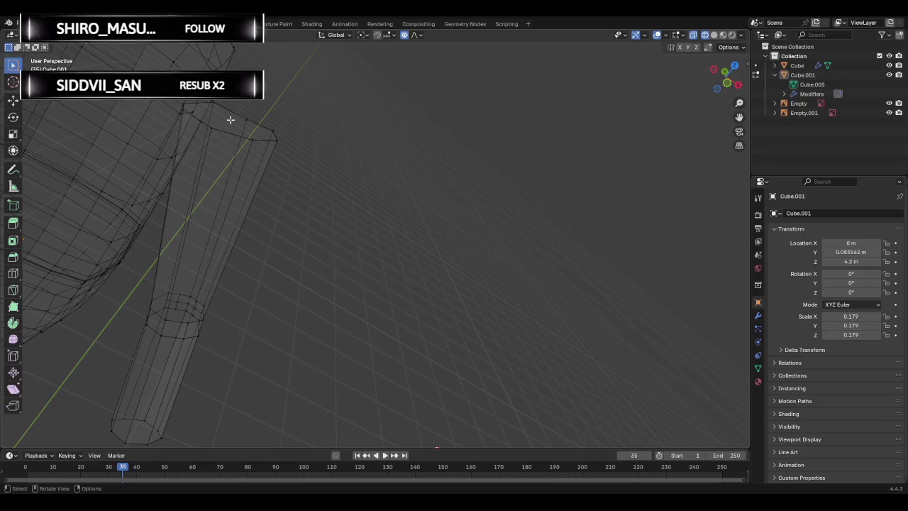
{"action": "key", "text": "Tab"}
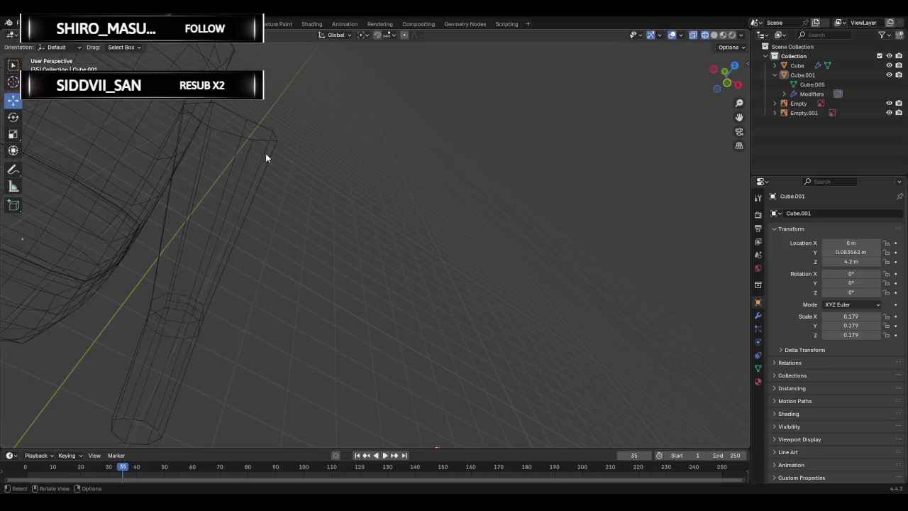
Select the Cube.001 body mesh and enter Edit Mode on it.
{"action": "left_click", "coordinate": [233, 154]}
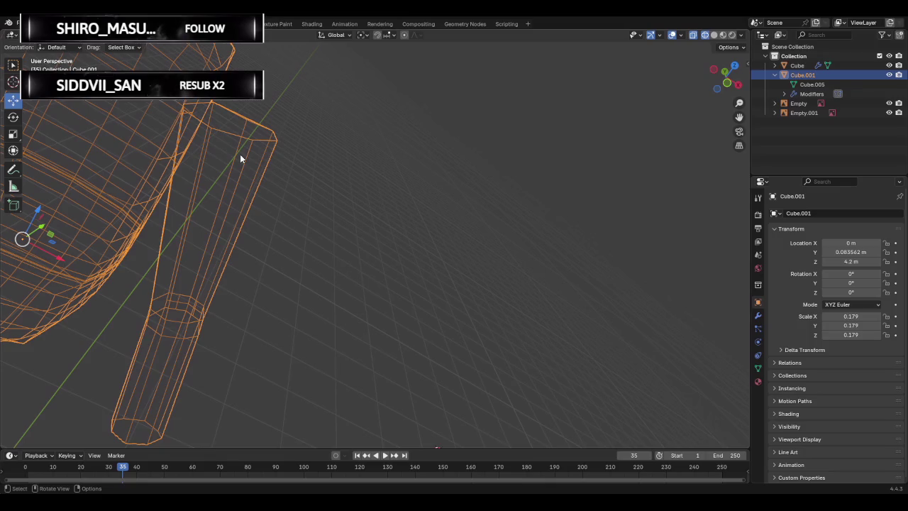
{"action": "key", "text": "Tab"}
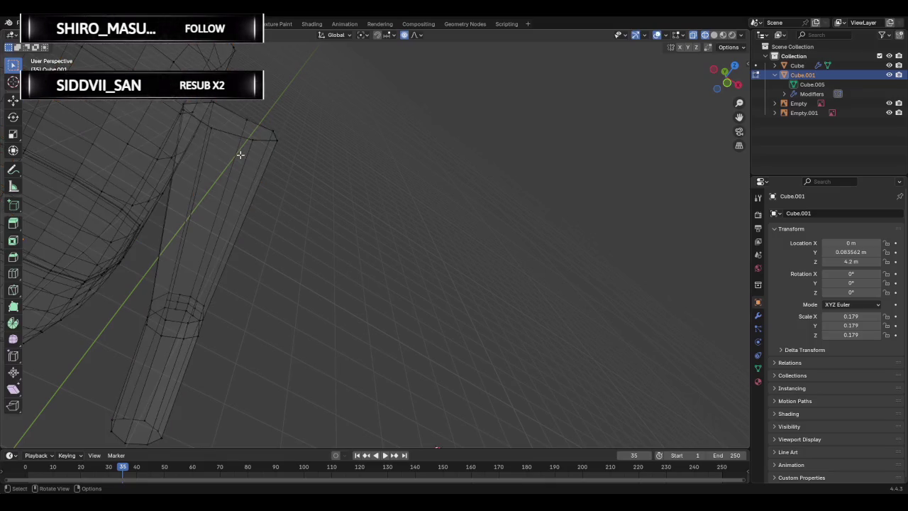
{"action": "key", "text": "Tab"}
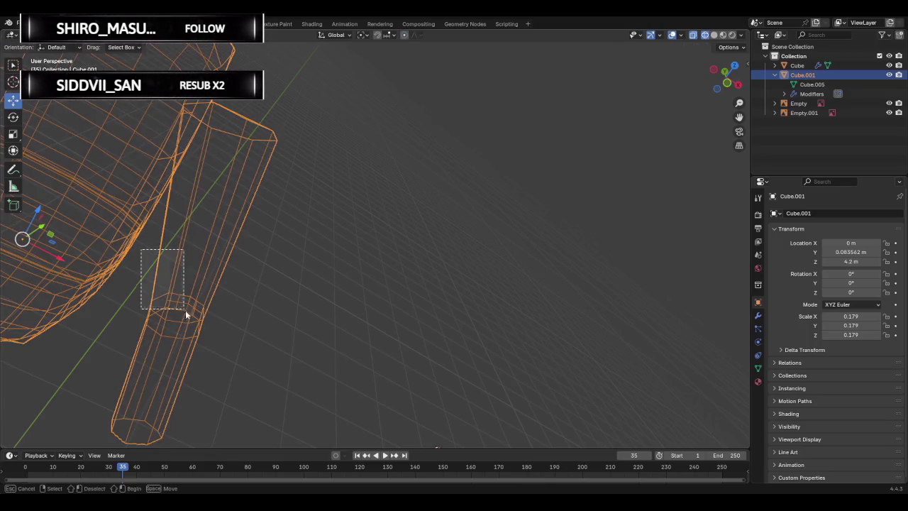
{"action": "key", "text": "Tab"}
Select the upper arm's top ring and surrounding faces.
{"action": "left_click_drag", "start_coordinate": [234, 97], "coordinate": [402, 289]}
{"action": "left_click_drag", "start_coordinate": [136, 289], "coordinate": [234, 447]}
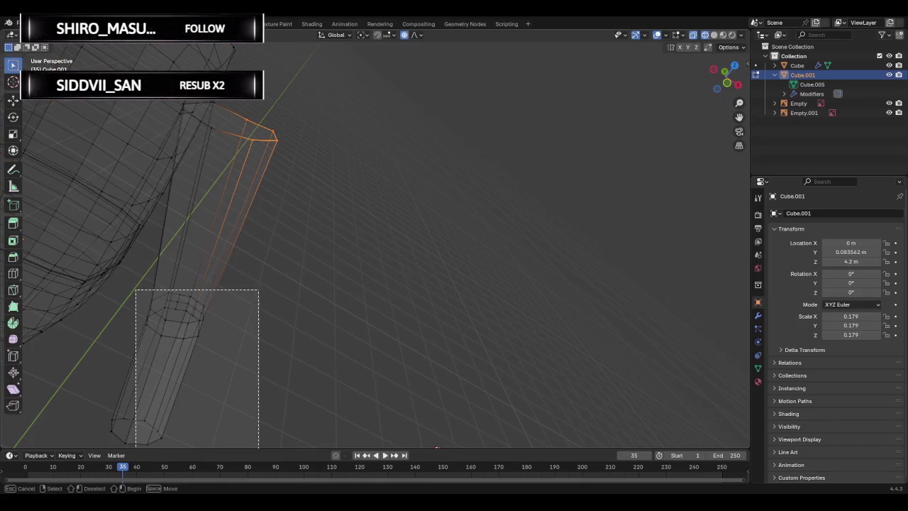
{"action": "left_click_drag", "start_coordinate": [100, 356], "coordinate": [237, 446]}
{"action": "left_click_drag", "start_coordinate": [135, 268], "coordinate": [289, 385]}
{"action": "left_click_drag", "start_coordinate": [241, 92], "coordinate": [348, 247]}
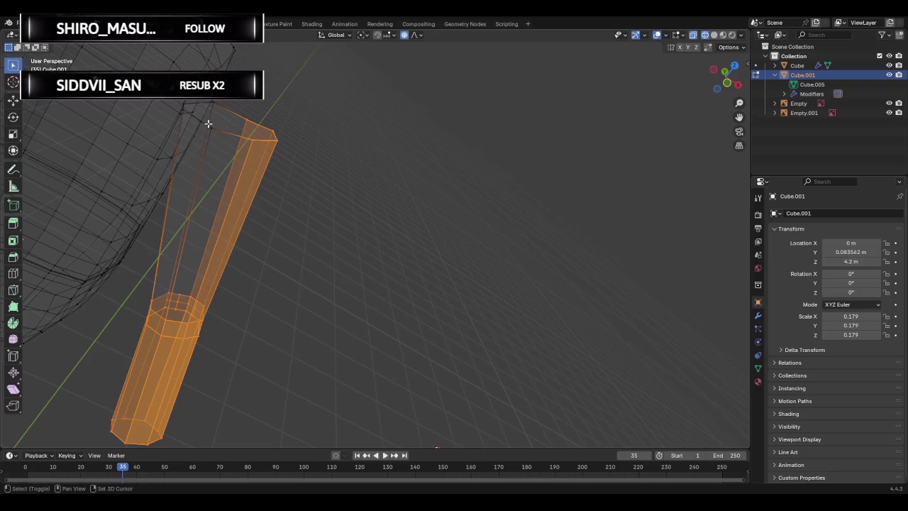
{"action": "left_click_drag", "start_coordinate": [208, 123], "coordinate": [248, 160]}
{"action": "mouse_move", "coordinate": [284, 128]}
{"action": "middle_mouse_down"}
{"action": "mouse_move", "coordinate": [244, 178]}
{"action": "mouse_move", "coordinate": [198, 172]}
{"action": "middle_mouse_up"}
{"action": "left_click", "coordinate": [199, 168], "text": "shift"}
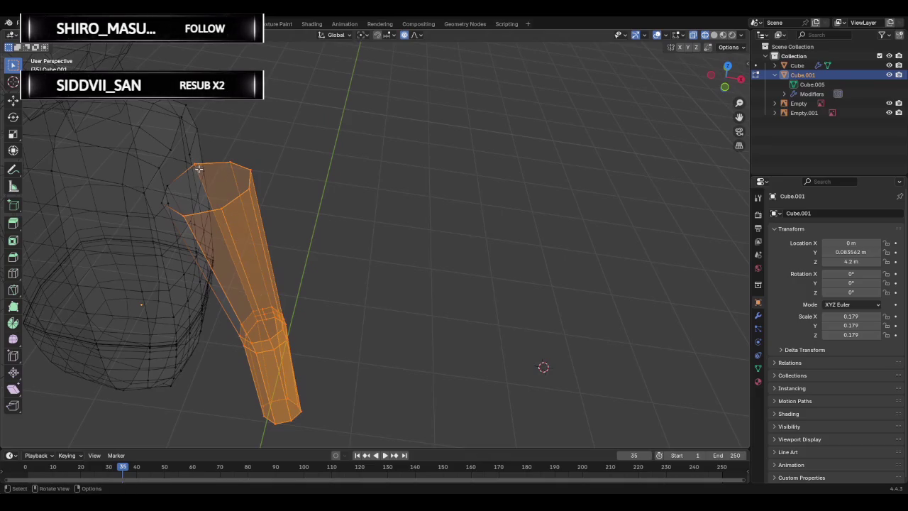
{"action": "left_click", "coordinate": [164, 182], "text": "shift"}
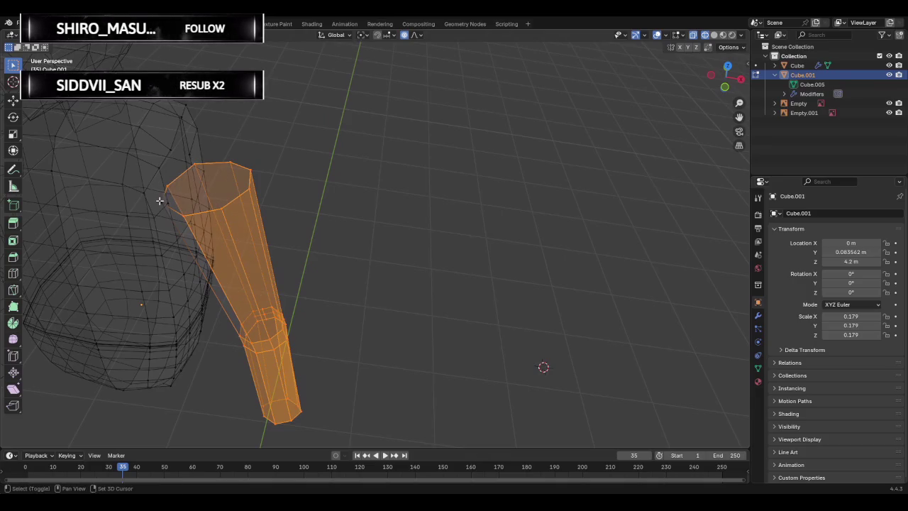
{"action": "left_click", "coordinate": [166, 202], "text": "shift"}
{"action": "middle_click_drag", "start_coordinate": [194, 210], "coordinate": [229, 185]}
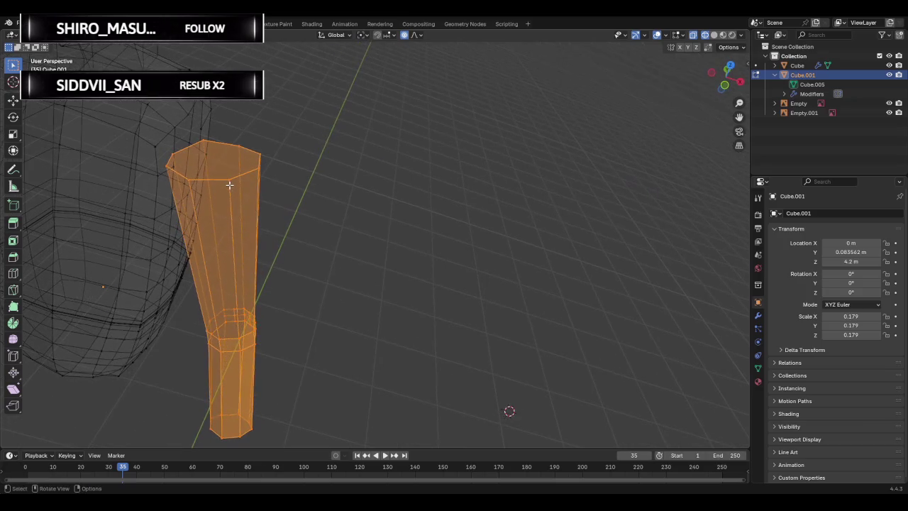
Bend the selected arm faces to the left with three soft proportional moves.
{"action": "key", "text": "g"}
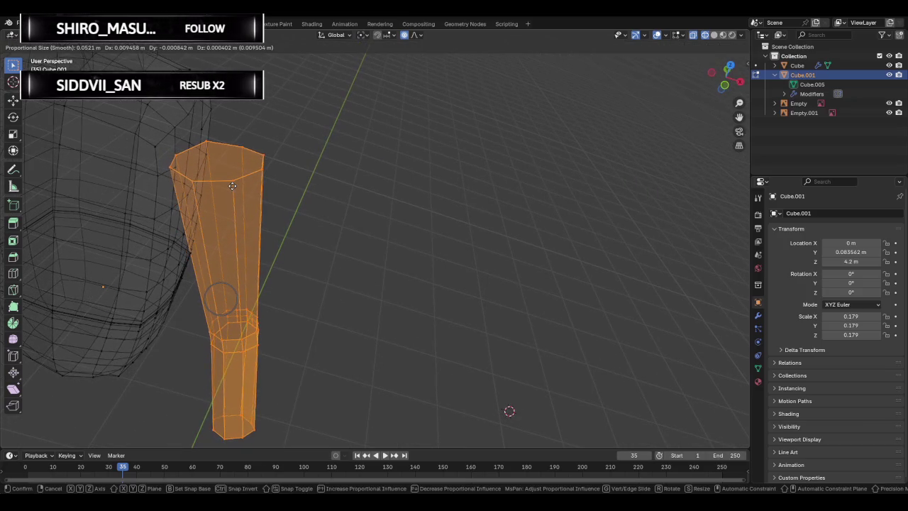
{"action": "left_click", "coordinate": [232, 185]}
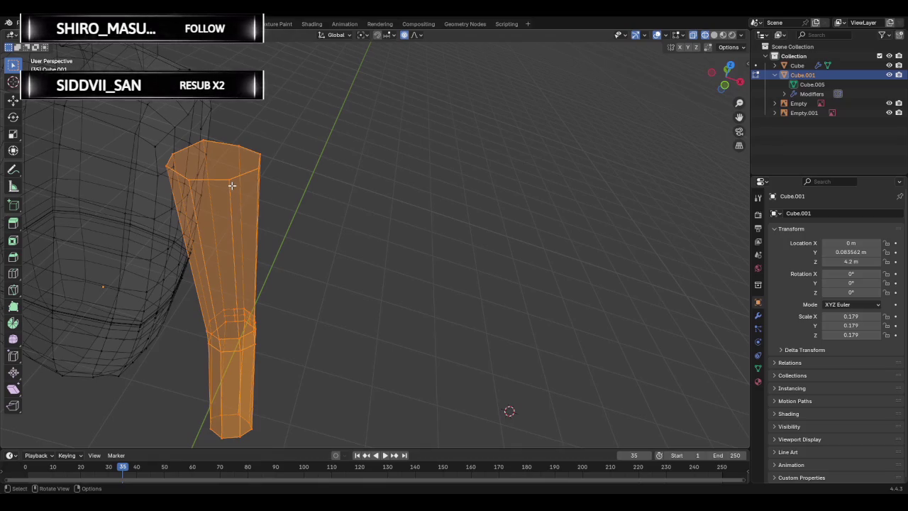
{"action": "key", "text": "g"}
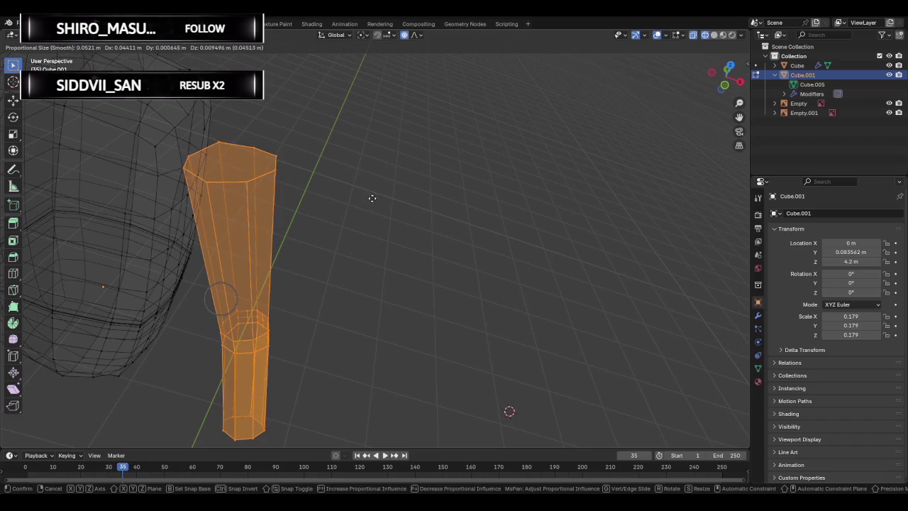
{"action": "left_click", "coordinate": [345, 207]}
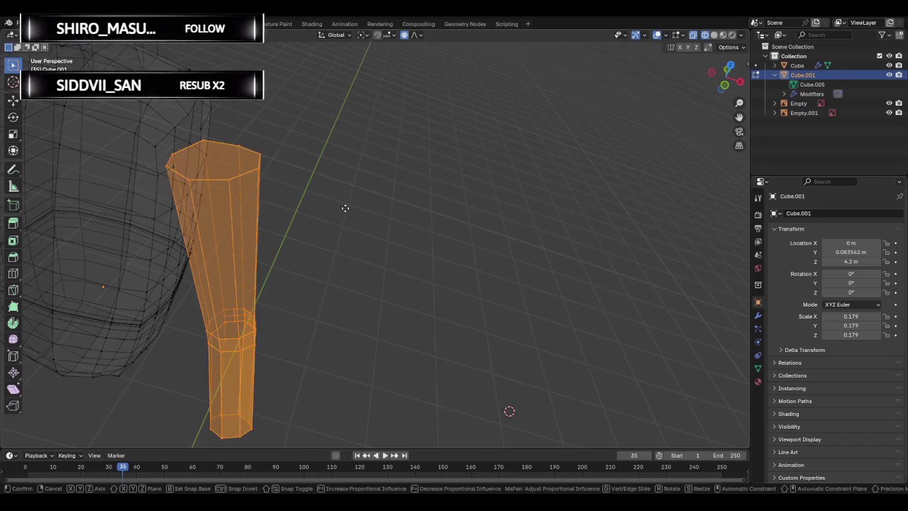
{"action": "key", "text": "g"}
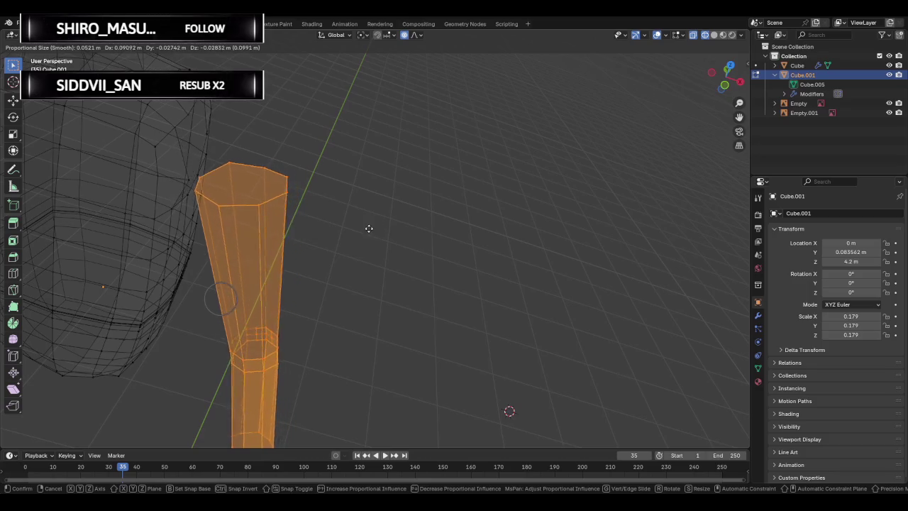
{"action": "left_click", "coordinate": [365, 227]}
Clear the face selection and go back to Object Mode.
{"action": "mouse_move", "coordinate": [363, 227]}
{"action": "middle_mouse_down"}
{"action": "mouse_move", "coordinate": [204, 196]}
{"action": "mouse_move", "coordinate": [178, 205]}
{"action": "mouse_move", "coordinate": [318, 186]}
{"action": "middle_mouse_up"}
{"action": "key", "text": "ctrl+z"}
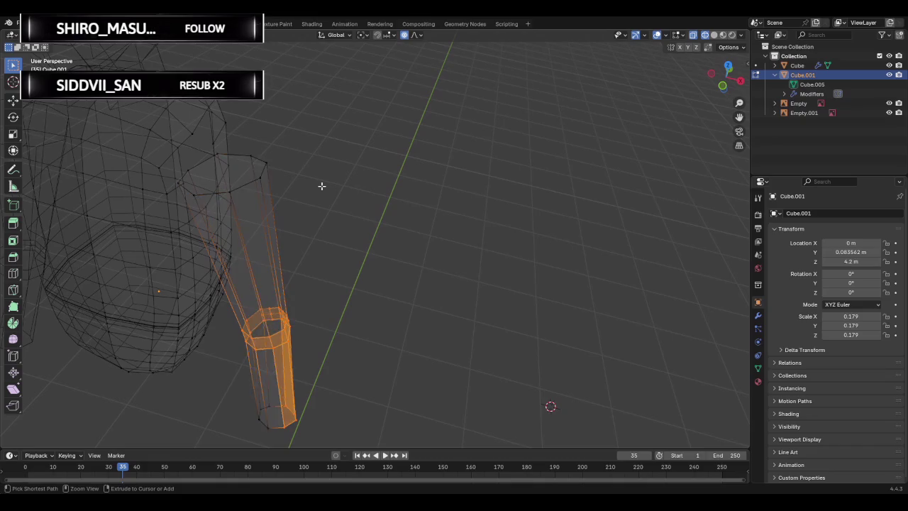
{"action": "key", "text": "ctrl+z"}
{"action": "key", "text": "ctrl+z"}
{"action": "key", "text": "ctrl+z"}
{"action": "middle_click_drag", "start_coordinate": [326, 184], "coordinate": [303, 165]}
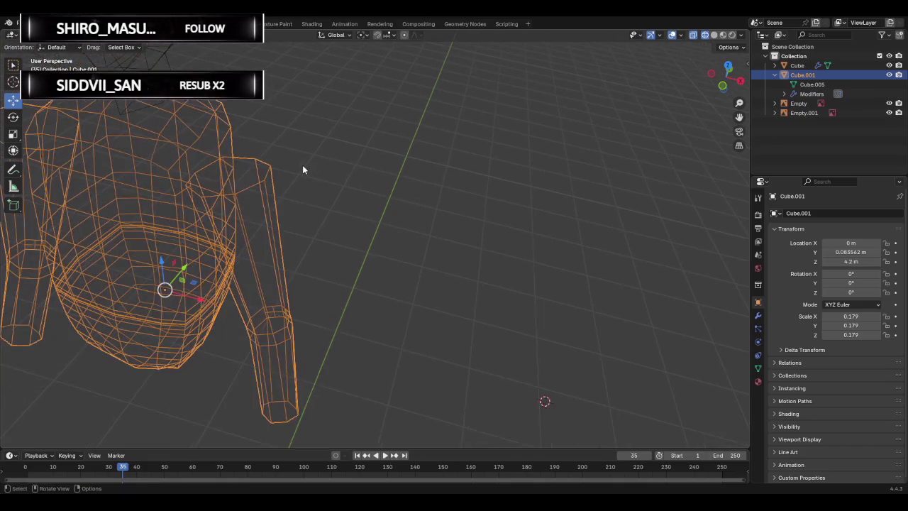
Try reloading the file, dismissing the save prompt without saving.
{"action": "left_click", "coordinate": [21, 23]}
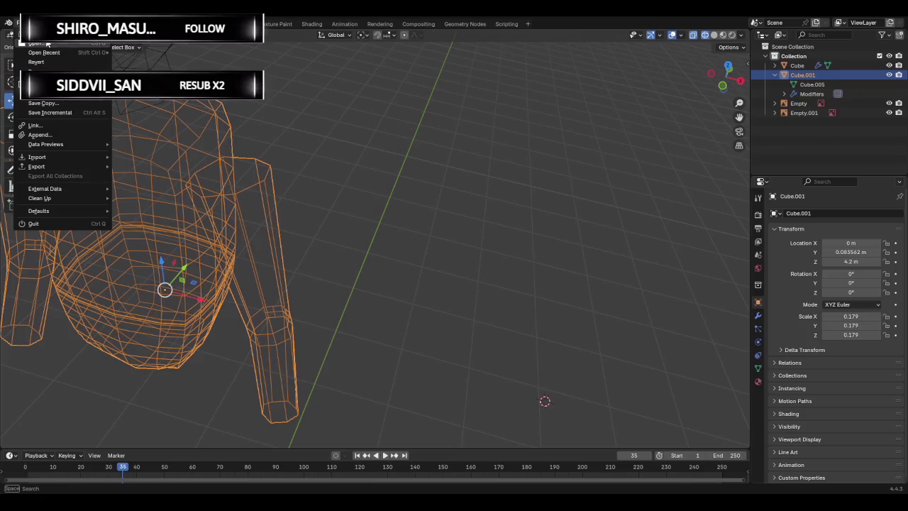
{"action": "key", "text": "ctrl+q"}
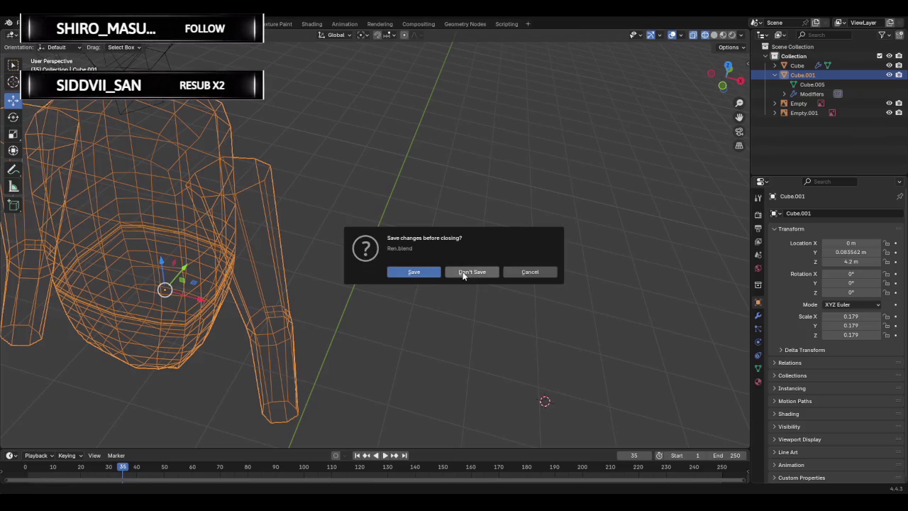
{"action": "left_click", "coordinate": [463, 274]}
{"action": "key", "text": "Tab"}
{"action": "mouse_move", "coordinate": [593, 395]}
{"action": "middle_mouse_down"}
{"action": "mouse_move", "coordinate": [392, 207]}
{"action": "mouse_move", "coordinate": [450, 196]}
{"action": "mouse_move", "coordinate": [336, 183]}
{"action": "mouse_move", "coordinate": [506, 213]}
{"action": "mouse_move", "coordinate": [474, 211]}
{"action": "mouse_move", "coordinate": [411, 264]}
{"action": "mouse_move", "coordinate": [334, 217]}
{"action": "mouse_move", "coordinate": [507, 221]}
{"action": "mouse_move", "coordinate": [575, 239]}
{"action": "mouse_move", "coordinate": [577, 253]}
{"action": "mouse_move", "coordinate": [543, 271]}
{"action": "mouse_move", "coordinate": [454, 265]}
{"action": "mouse_move", "coordinate": [403, 255]}
{"action": "mouse_move", "coordinate": [362, 215]}
{"action": "mouse_move", "coordinate": [304, 205]}
{"action": "mouse_move", "coordinate": [377, 236]}
{"action": "middle_mouse_up"}
{"action": "key", "text": "Tab"}
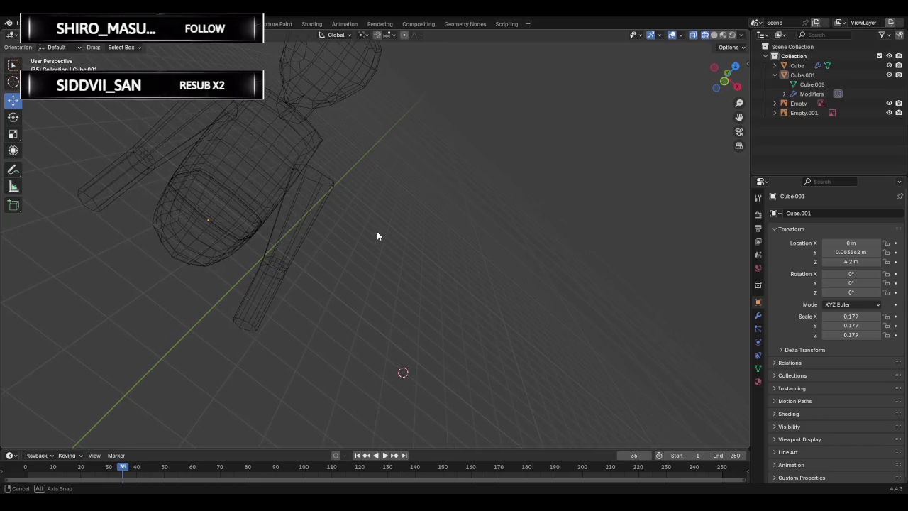
Search the Edit, File and application menus for an undo history or recovery option.
{"action": "left_click", "coordinate": [16, 24]}
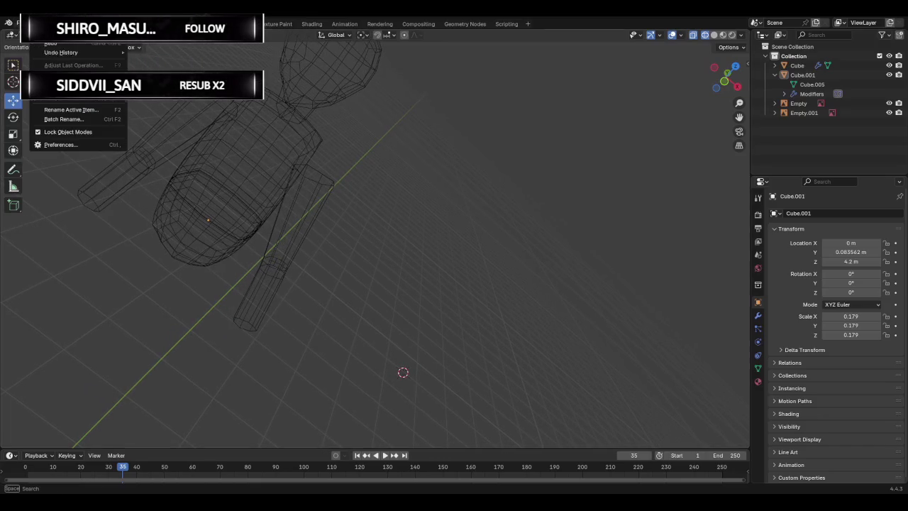
{"action": "left_click", "coordinate": [16, 24]}
{"action": "left_click", "coordinate": [16, 23]}
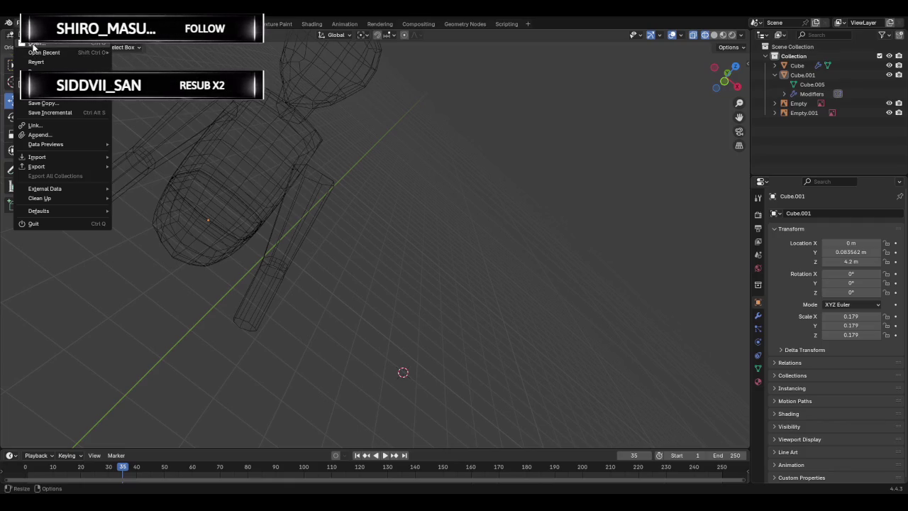
{"action": "left_click", "coordinate": [17, 23]}
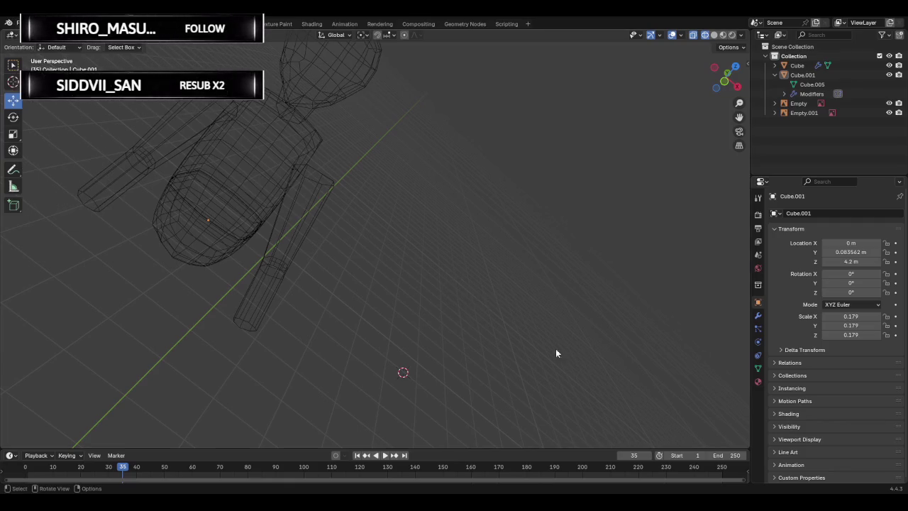
{"action": "key", "text": "Tab"}
{"action": "middle_click_drag", "start_coordinate": [596, 394], "coordinate": [428, 277]}
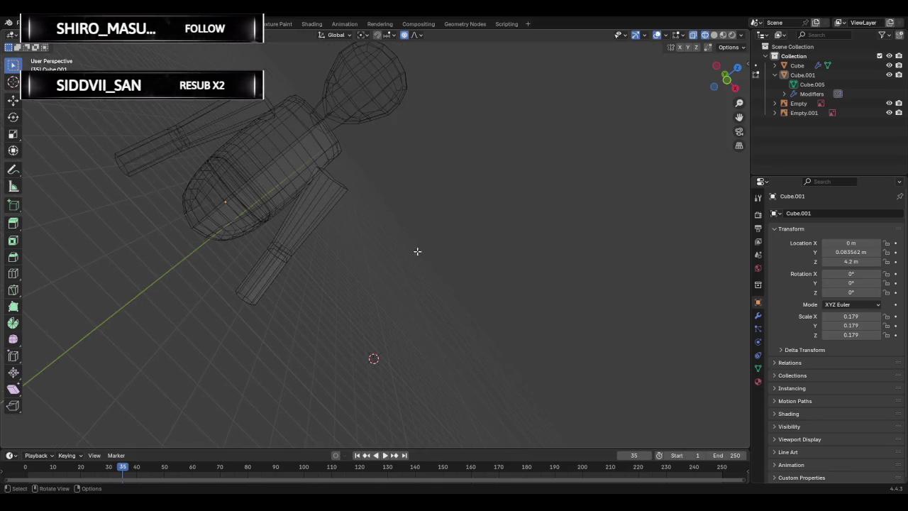
{"action": "left_click", "coordinate": [11, 22]}
{"action": "left_click", "coordinate": [14, 23]}
{"action": "left_click", "coordinate": [16, 24]}
{"action": "mouse_move", "coordinate": [36, 71]}
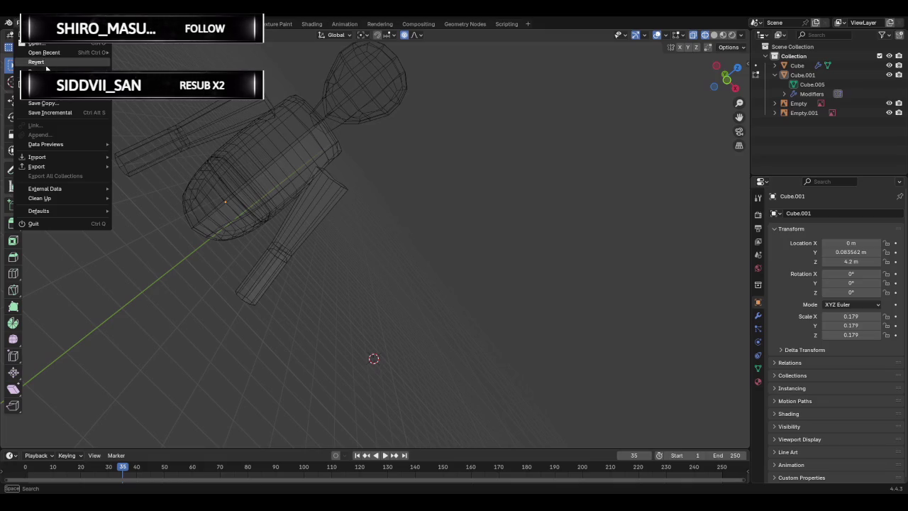
{"action": "key", "text": "Escape"}
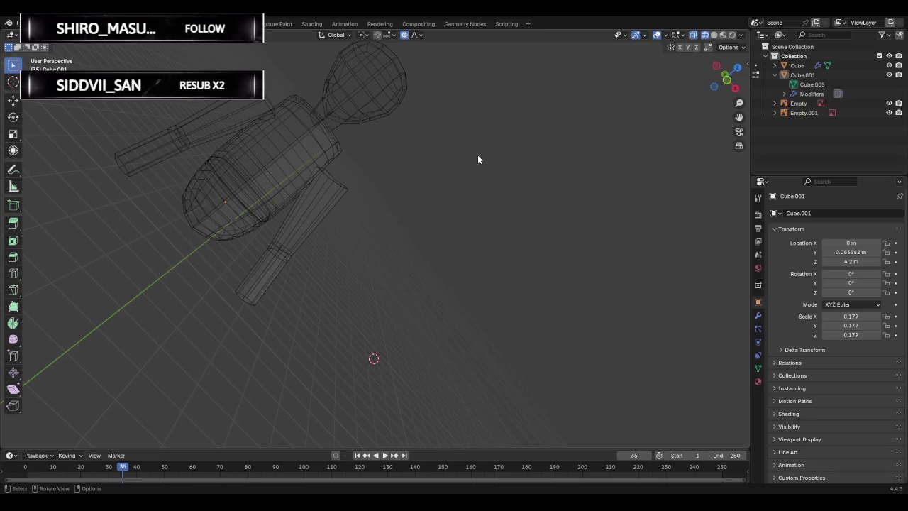
Switch to solid shading and restore the earlier armless head-and-torso version.
{"action": "scroll", "coordinate": [480, 154], "scroll_direction": "up", "scroll_amount": 2}
{"action": "key", "text": "Tab"}
{"action": "key", "text": "shift+z"}
{"action": "scroll", "coordinate": [480, 155], "scroll_direction": "up", "scroll_amount": 1}
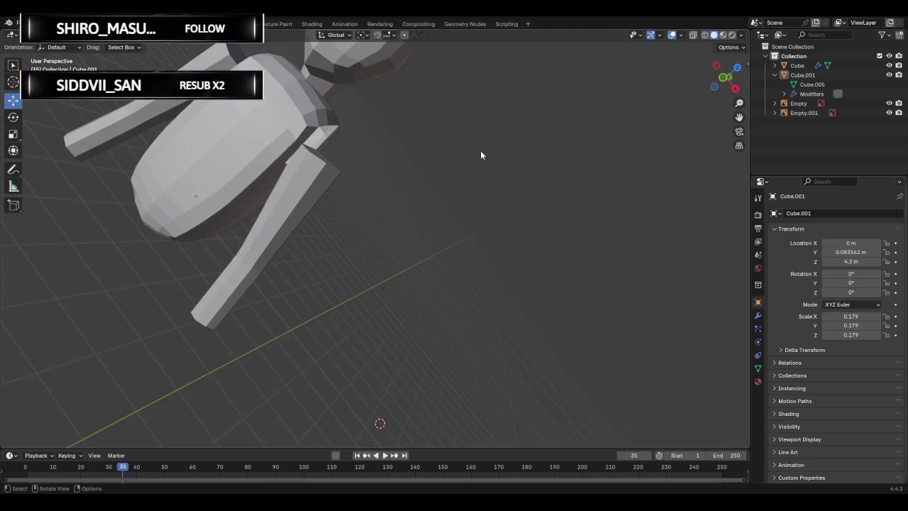
{"action": "key", "text": "Tab"}
{"action": "key", "text": "Tab"}
{"action": "key", "text": "Tab"}
{"action": "left_click", "coordinate": [10, 23]}
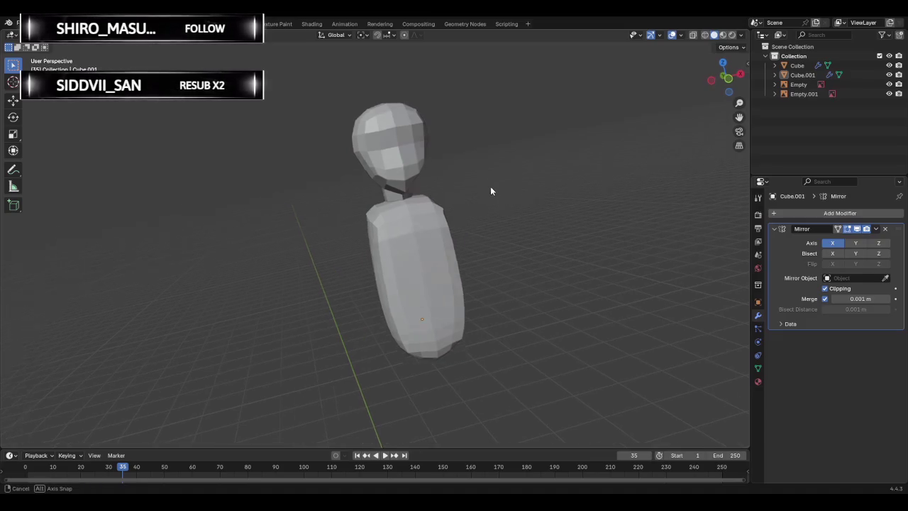
{"action": "mouse_move", "coordinate": [490, 188]}
{"action": "middle_mouse_down"}
{"action": "mouse_move", "coordinate": [395, 205]}
{"action": "mouse_move", "coordinate": [258, 255]}
{"action": "mouse_move", "coordinate": [212, 323]}
{"action": "mouse_move", "coordinate": [324, 300]}
{"action": "mouse_move", "coordinate": [405, 263]}
{"action": "mouse_move", "coordinate": [464, 167]}
{"action": "middle_mouse_up"}
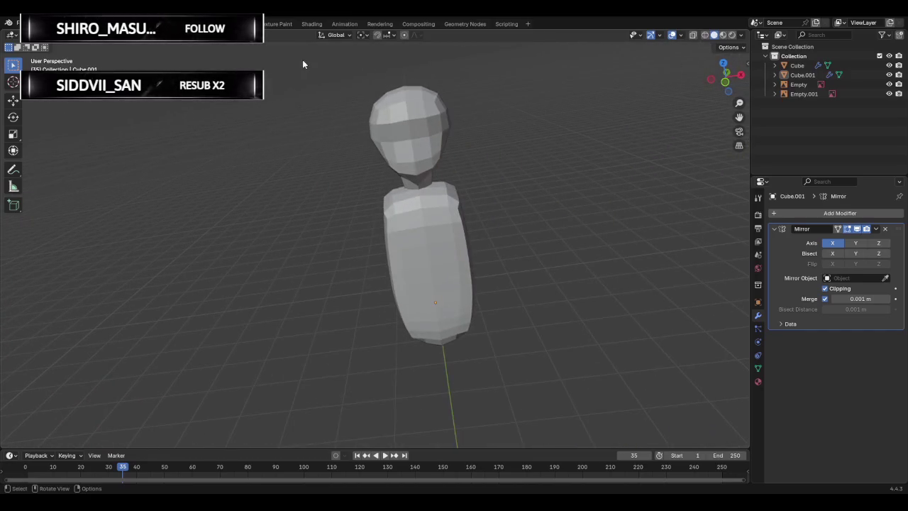
Frame the torso and head in Front Orthographic over the reference sheet, and bring up the Add menu.
{"action": "left_click", "coordinate": [725, 84]}
{"action": "left_click", "coordinate": [739, 77]}
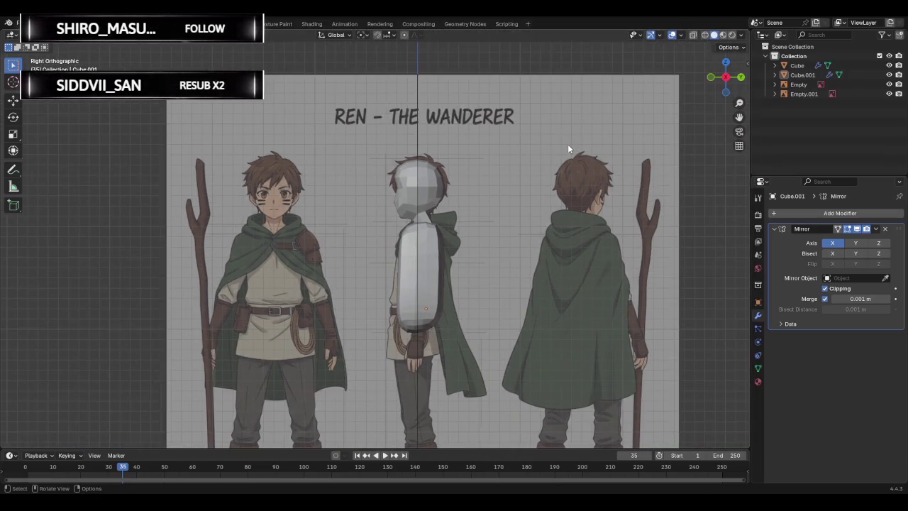
{"action": "scroll", "coordinate": [567, 149], "scroll_direction": "up", "scroll_amount": 2}
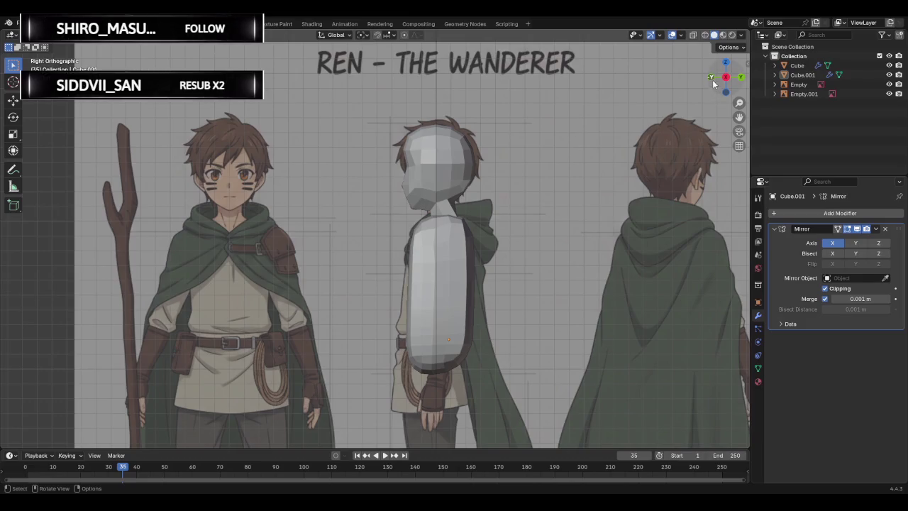
{"action": "left_click", "coordinate": [711, 78]}
{"action": "scroll", "coordinate": [617, 127], "scroll_direction": "down", "scroll_amount": 1}
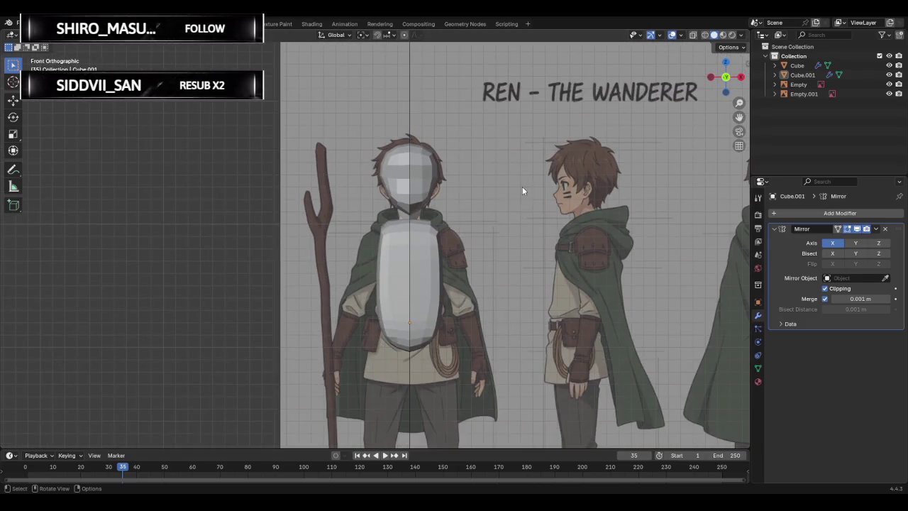
{"action": "scroll", "coordinate": [522, 186], "scroll_direction": "down", "scroll_amount": 1}
{"action": "scroll", "coordinate": [501, 200], "scroll_direction": "down", "scroll_amount": 1}
{"action": "scroll", "coordinate": [500, 201], "scroll_direction": "up", "scroll_amount": 1}
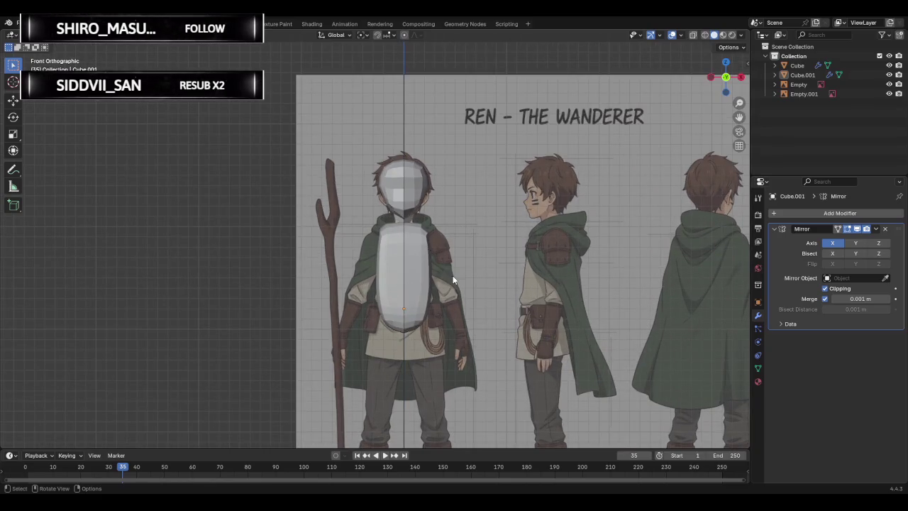
{"action": "key", "text": "shift+a"}
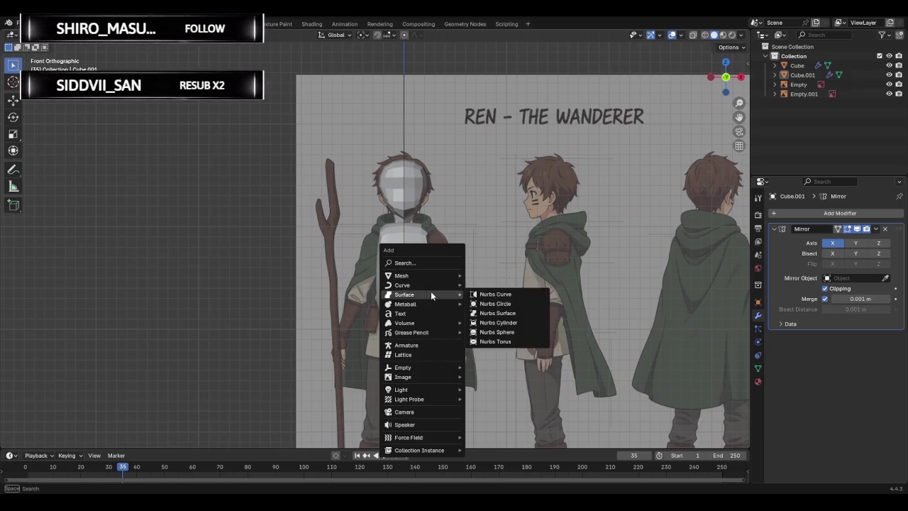
{"action": "mouse_move", "coordinate": [402, 275]}
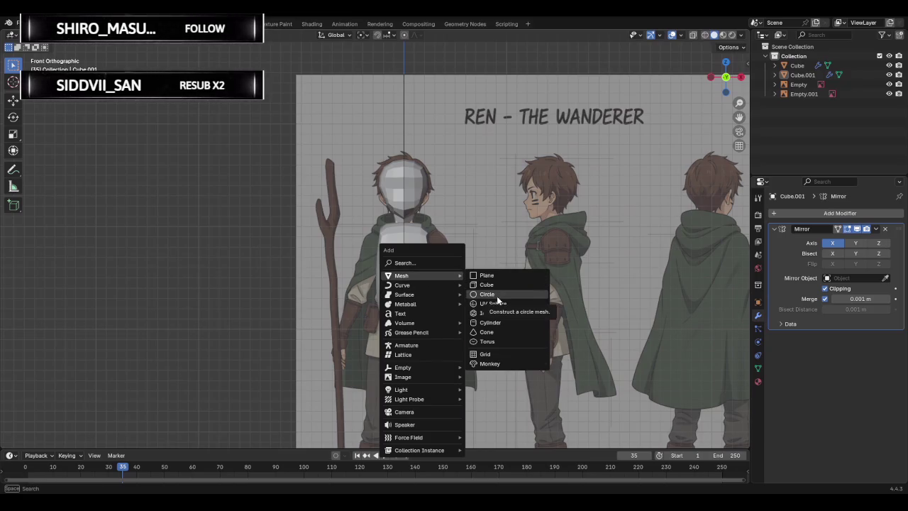
Add a circle mesh with 6 vertices for the arm.
{"action": "left_click", "coordinate": [496, 298]}
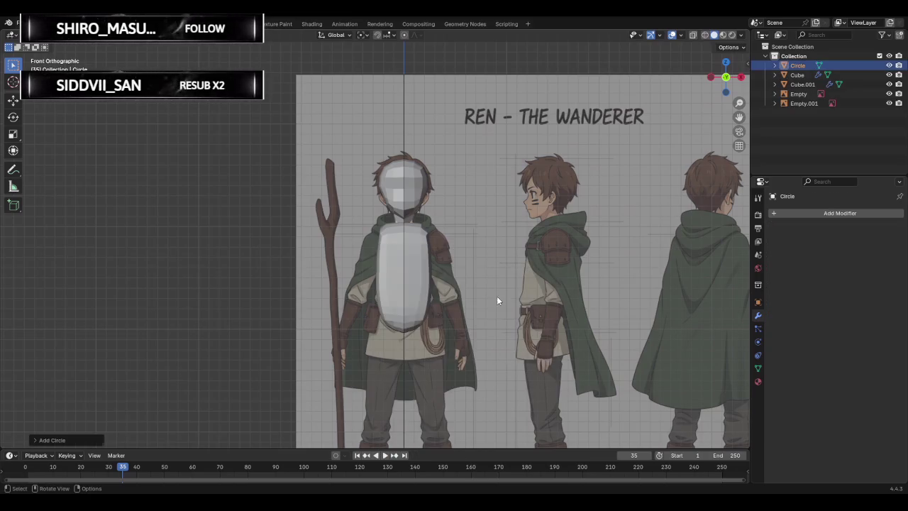
{"action": "left_click", "coordinate": [73, 440]}
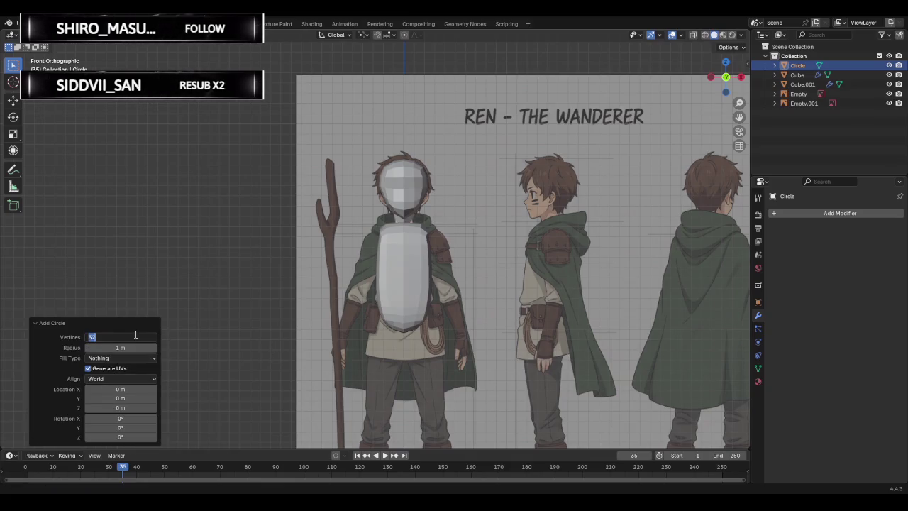
{"action": "type", "text": "6"}
{"action": "key", "text": "Return"}
{"action": "scroll", "coordinate": [411, 343], "scroll_direction": "down", "scroll_amount": 3}
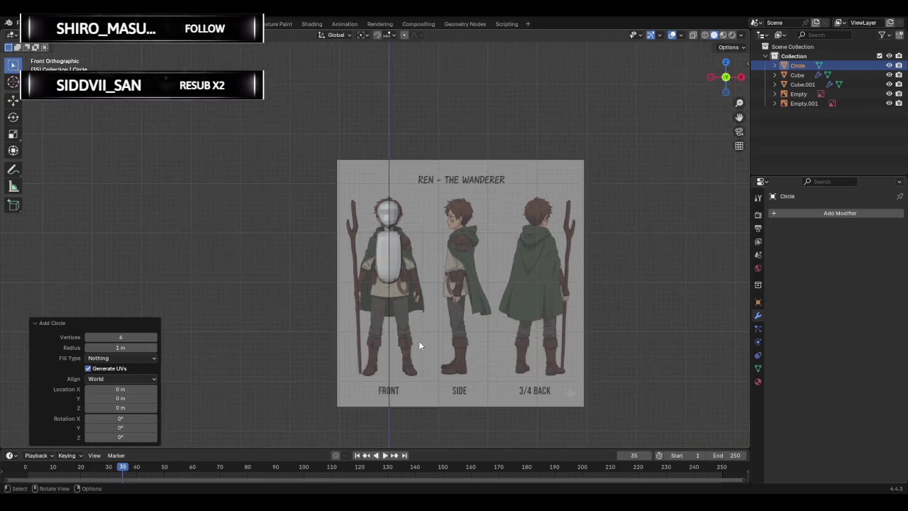
{"action": "scroll", "coordinate": [422, 346], "scroll_direction": "down", "scroll_amount": 2}
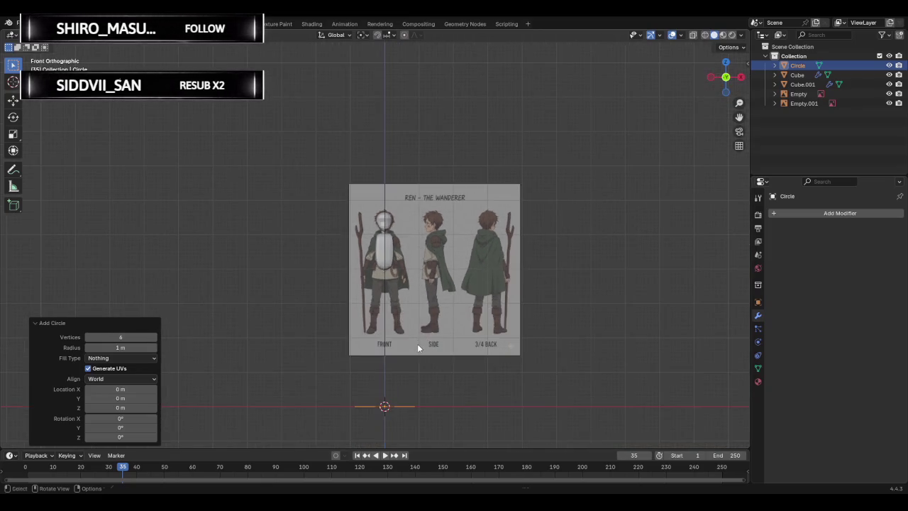
Move the circle 1.4 m sideways and up to shoulder height in front view.
{"action": "key", "text": "g"}
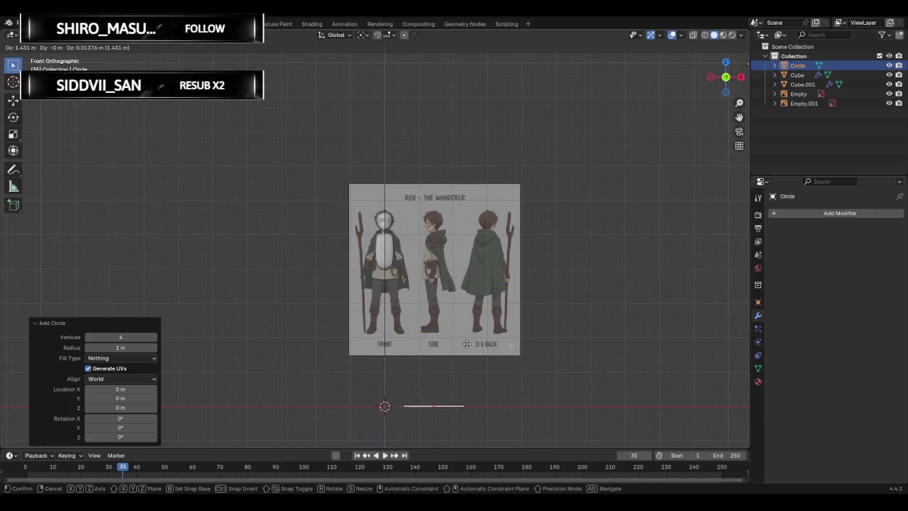
{"action": "left_click", "coordinate": [466, 344]}
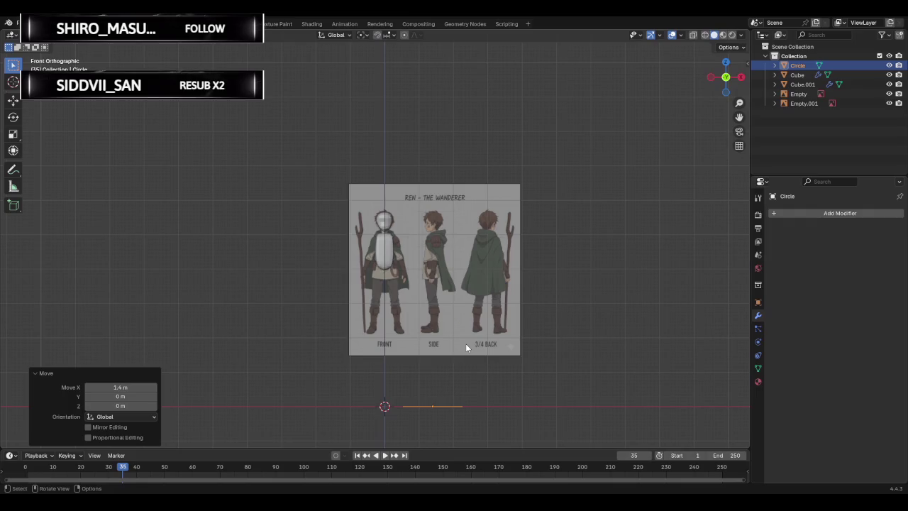
{"action": "key", "text": "g"}
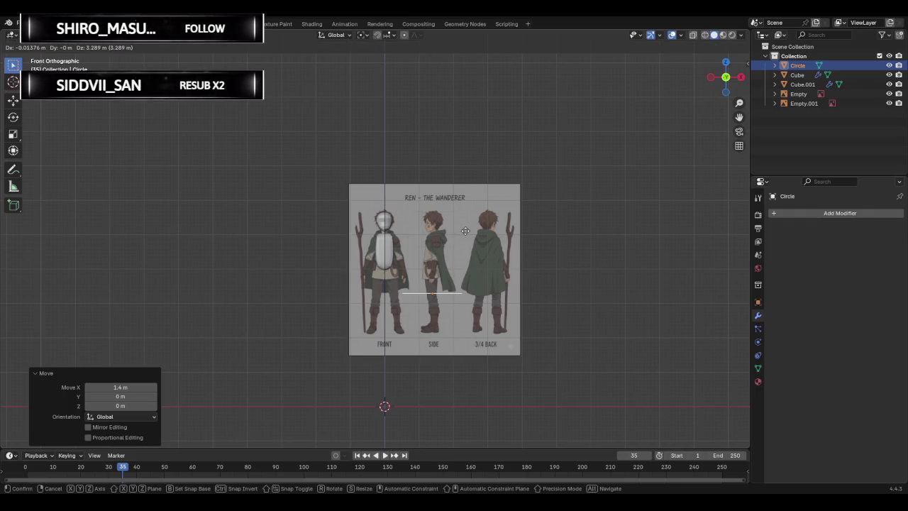
{"action": "left_click", "coordinate": [472, 182]}
{"action": "scroll", "coordinate": [469, 232], "scroll_direction": "up", "scroll_amount": 4}
{"action": "scroll", "coordinate": [469, 232], "scroll_direction": "up", "scroll_amount": 2}
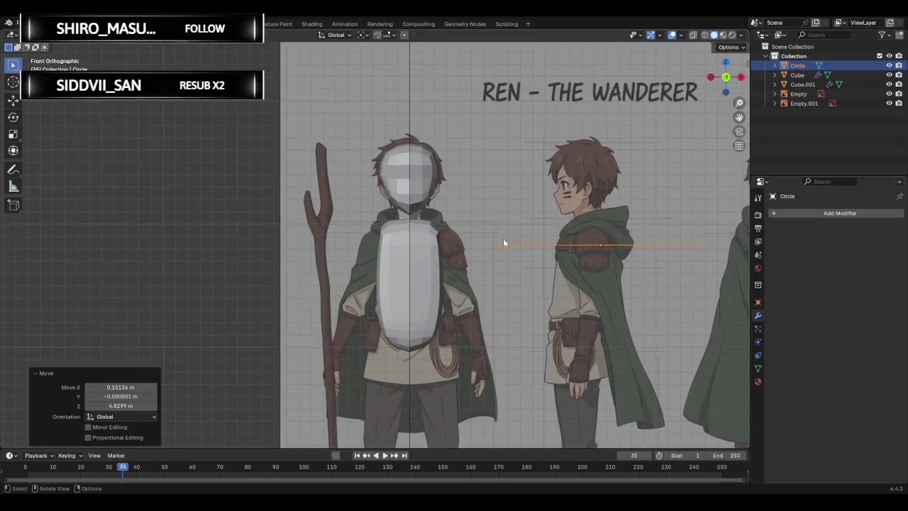
{"action": "middle_click_drag", "start_coordinate": [504, 241], "coordinate": [461, 196]}
{"action": "left_click", "coordinate": [718, 80]}
{"action": "middle_click_drag", "start_coordinate": [562, 203], "coordinate": [365, 194], "text": "shift"}
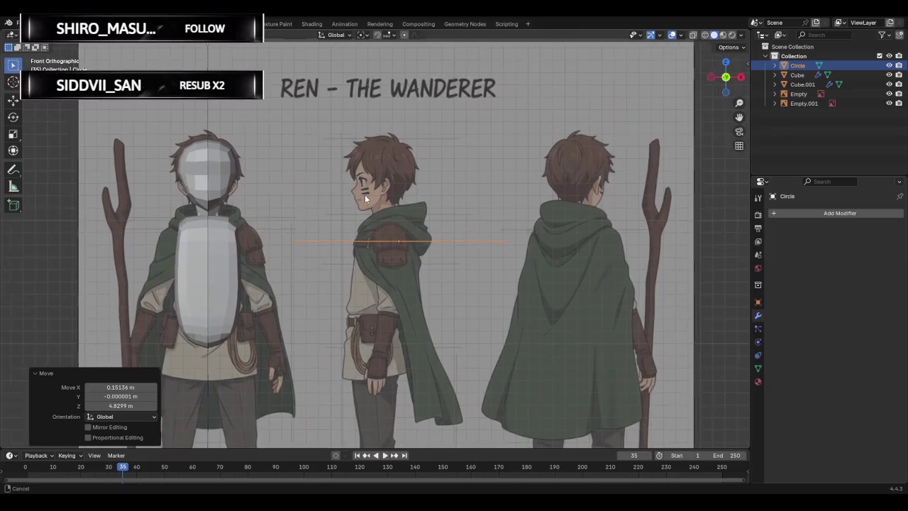
Place the circle on the side-view shoulder pad, scaled by 0.162 then 0.880.
{"action": "key", "text": "g"}
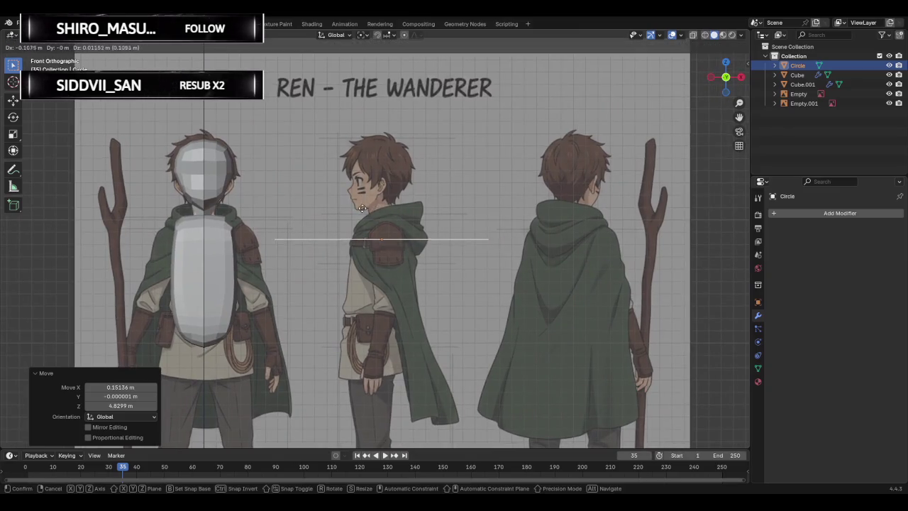
{"action": "left_click", "coordinate": [365, 210]}
{"action": "key", "text": "s"}
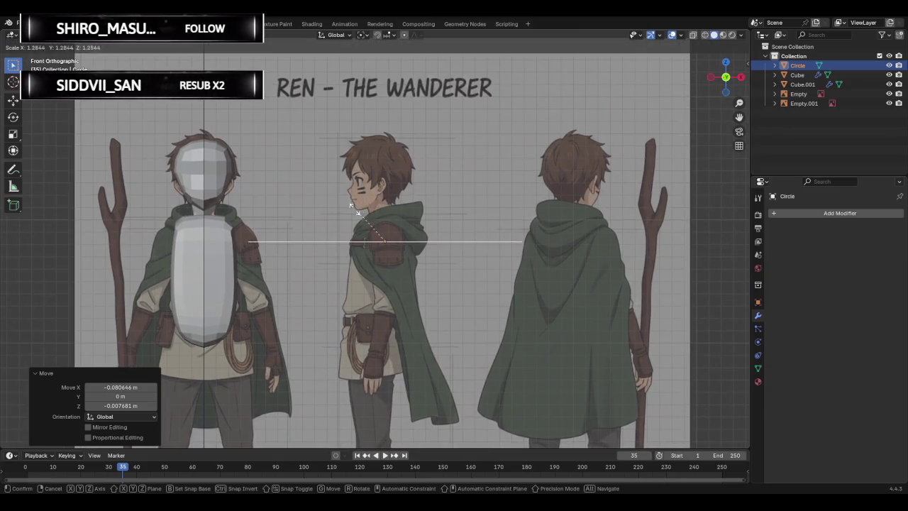
{"action": "left_click", "coordinate": [379, 240]}
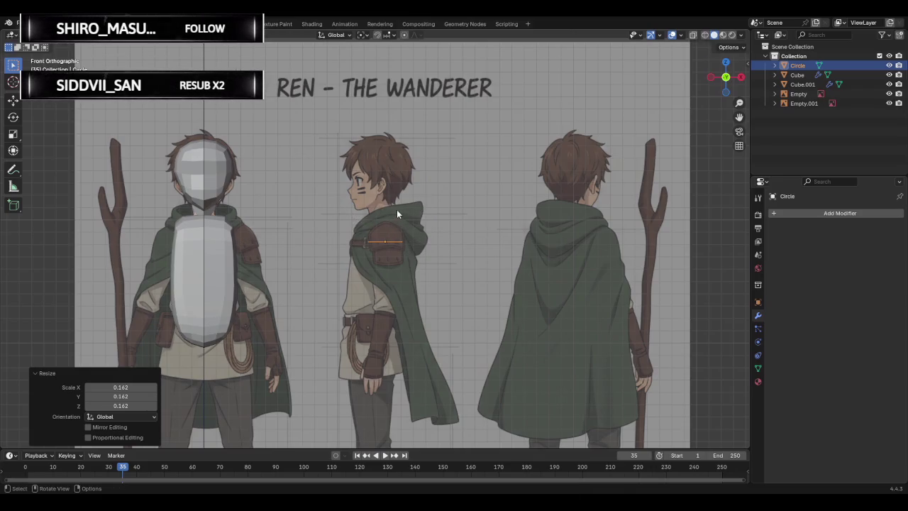
{"action": "key", "text": "g"}
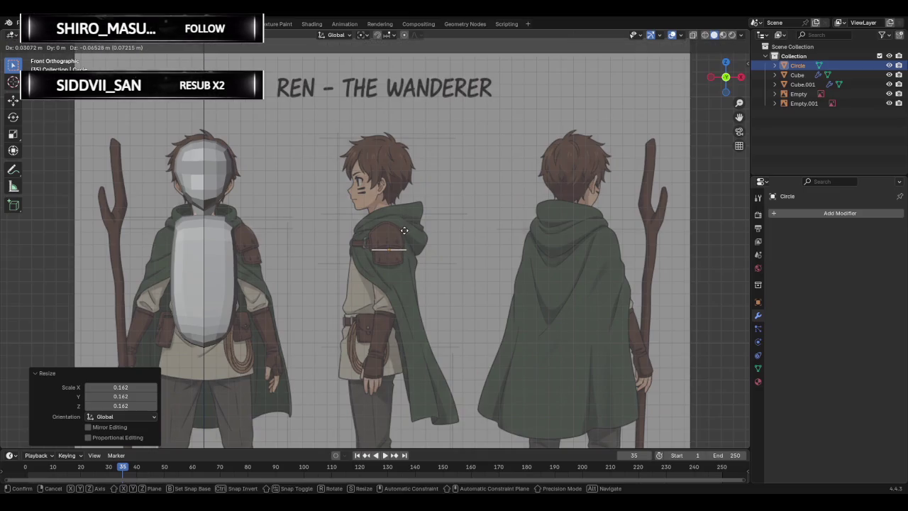
{"action": "left_click", "coordinate": [404, 230]}
{"action": "key", "text": "s"}
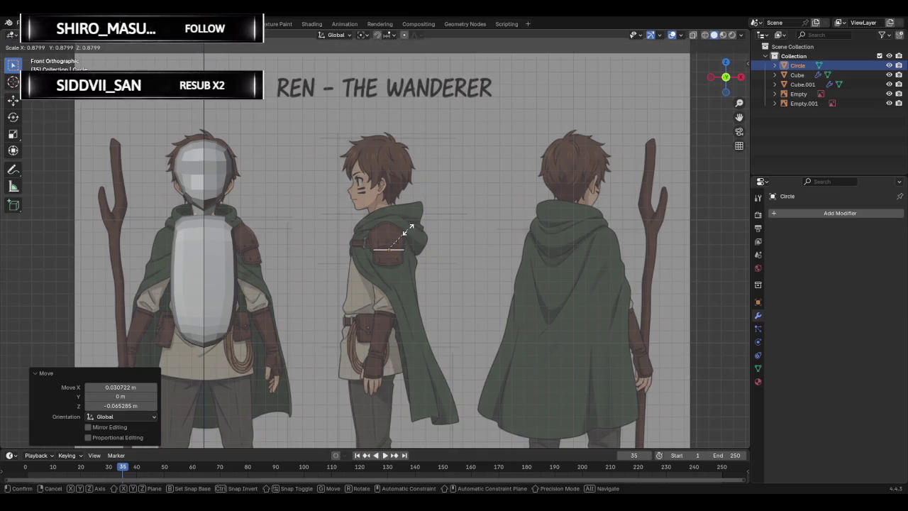
{"action": "left_click", "coordinate": [408, 229]}
{"action": "scroll", "coordinate": [406, 230], "scroll_direction": "up", "scroll_amount": 4}
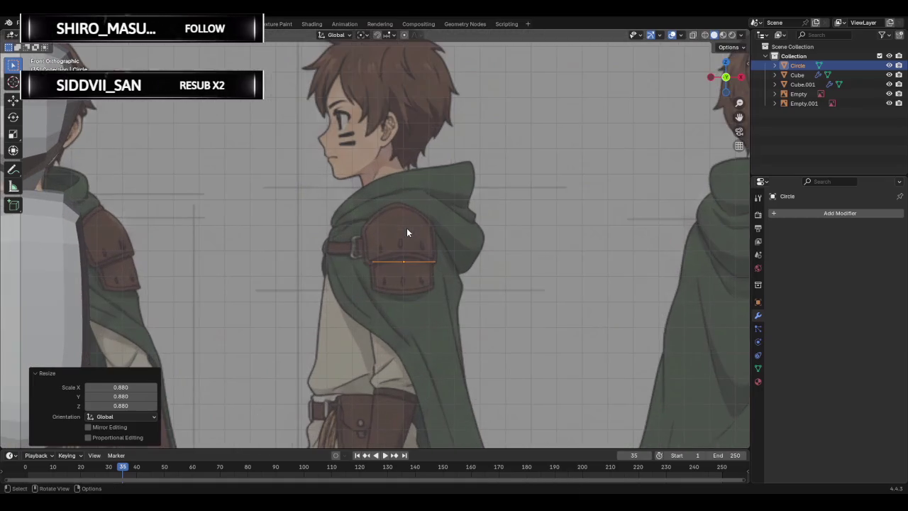
In wireframe, extrude the whole circle about 0.489 m down to the elbow.
{"action": "key", "text": "Tab"}
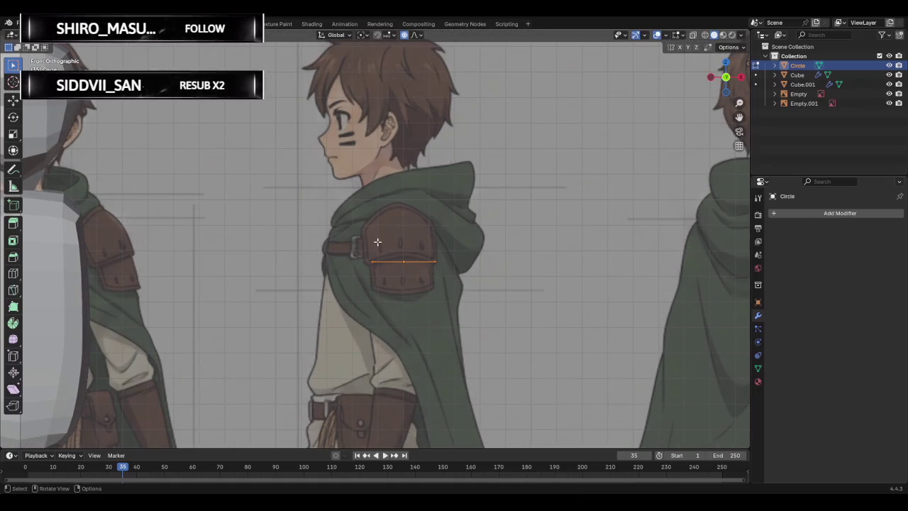
{"action": "key", "text": "e"}
{"action": "key", "text": "Escape"}
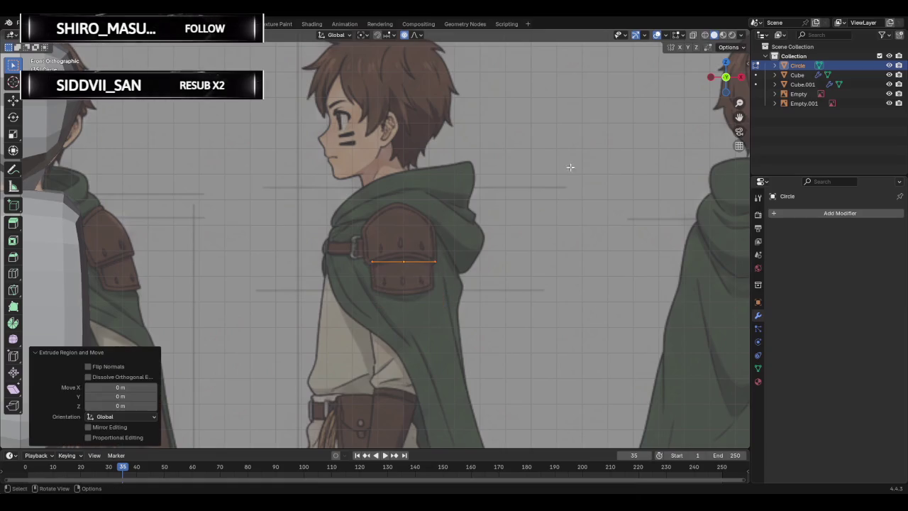
{"action": "left_click", "coordinate": [706, 35]}
{"action": "left_click_drag", "start_coordinate": [342, 237], "coordinate": [492, 329]}
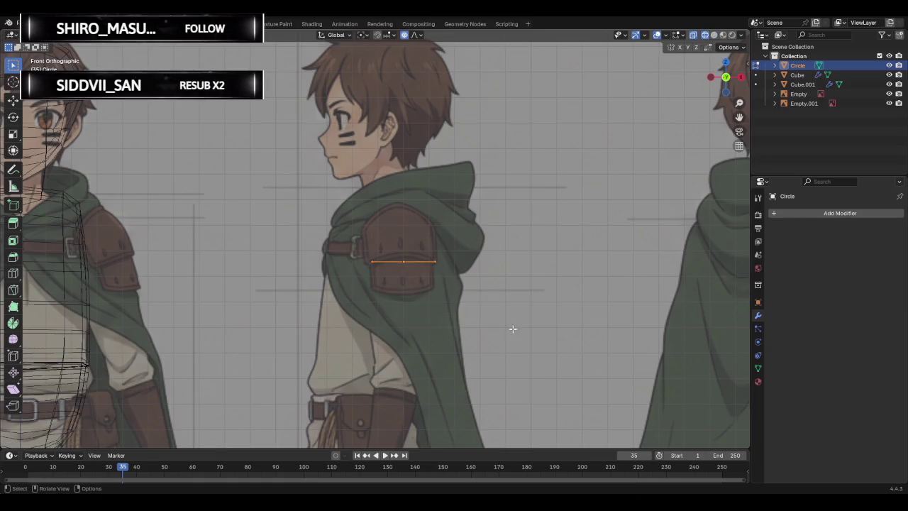
{"action": "key", "text": "e"}
{"action": "key", "text": "z"}
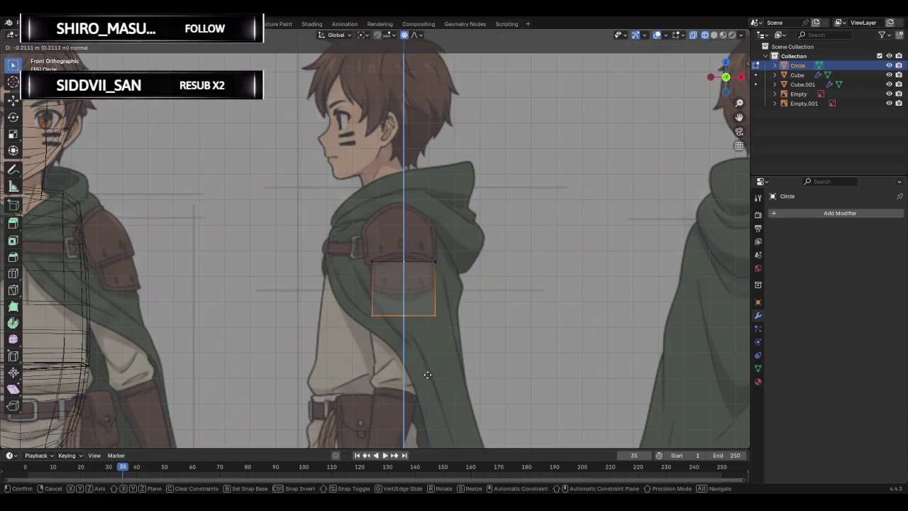
{"action": "left_click", "coordinate": [416, 445]}
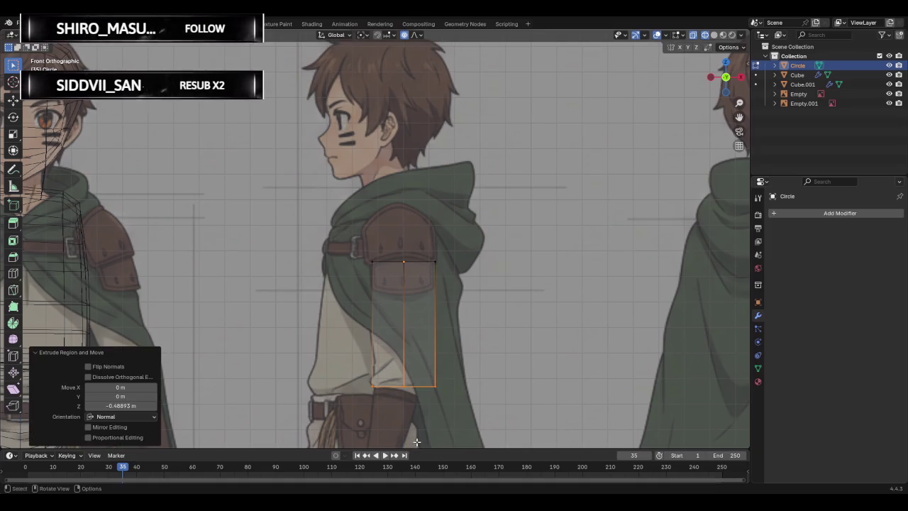
Subdivide the whole upper arm into a grid of faces.
{"action": "left_click", "coordinate": [467, 419]}
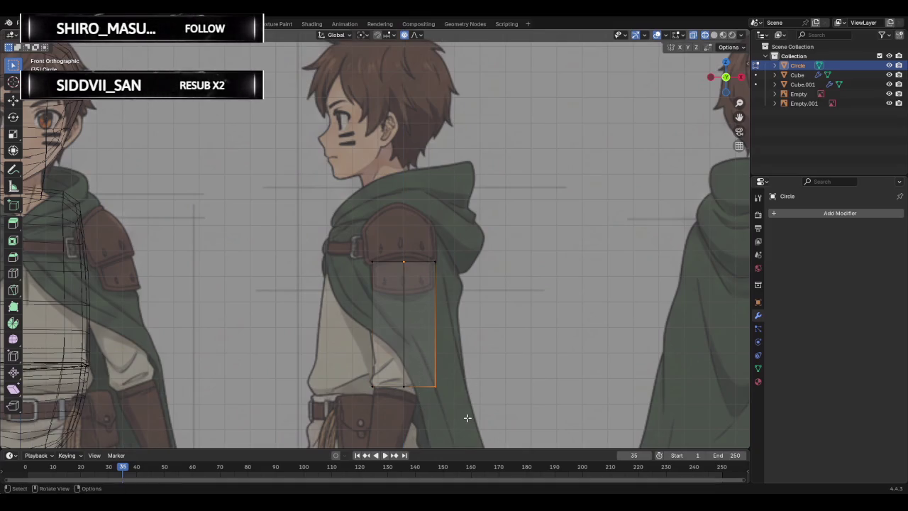
{"action": "key", "text": "g"}
{"action": "key", "text": "Escape"}
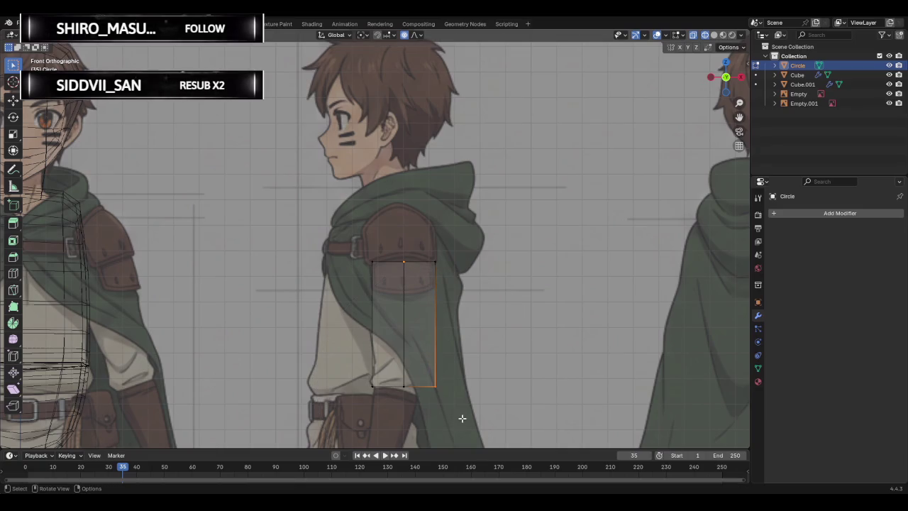
{"action": "left_click_drag", "start_coordinate": [344, 236], "coordinate": [484, 411]}
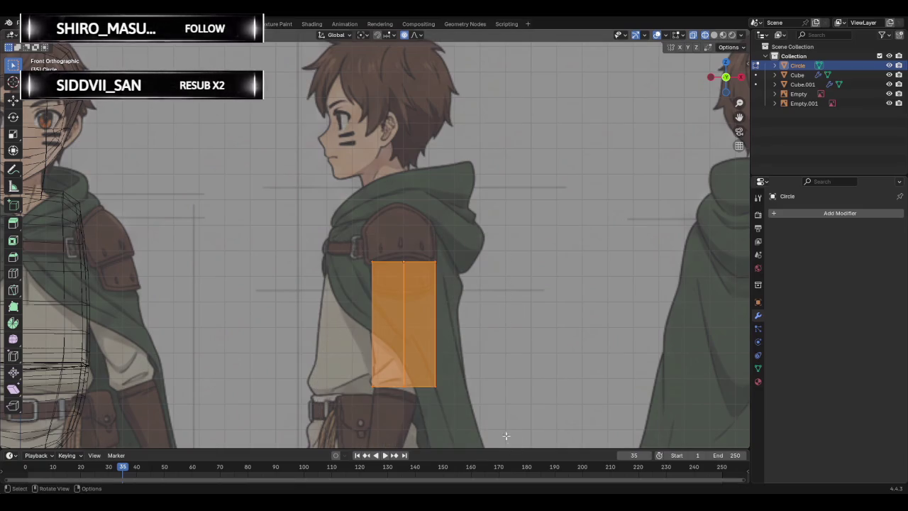
{"action": "right_click", "coordinate": [463, 342]}
{"action": "left_click", "coordinate": [425, 273]}
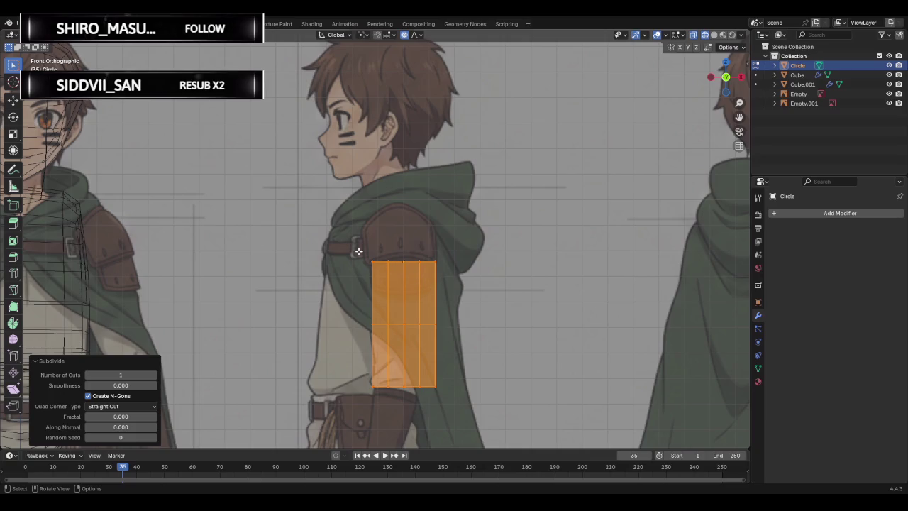
{"action": "key", "text": "a"}
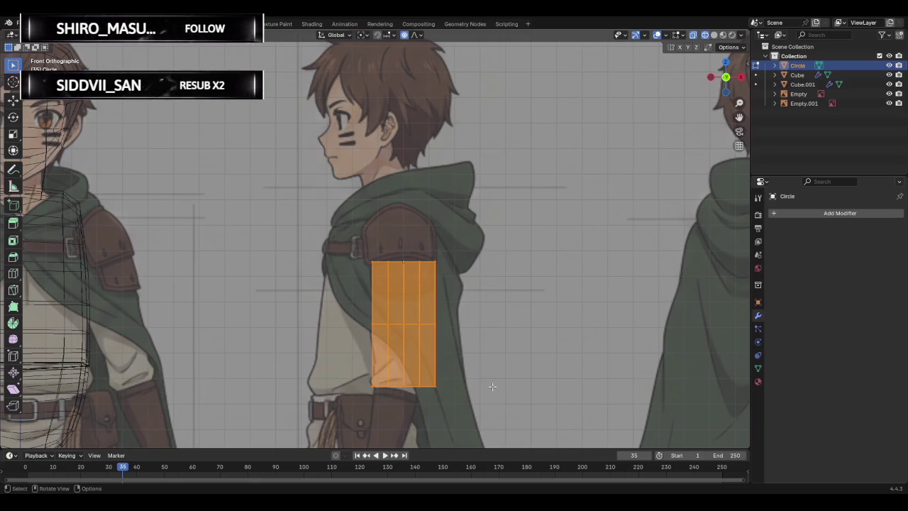
Reshape the arm's lower end by moving its bottom row with proportional falloff.
{"action": "left_click_drag", "start_coordinate": [346, 244], "coordinate": [482, 290]}
{"action": "left_click_drag", "start_coordinate": [359, 363], "coordinate": [460, 422]}
{"action": "key", "text": "g"}
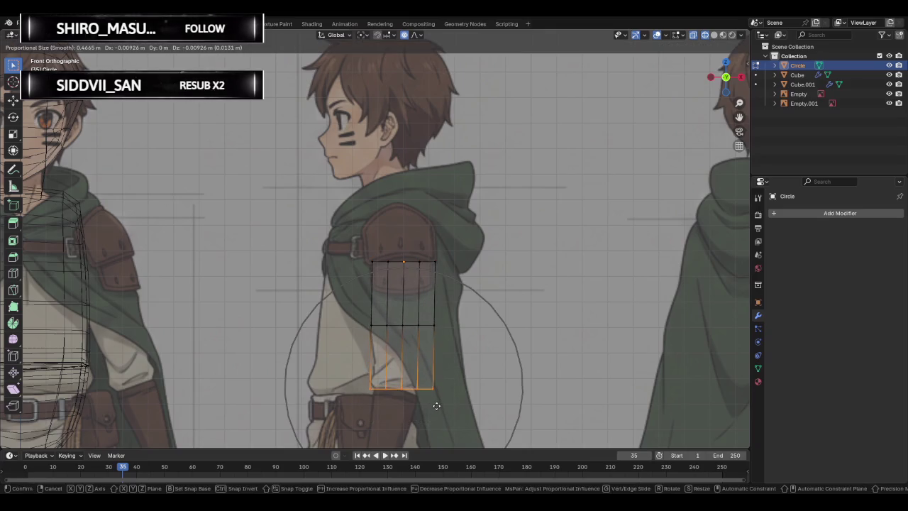
{"action": "left_click", "coordinate": [435, 403]}
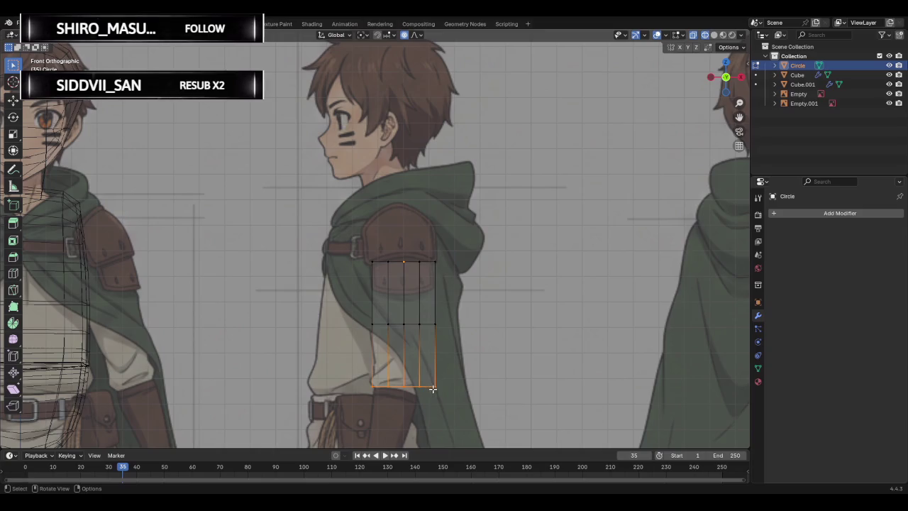